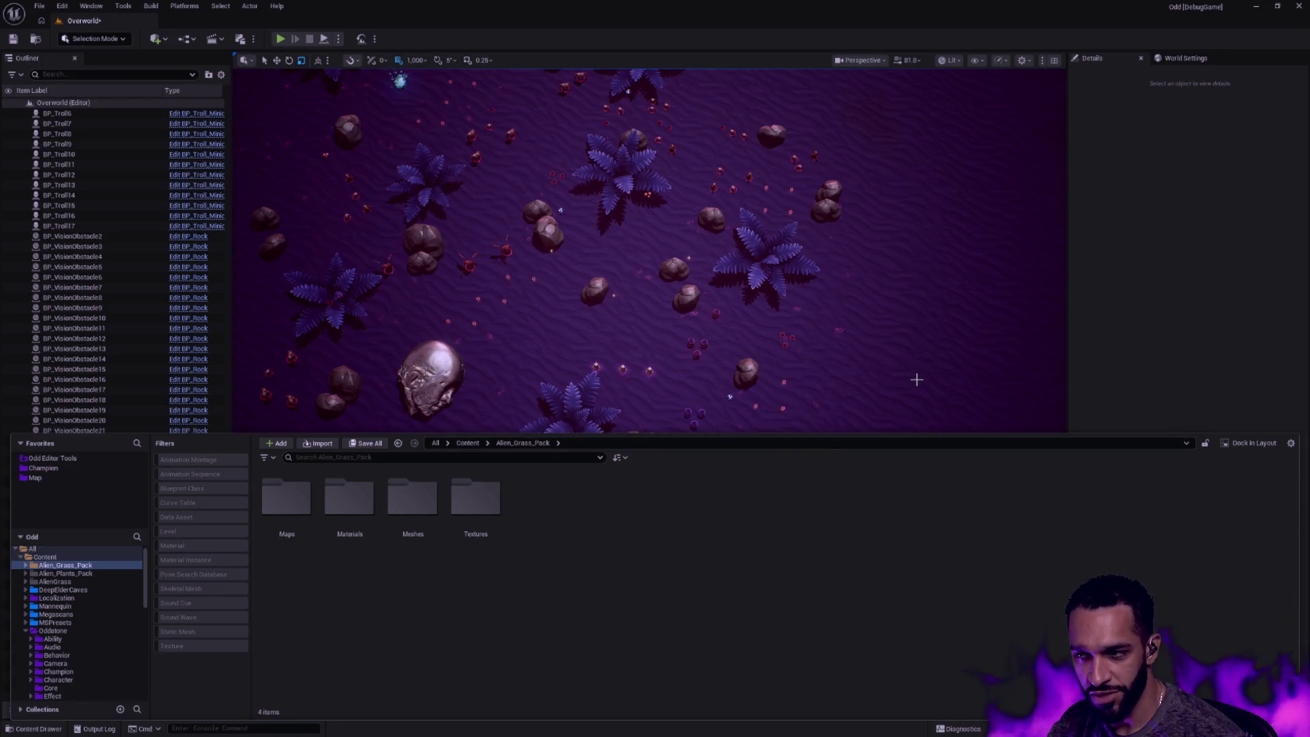
Delete the leftover Alien_Grass_Pack folder from the Content Browser tree
key("ctrl+space")
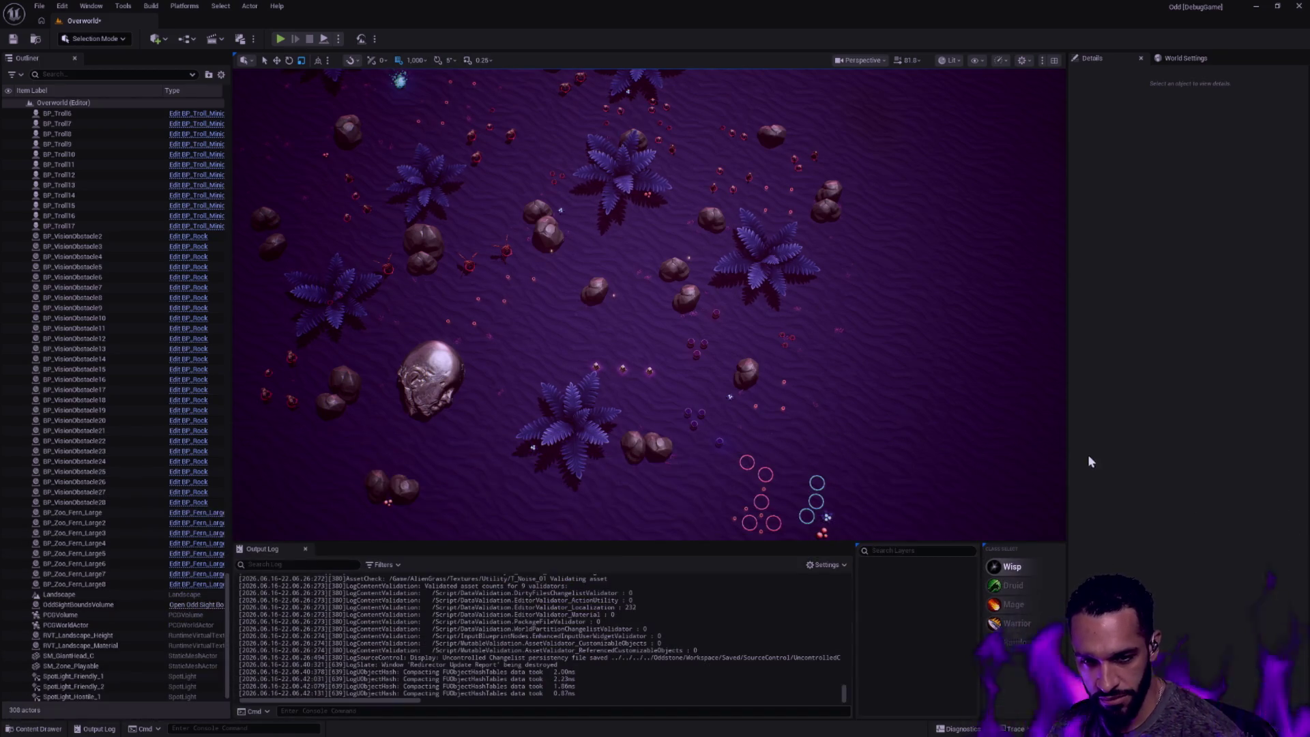
key("ctrl+space")
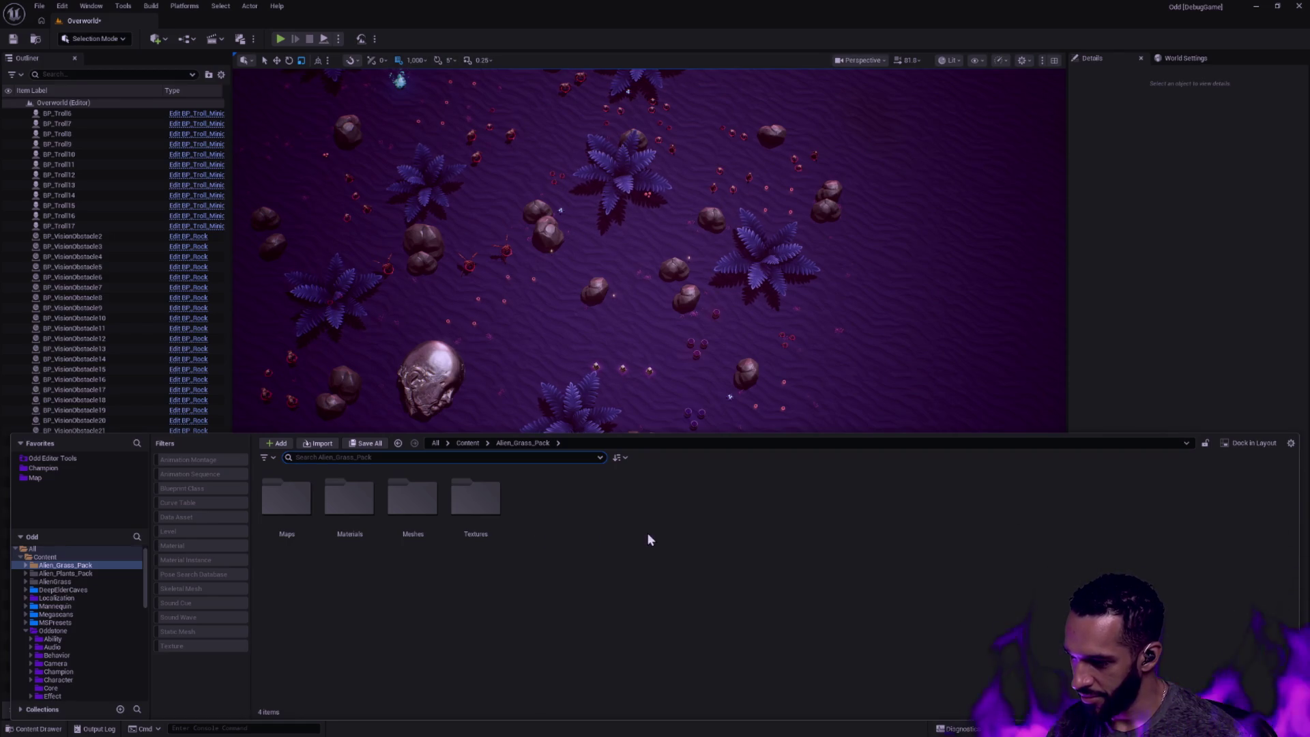
left_click(72, 565)
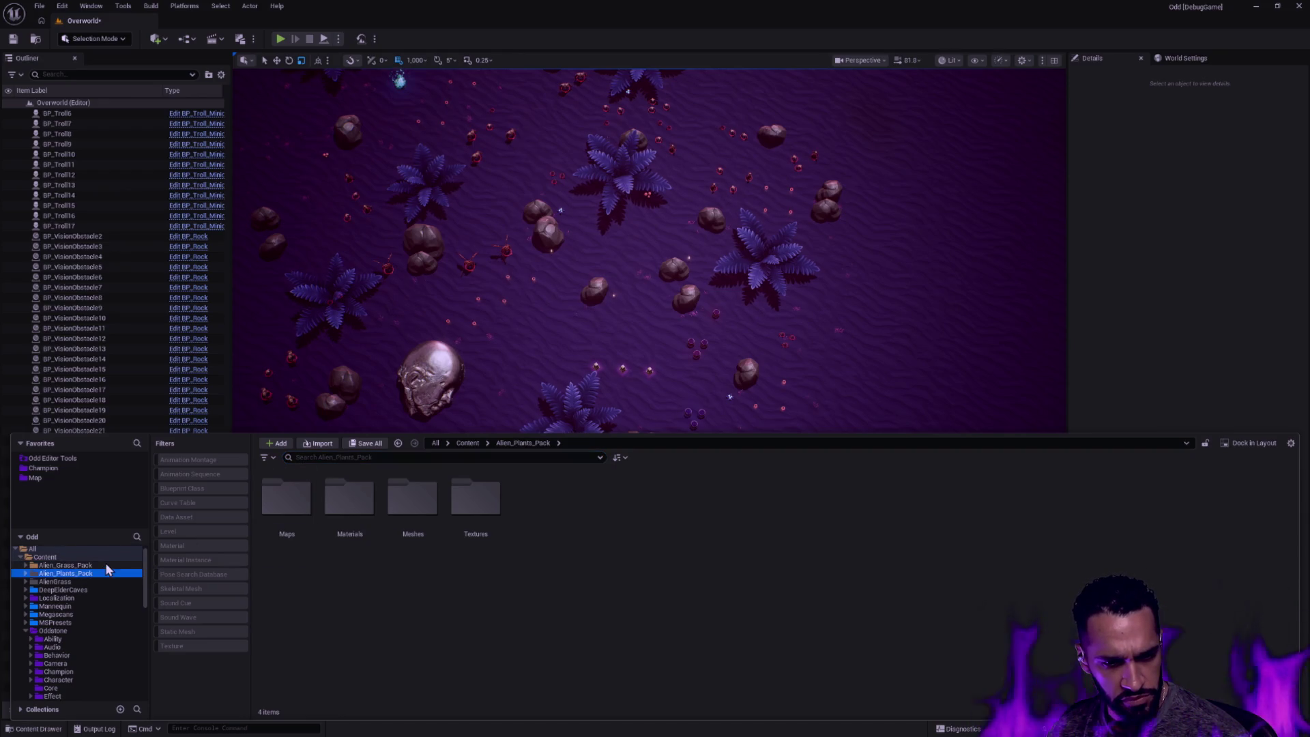
right_click(106, 571)
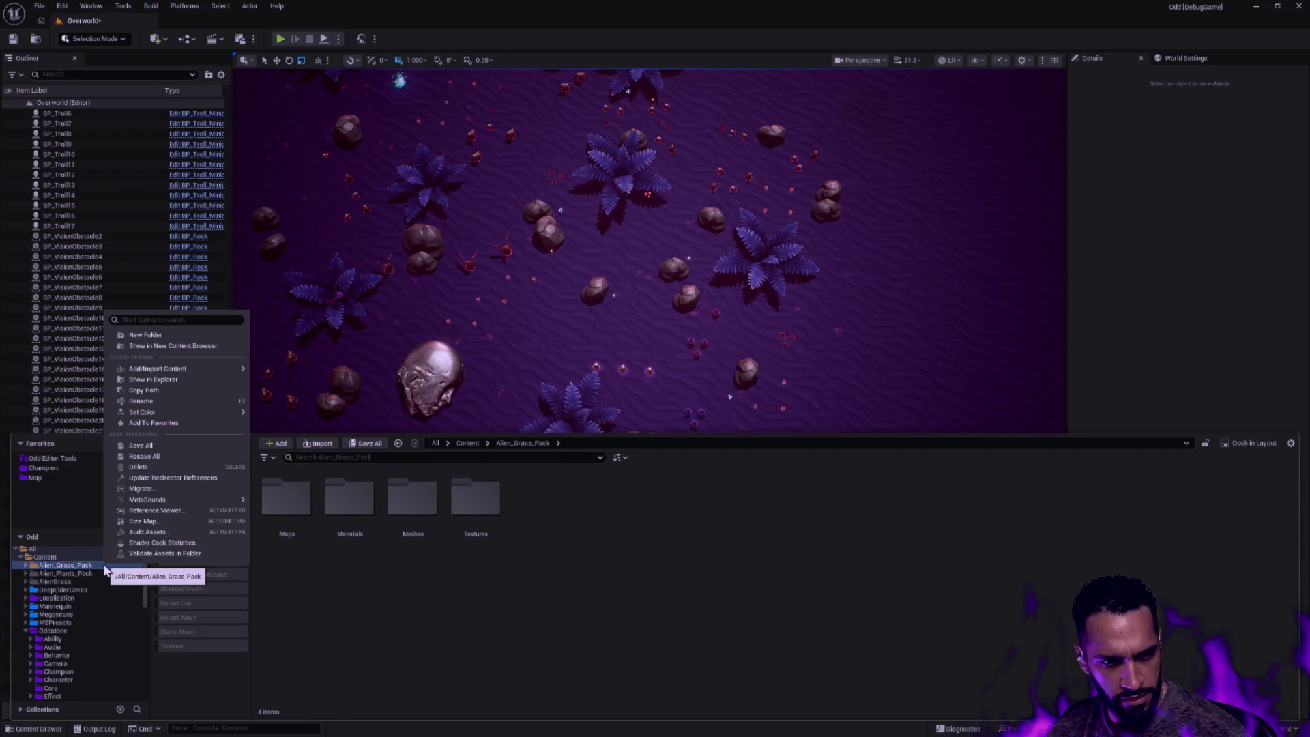
left_click(122, 562)
Browse into AlienGrass, peek at its Maps folder and return to AlienGrass
left_click(75, 573)
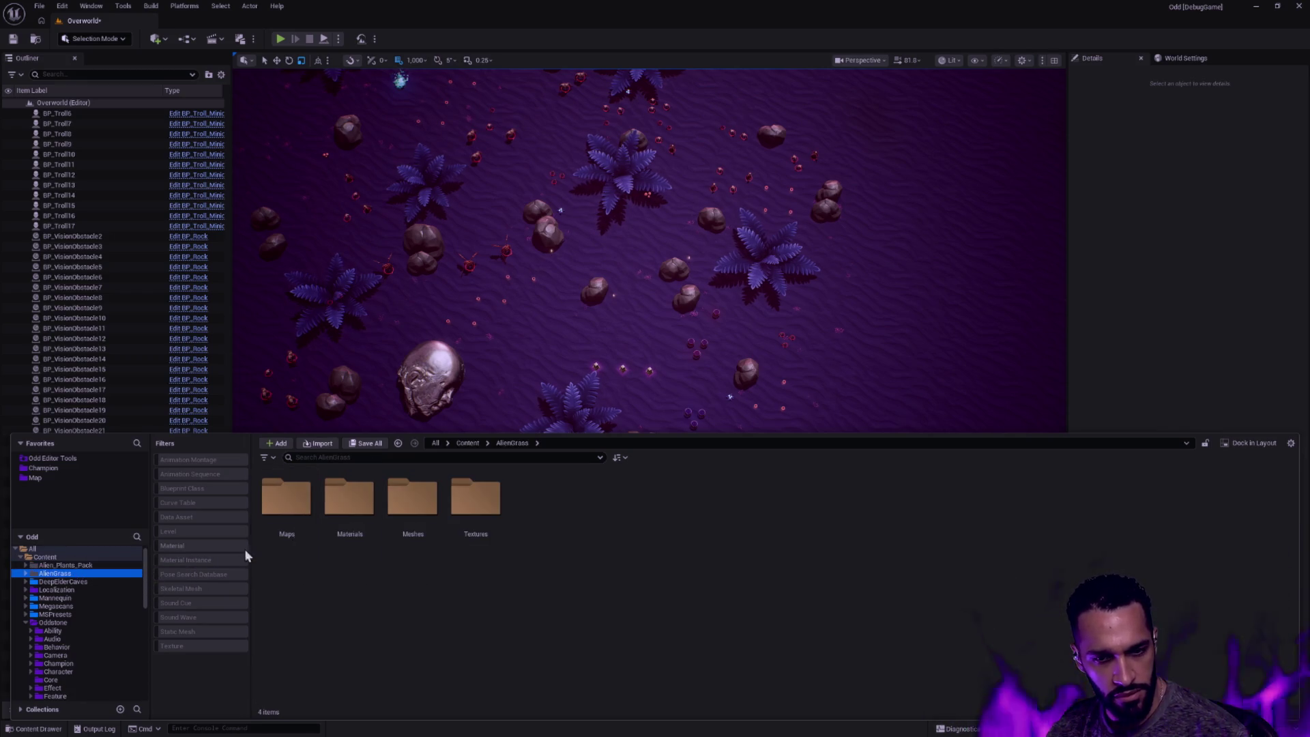
double_click(287, 502)
key("alt+Left")
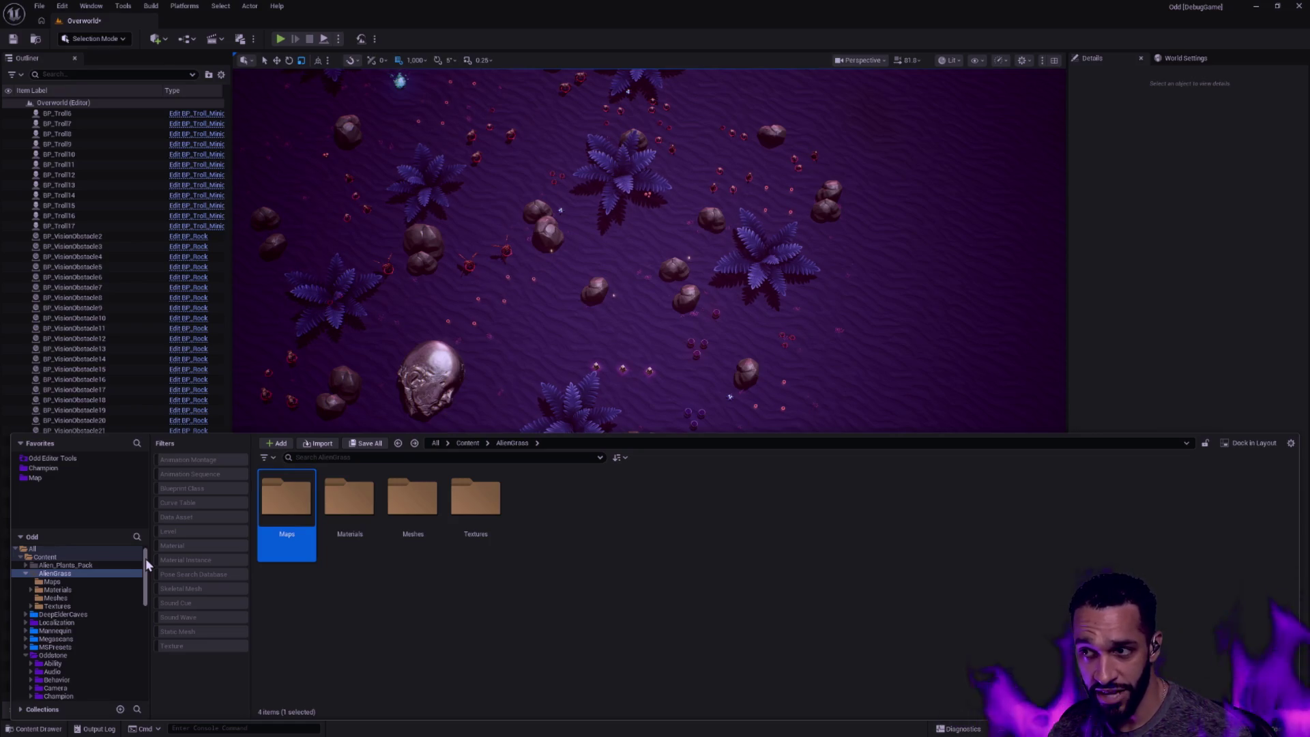
Review AlienGrass and its Maps folder, then set a colour on the selected AlienGrass folders
left_click(145, 558)
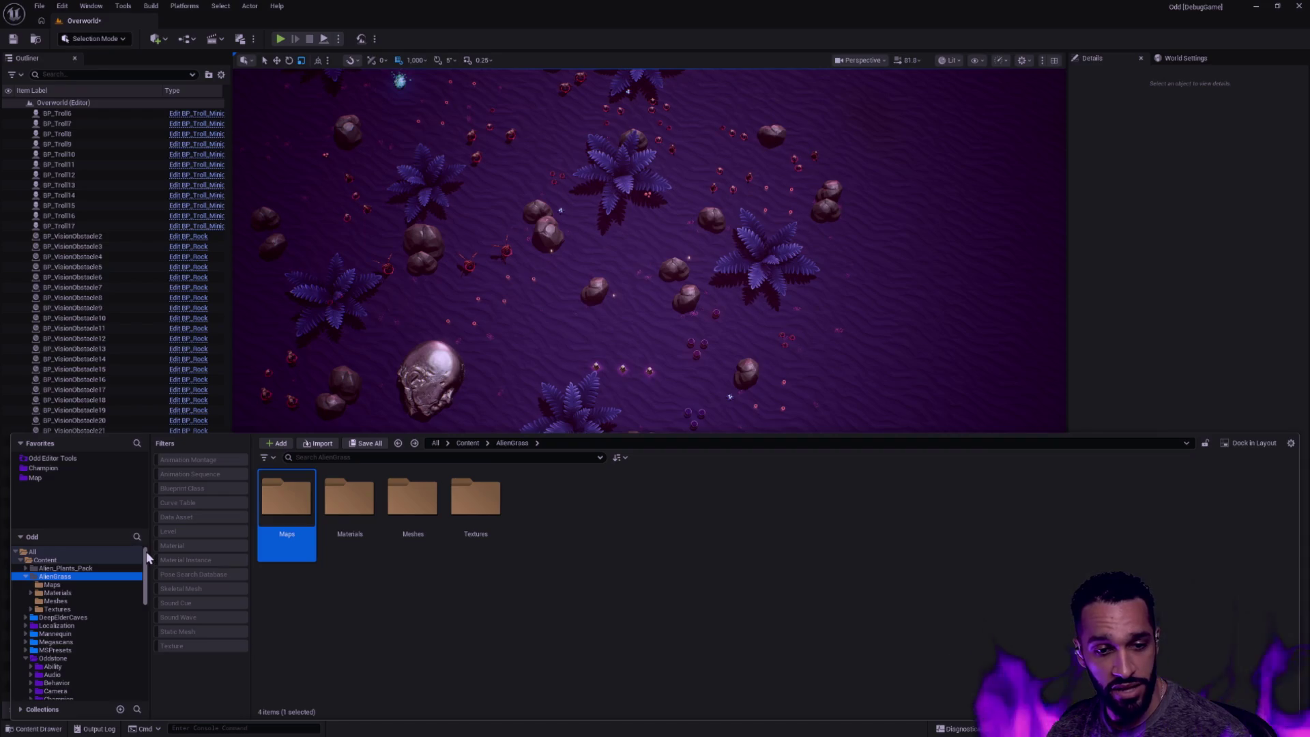
left_click(71, 582)
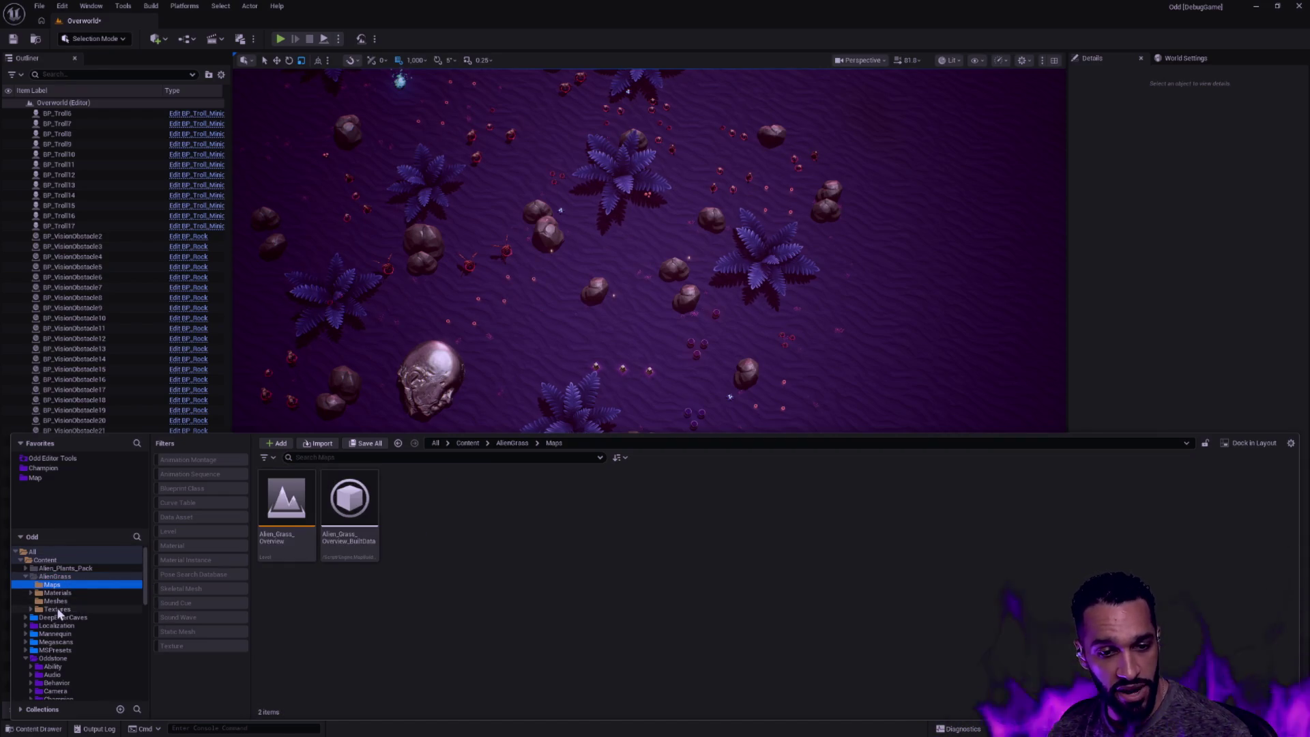
left_click(56, 575)
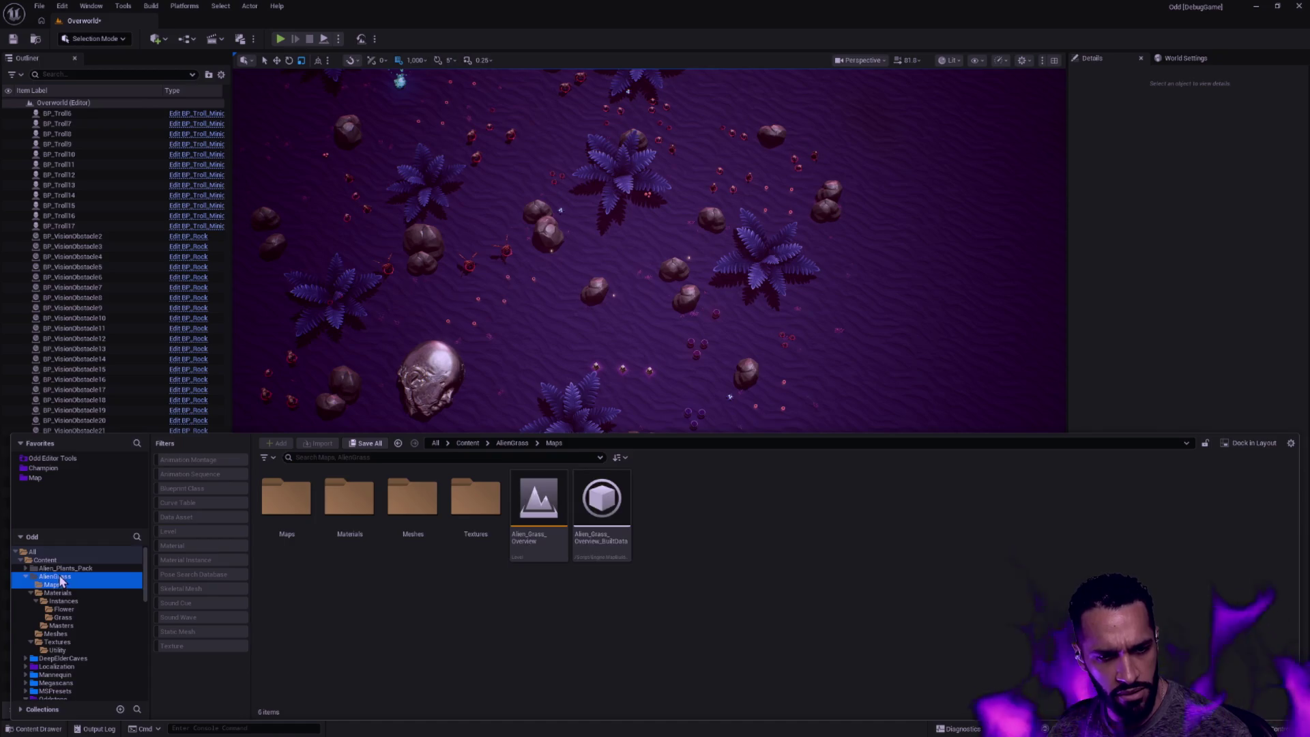
left_click(72, 655, "shift")
right_click(64, 586)
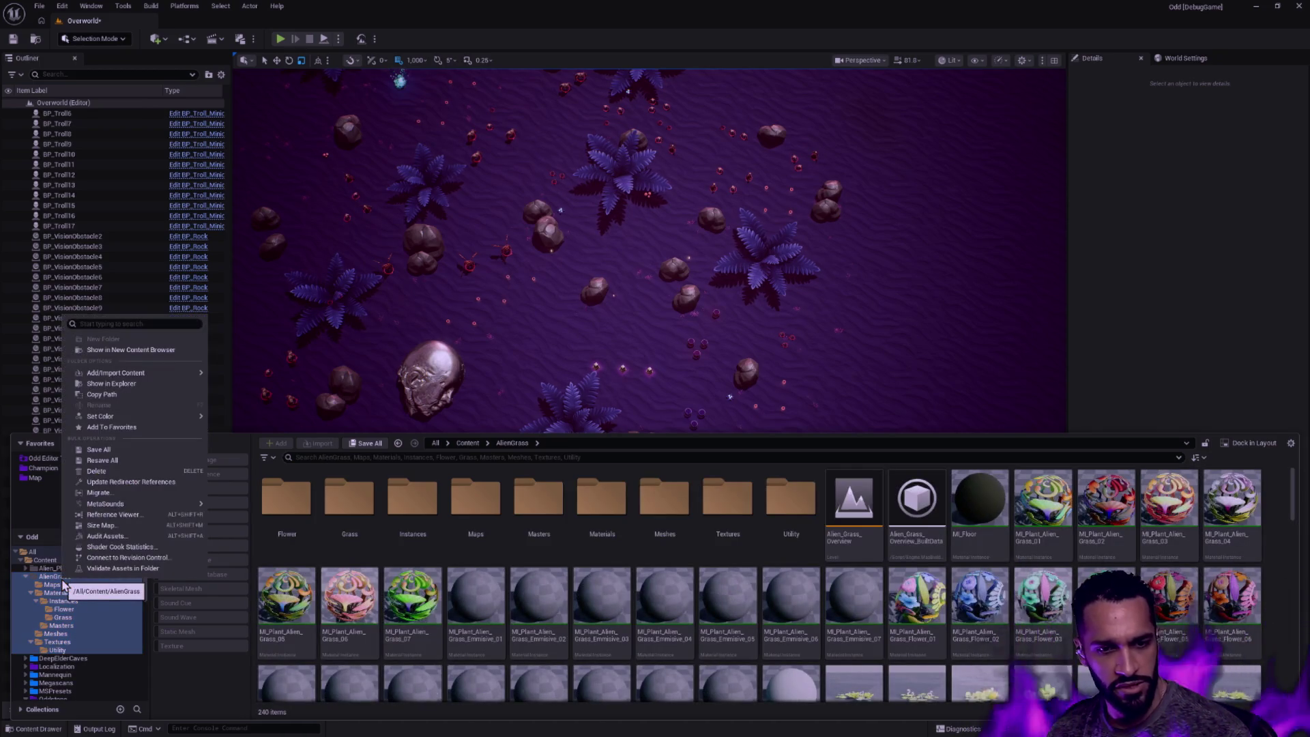
mouse_move(100, 416)
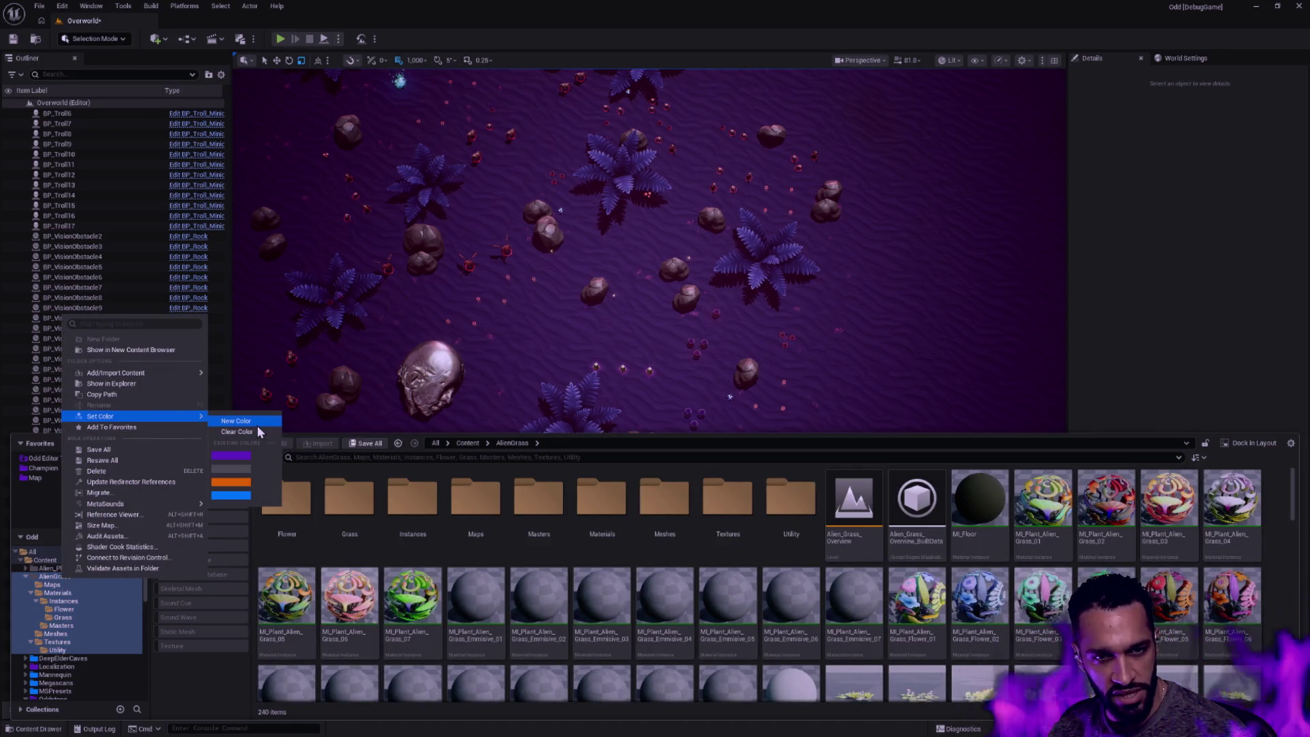
left_click(248, 474)
Reselect AlienGrass alone and switch to the Alien_Plants_Pack folder
left_click(57, 579)
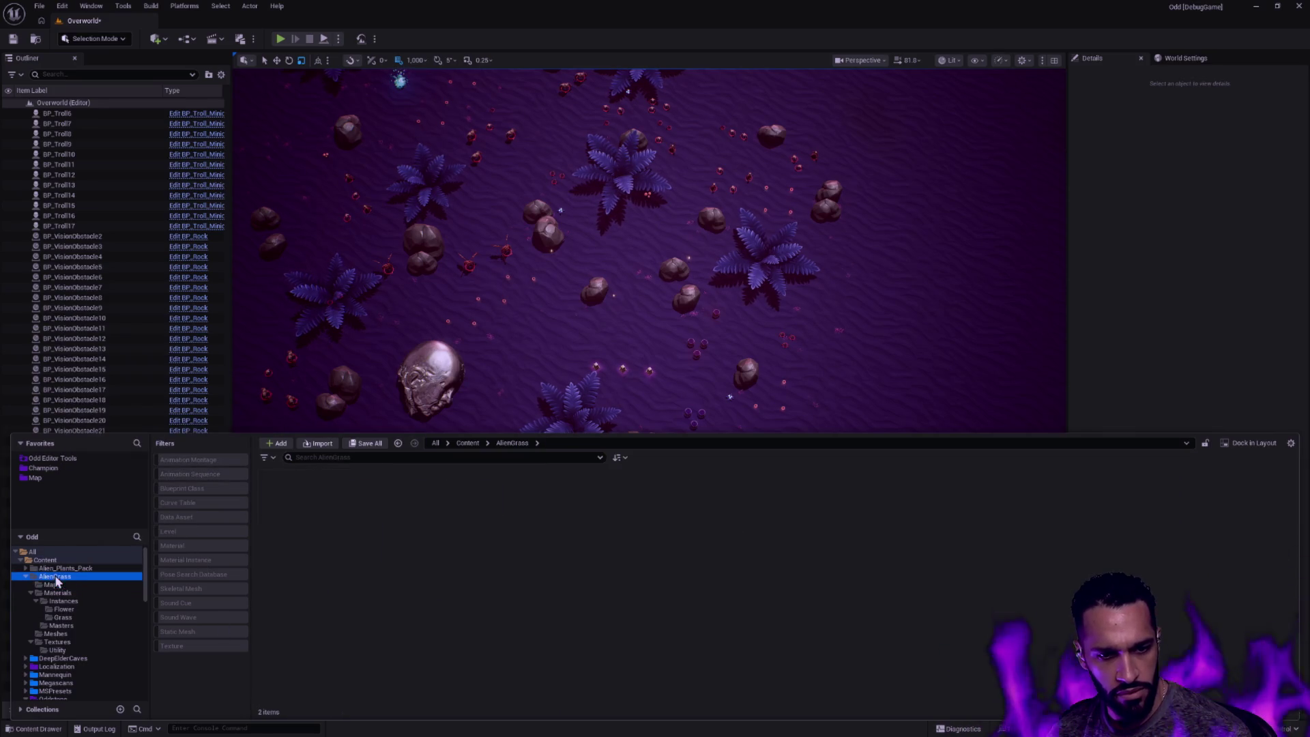
left_click(24, 577)
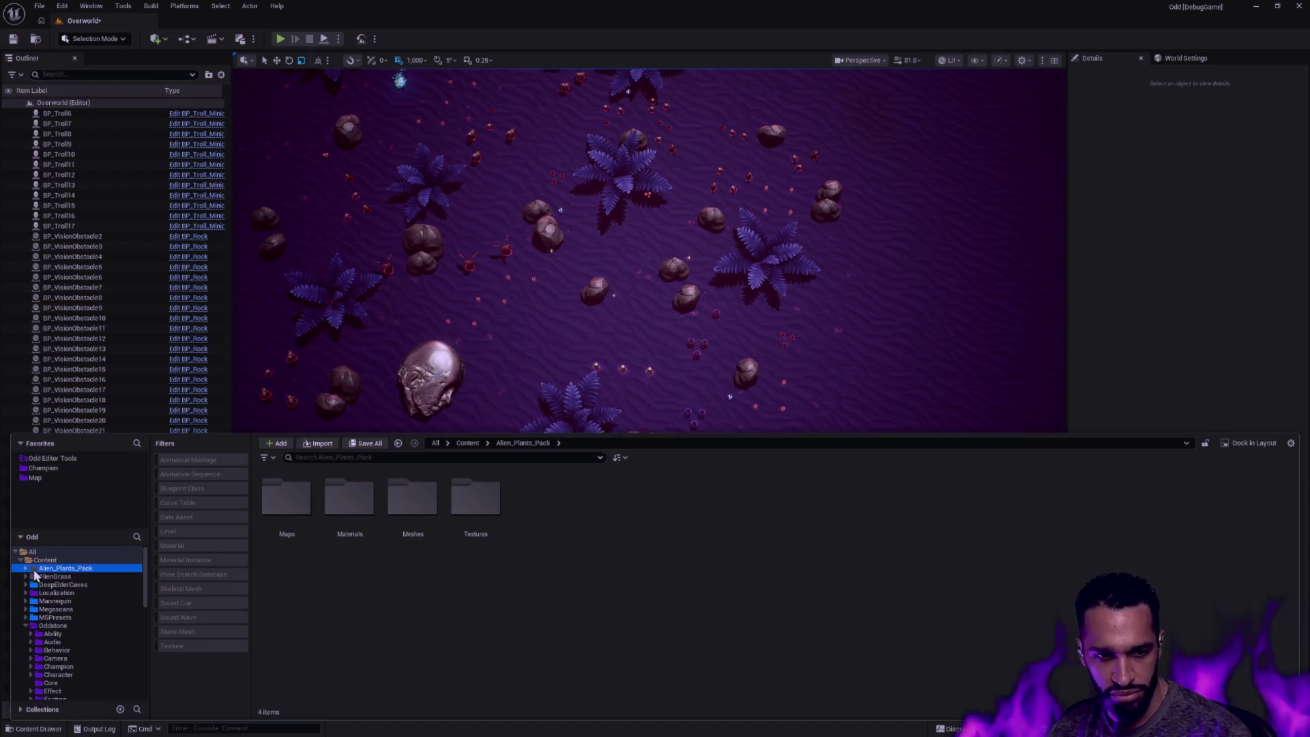
Rename Alien_Plants_Pack to AlienPlants and accept the references warning
left_click(29, 569)
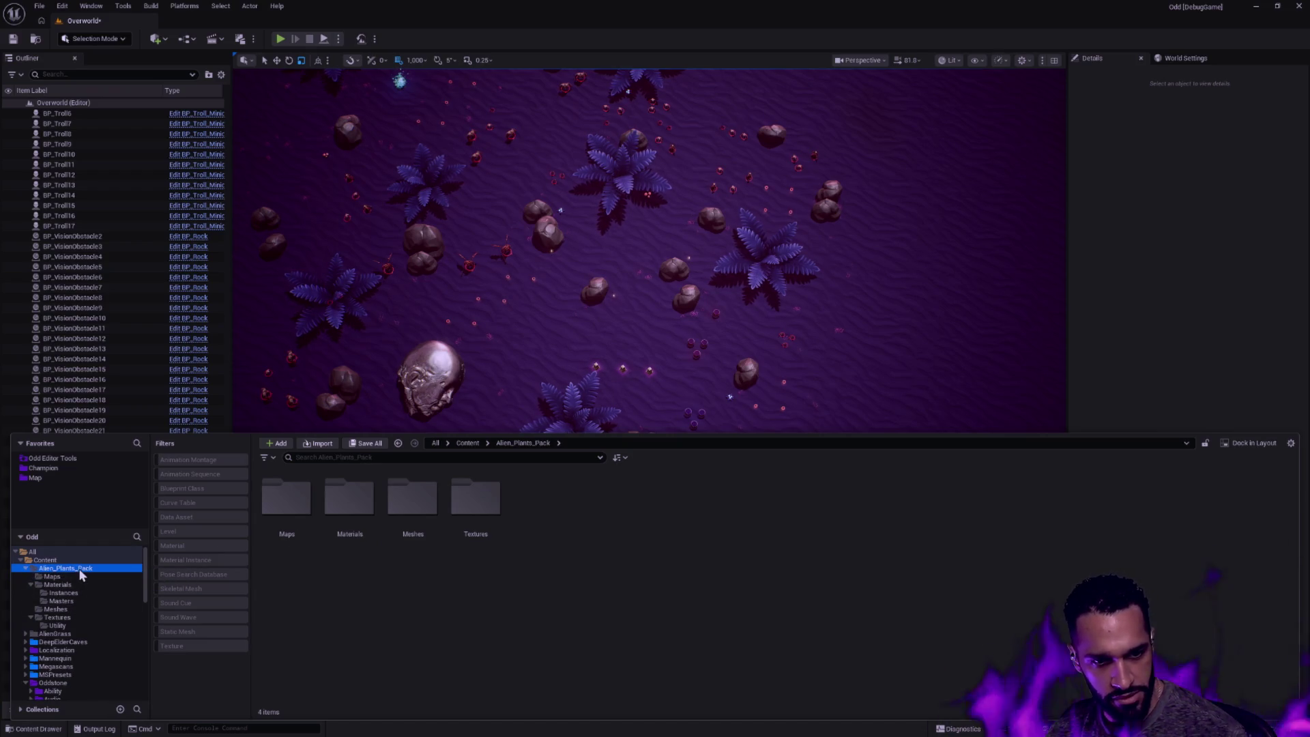
key("F2")
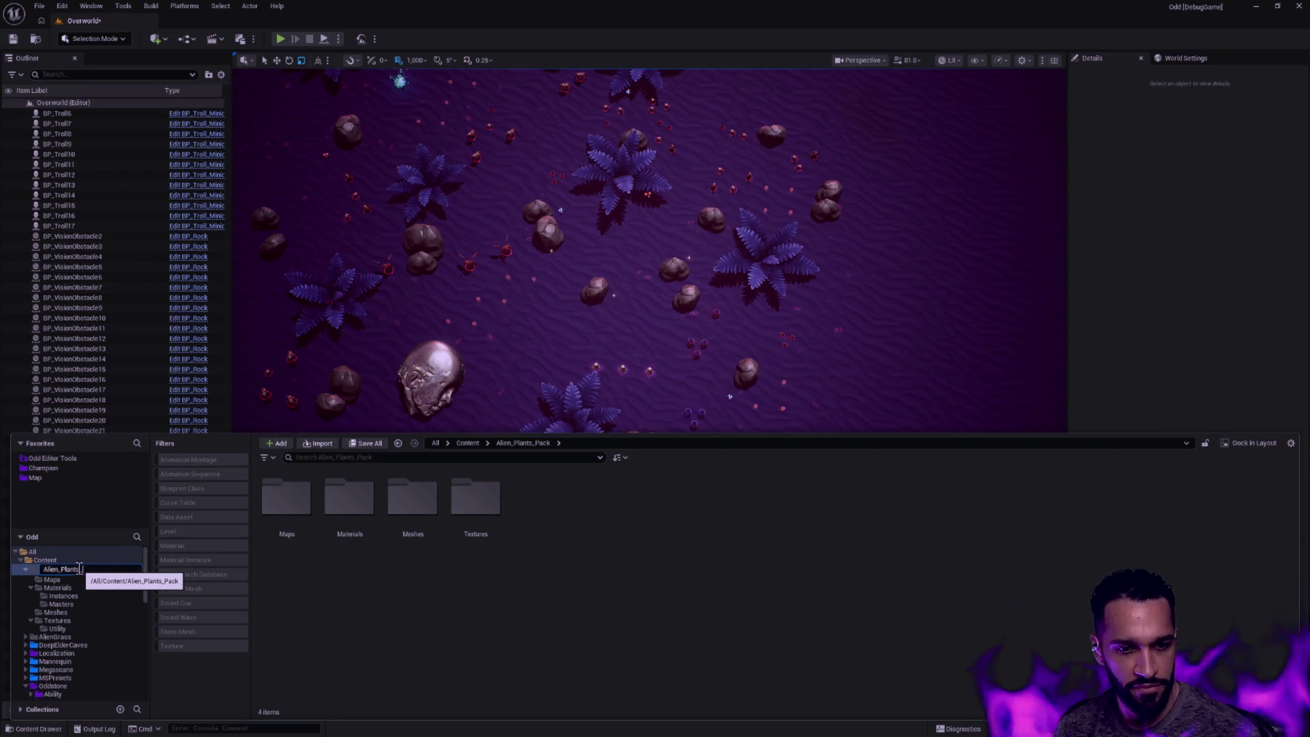
key("BackSpace")
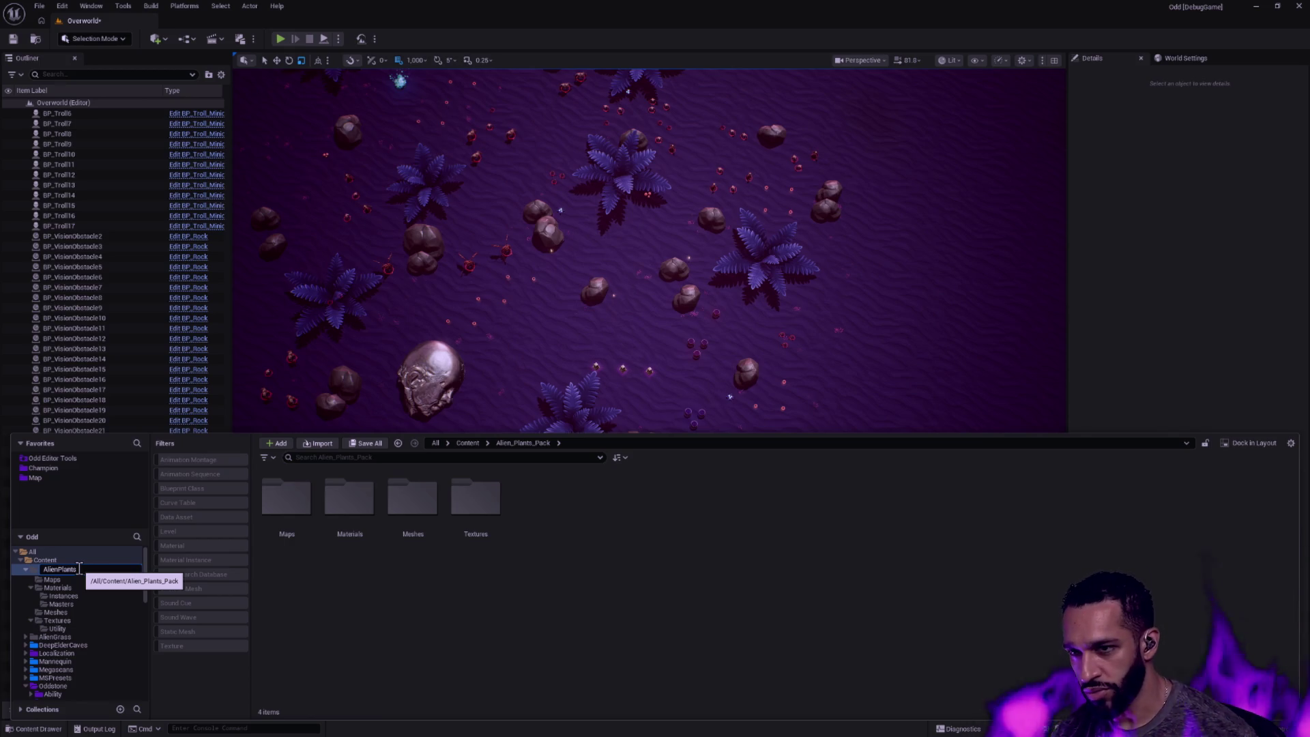
key("Return")
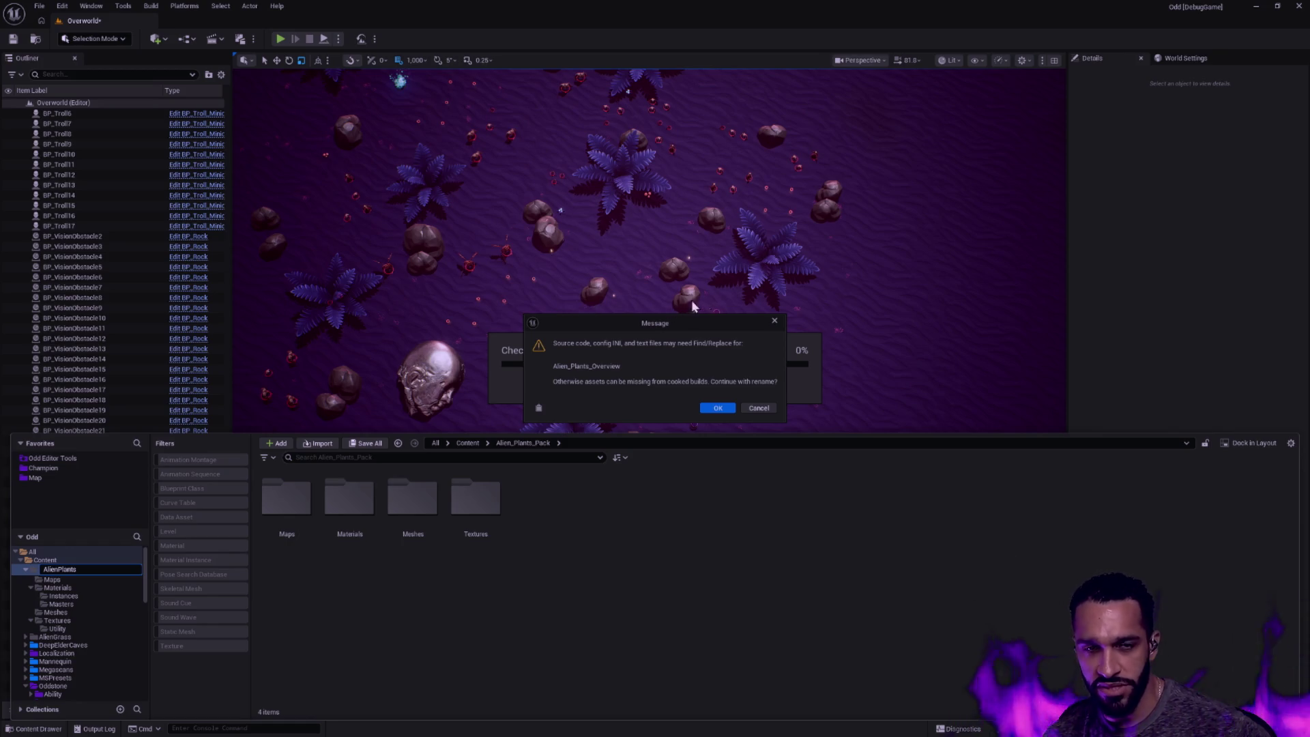
left_click(719, 408)
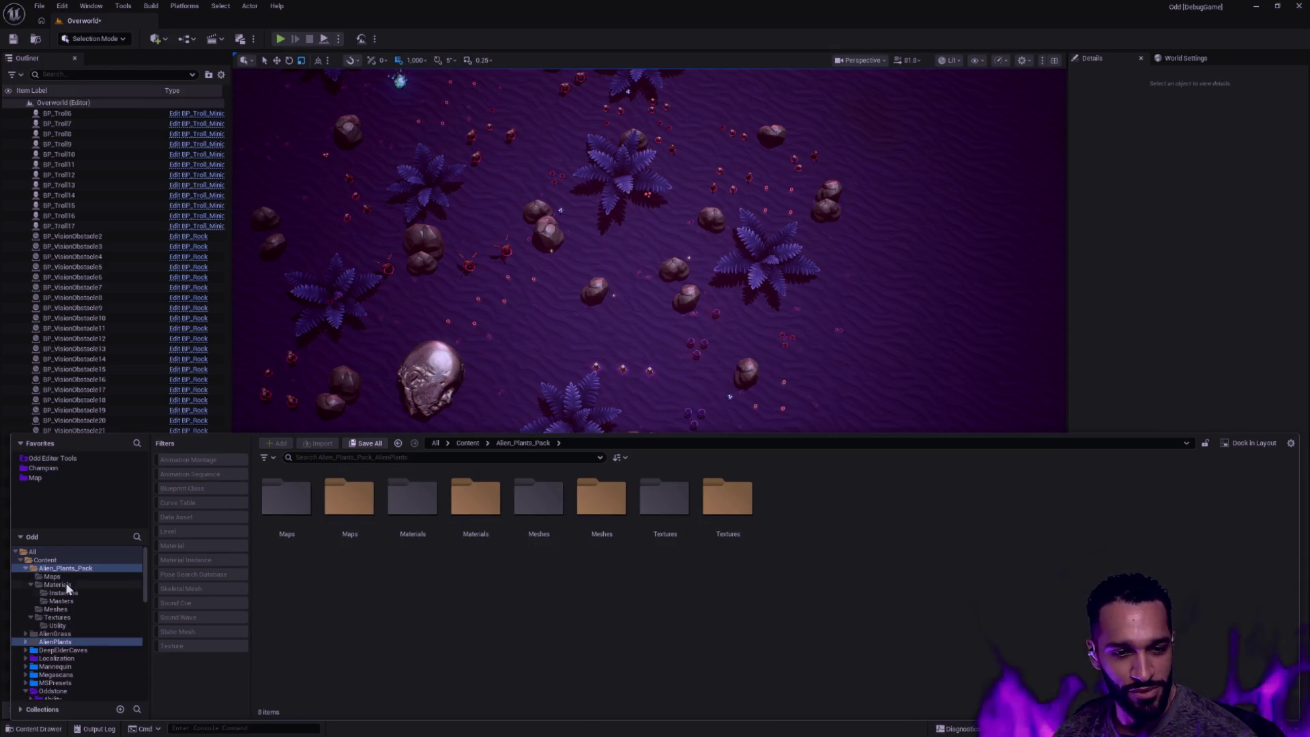
Update redirector references in Alien_Plants_Pack, delete unreferenced redirectors, then delete the empty folder
right_click(61, 567)
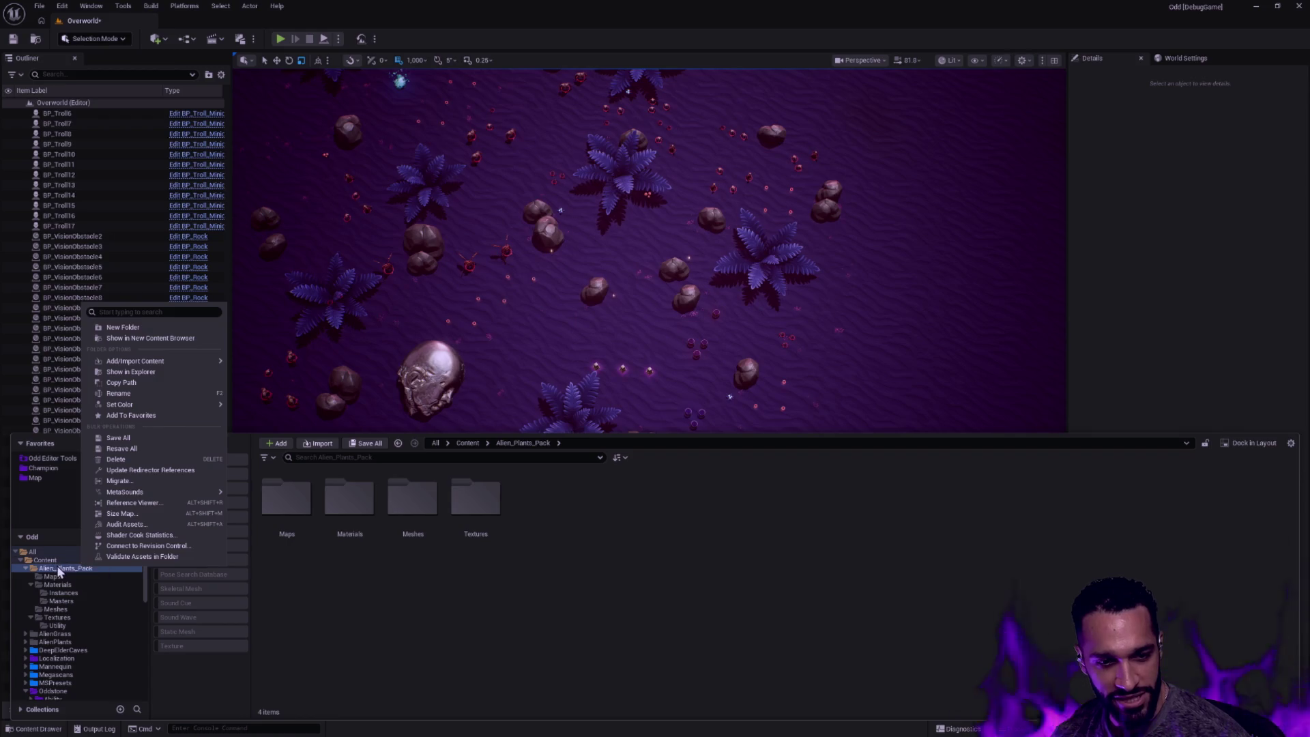
left_click(149, 468)
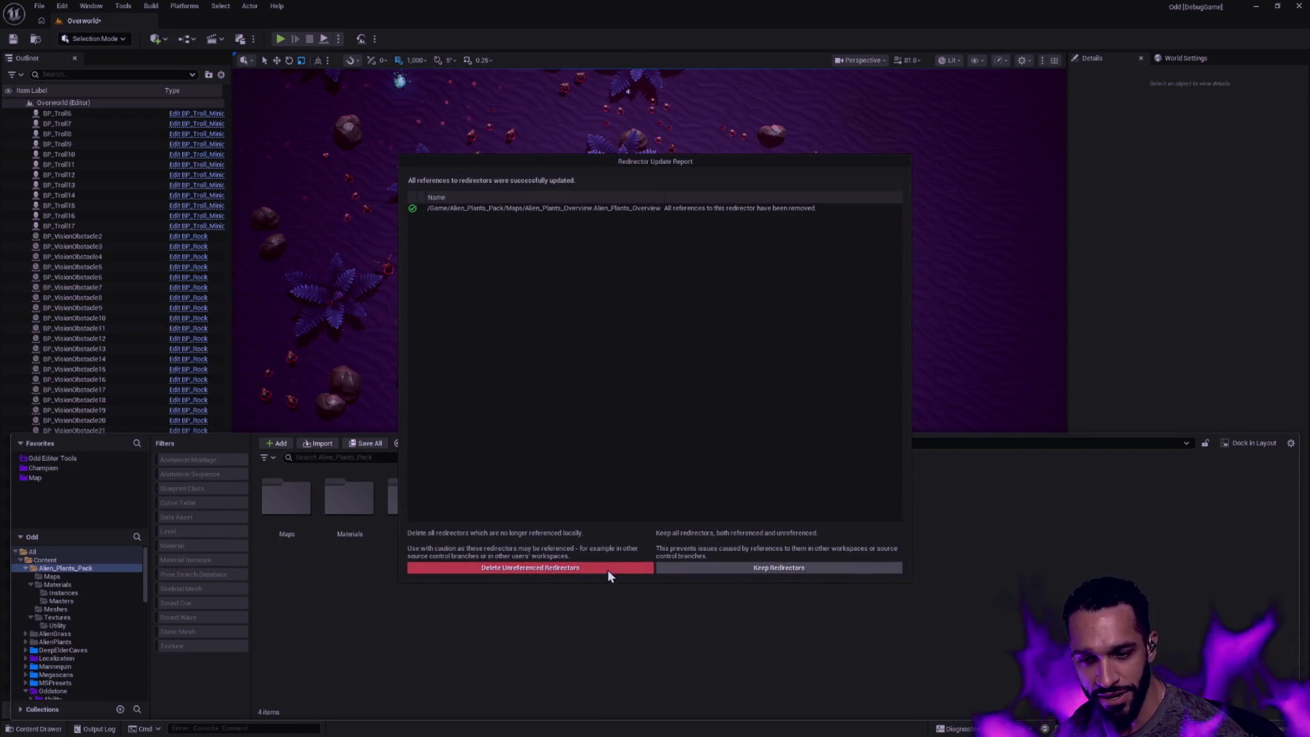
left_click(530, 568)
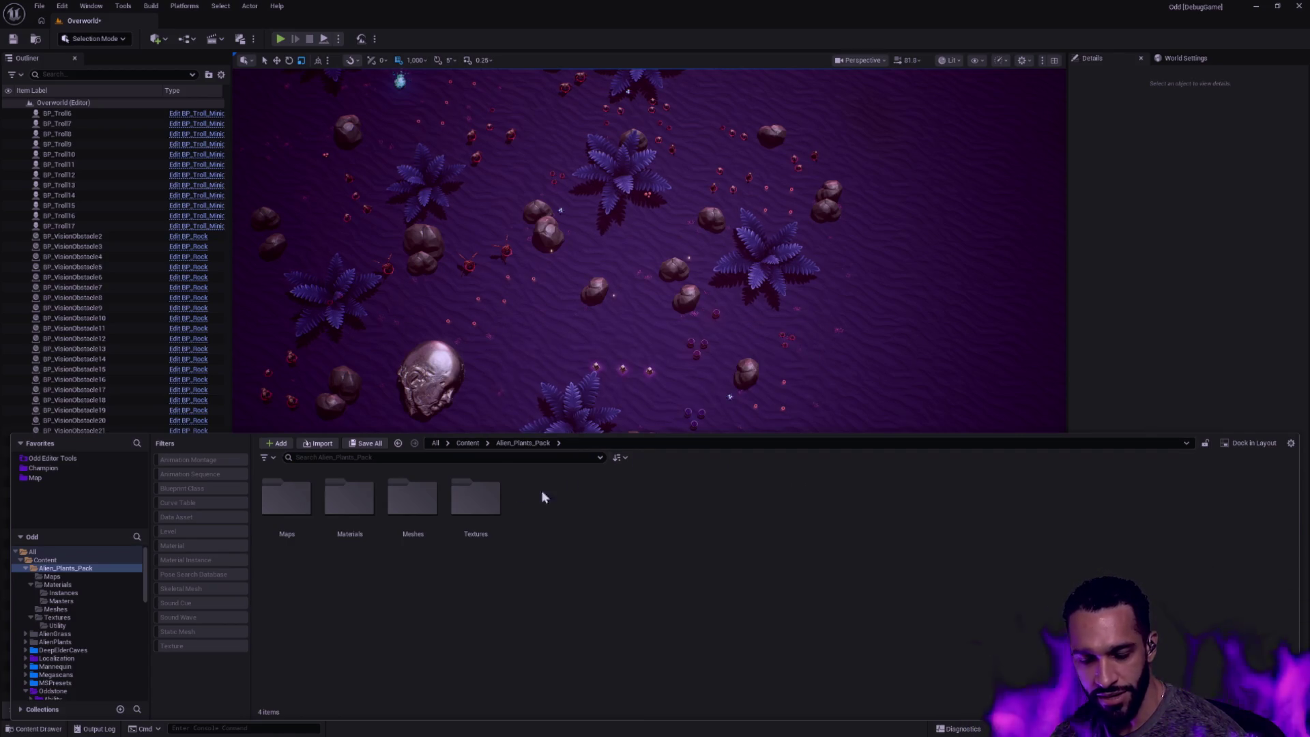
right_click(80, 569)
left_click(64, 564)
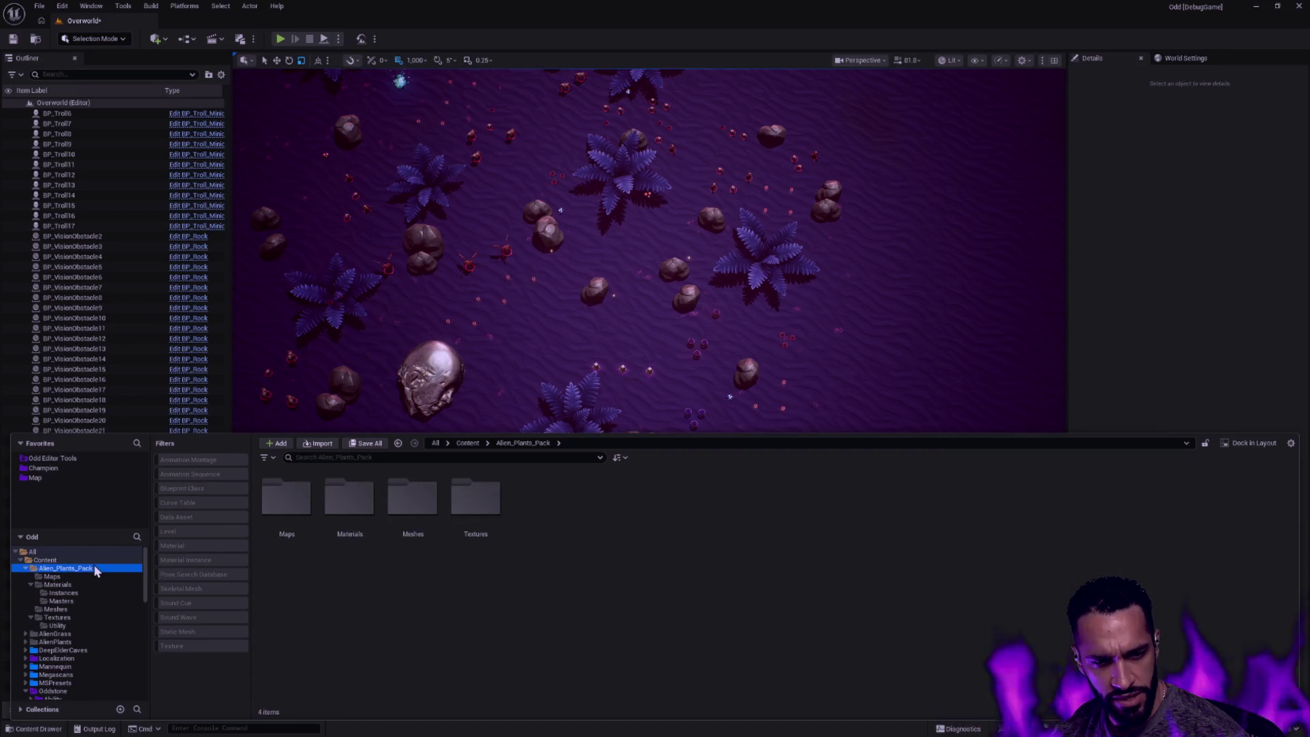
Delete AlienGrass's Maps folder, confirming removal of its two map assets
double_click(286, 501)
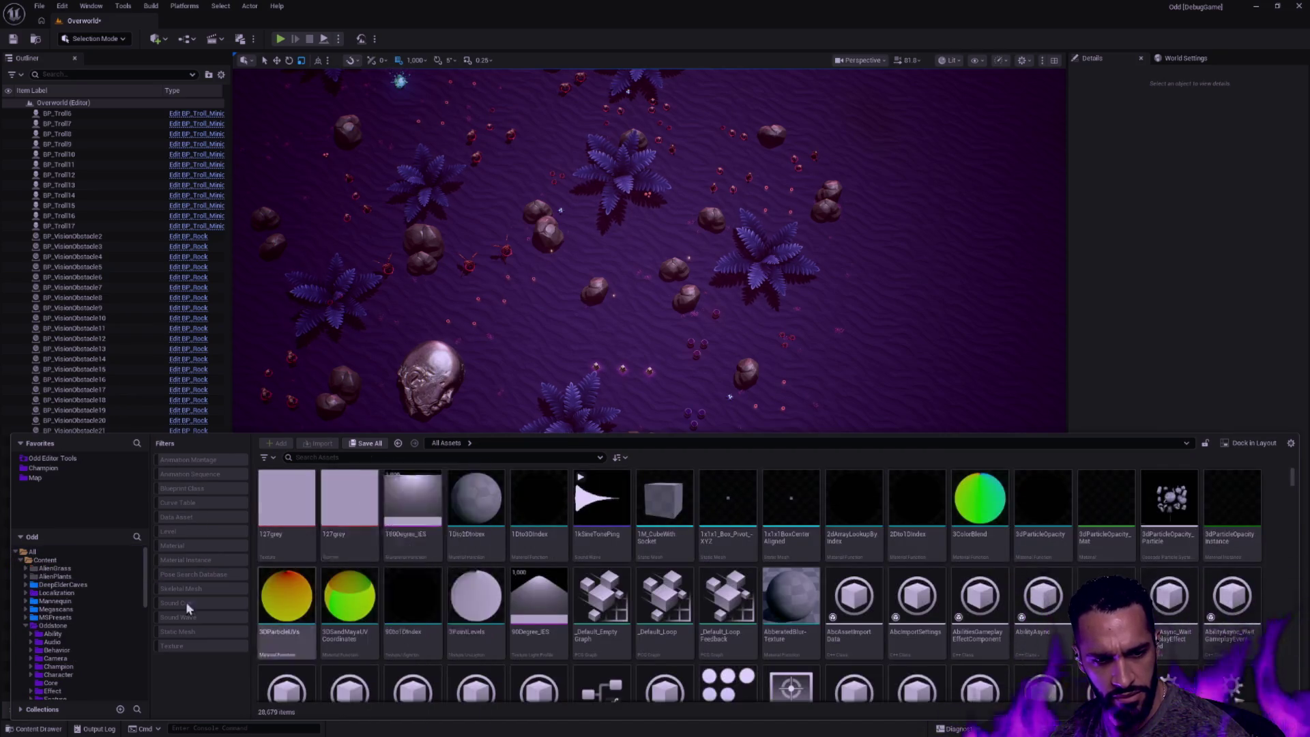
left_click(76, 570)
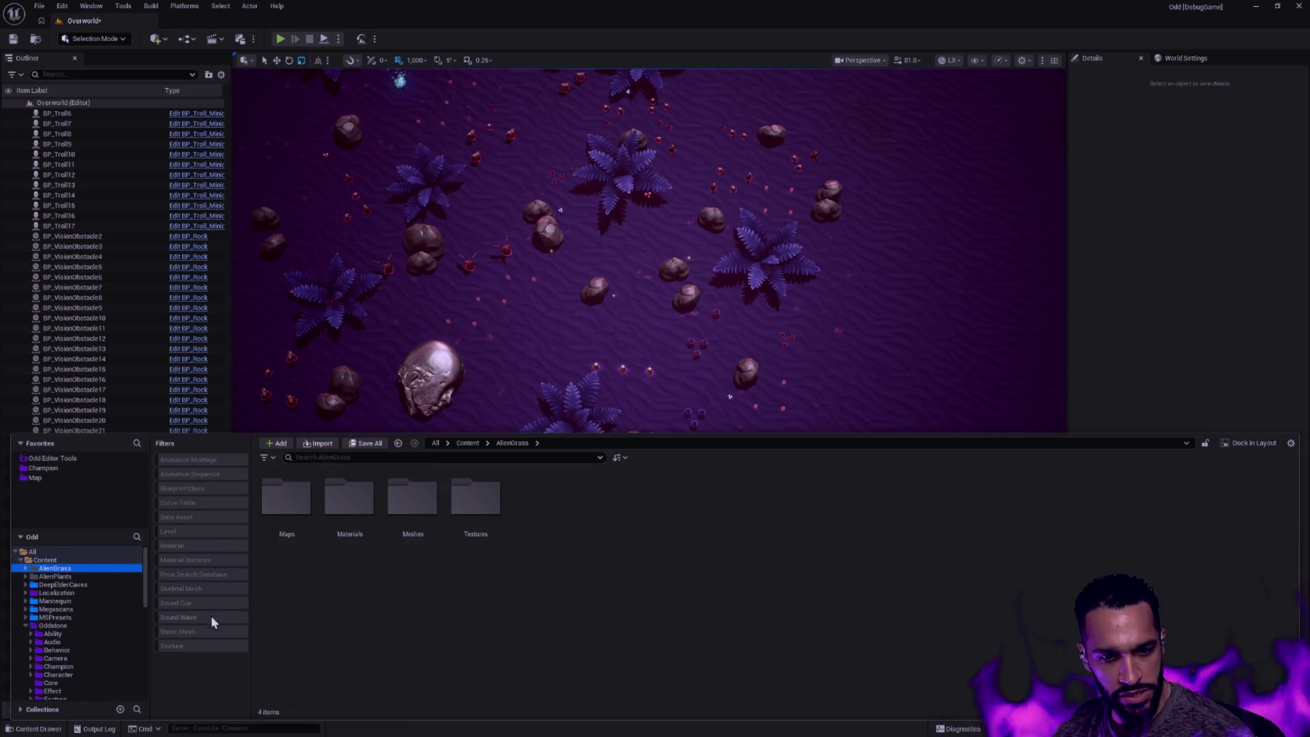
double_click(288, 502)
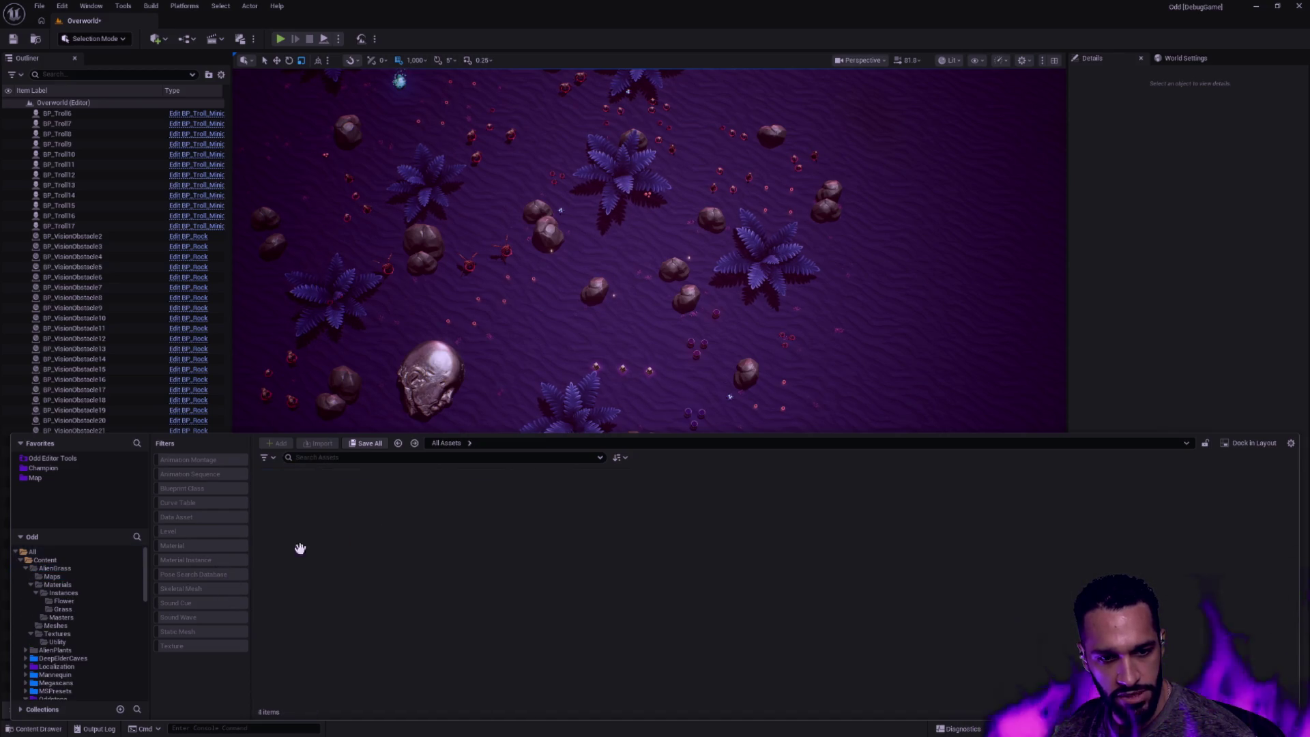
key("Delete")
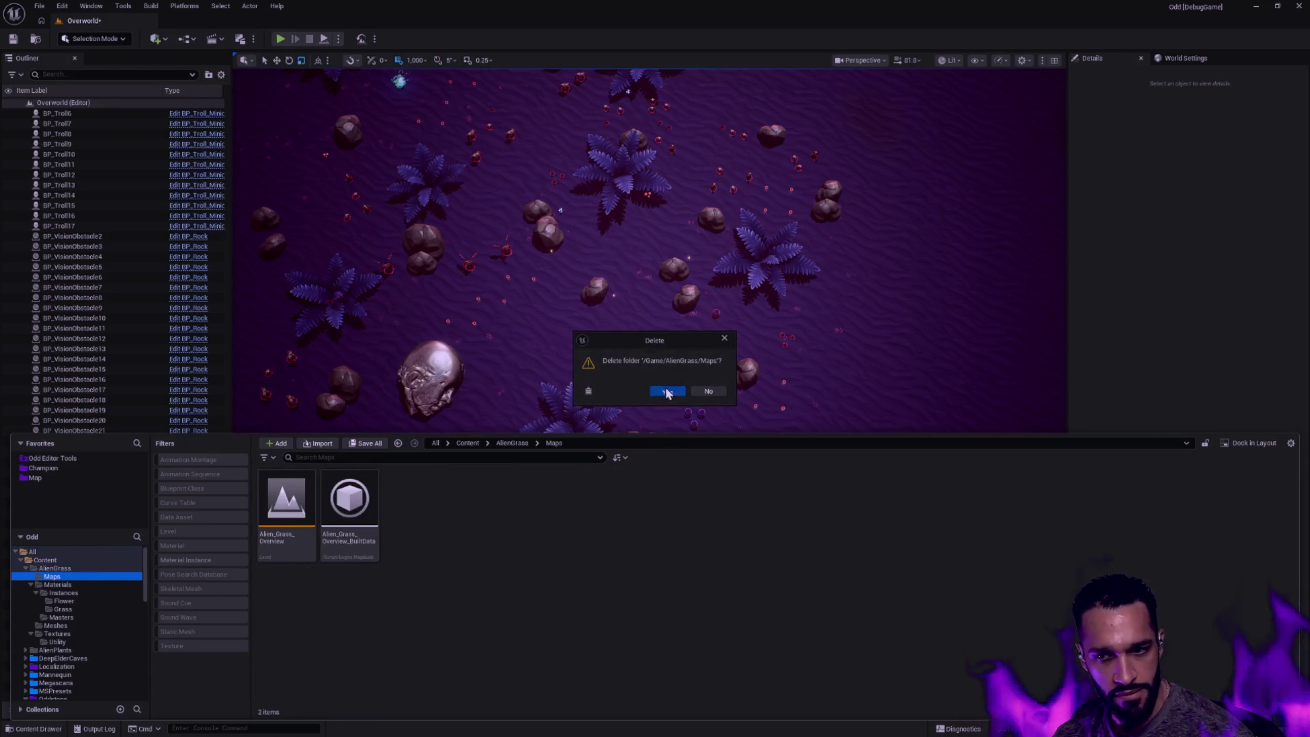
left_click(667, 391)
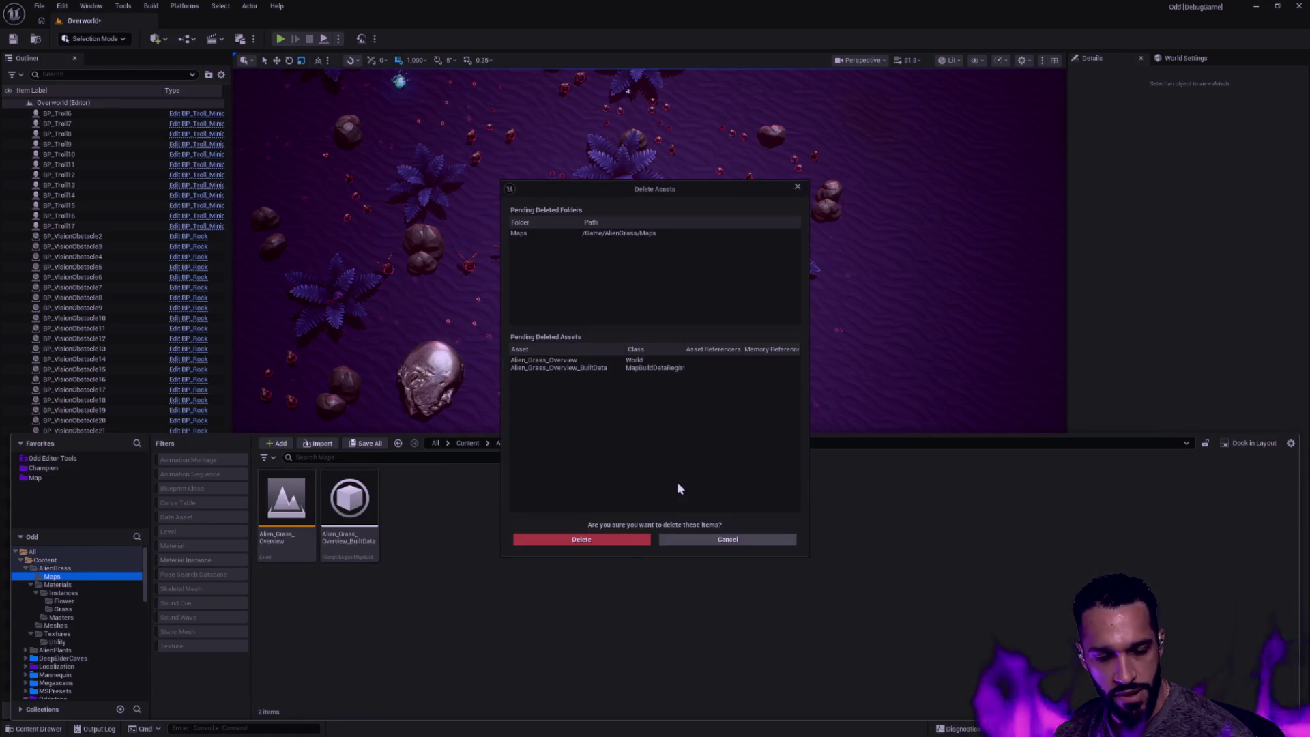
left_click(581, 539)
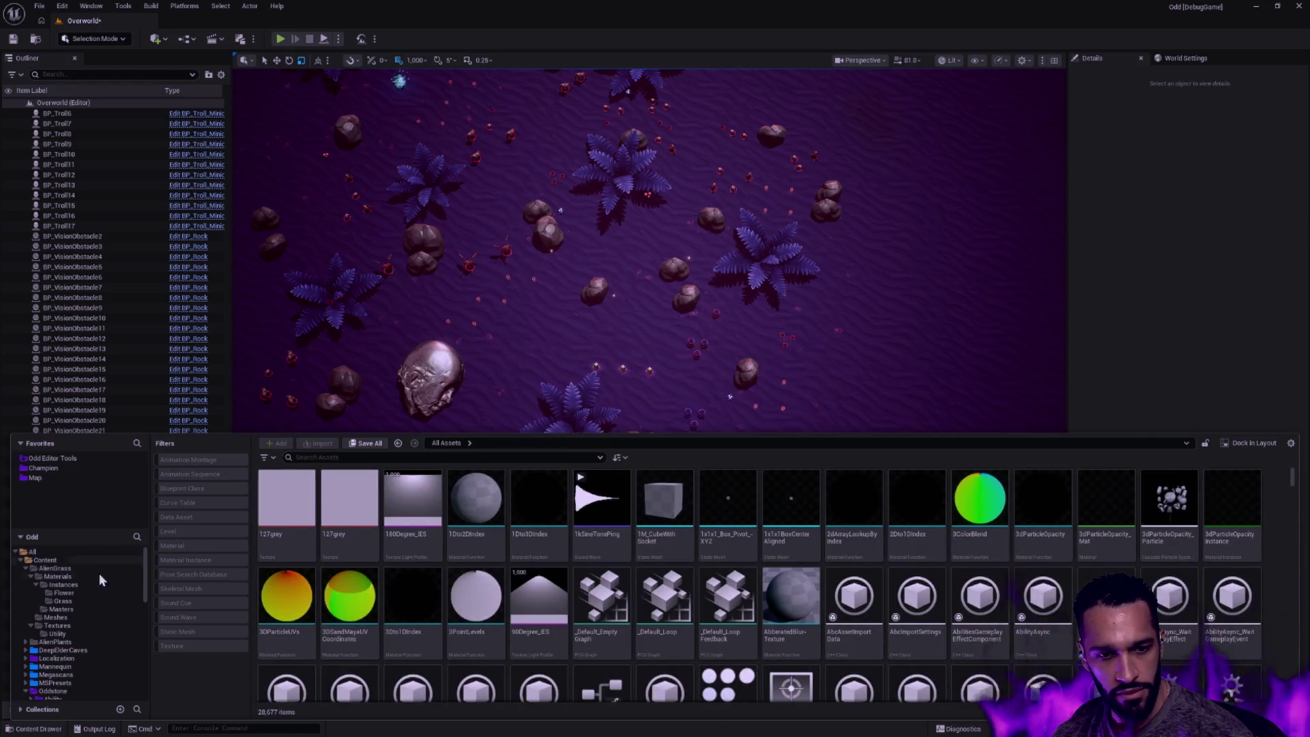
Collapse AlienGrass Materials and browse into the AlienPlants Maps folder
left_click(38, 577)
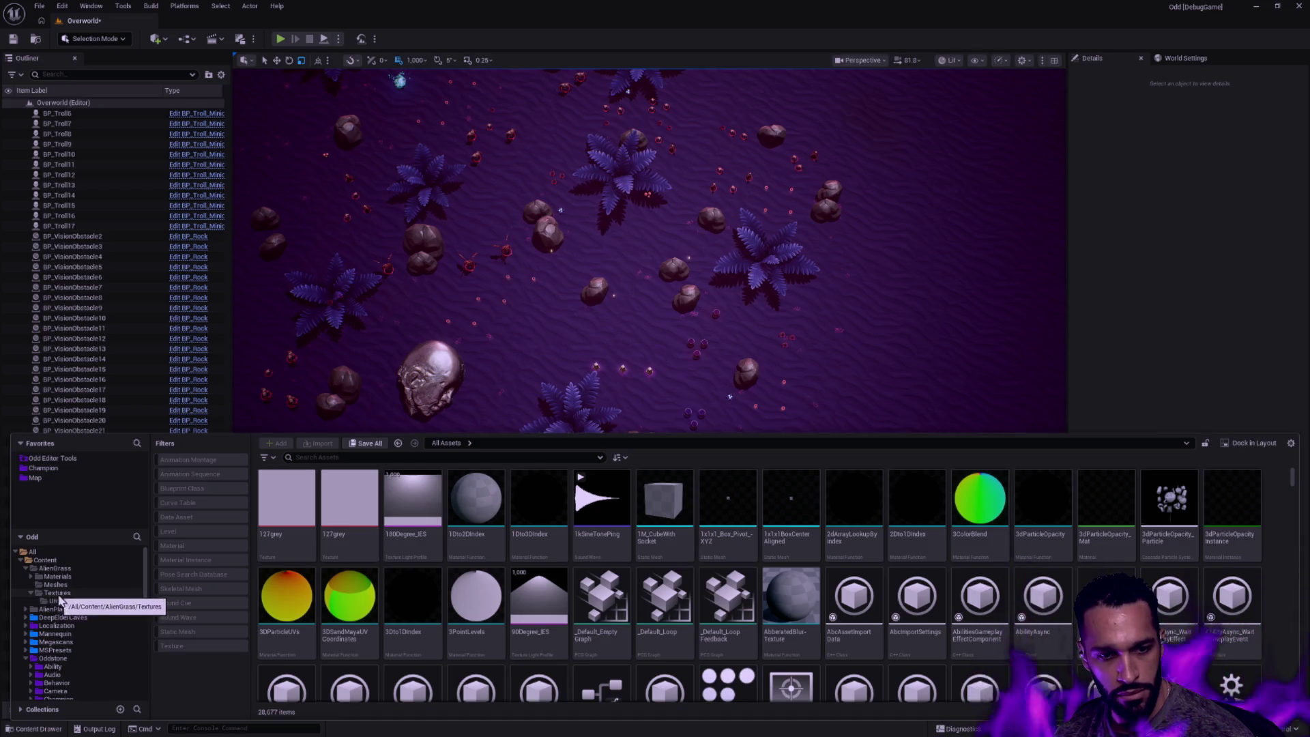
left_click(28, 609)
left_click(286, 513)
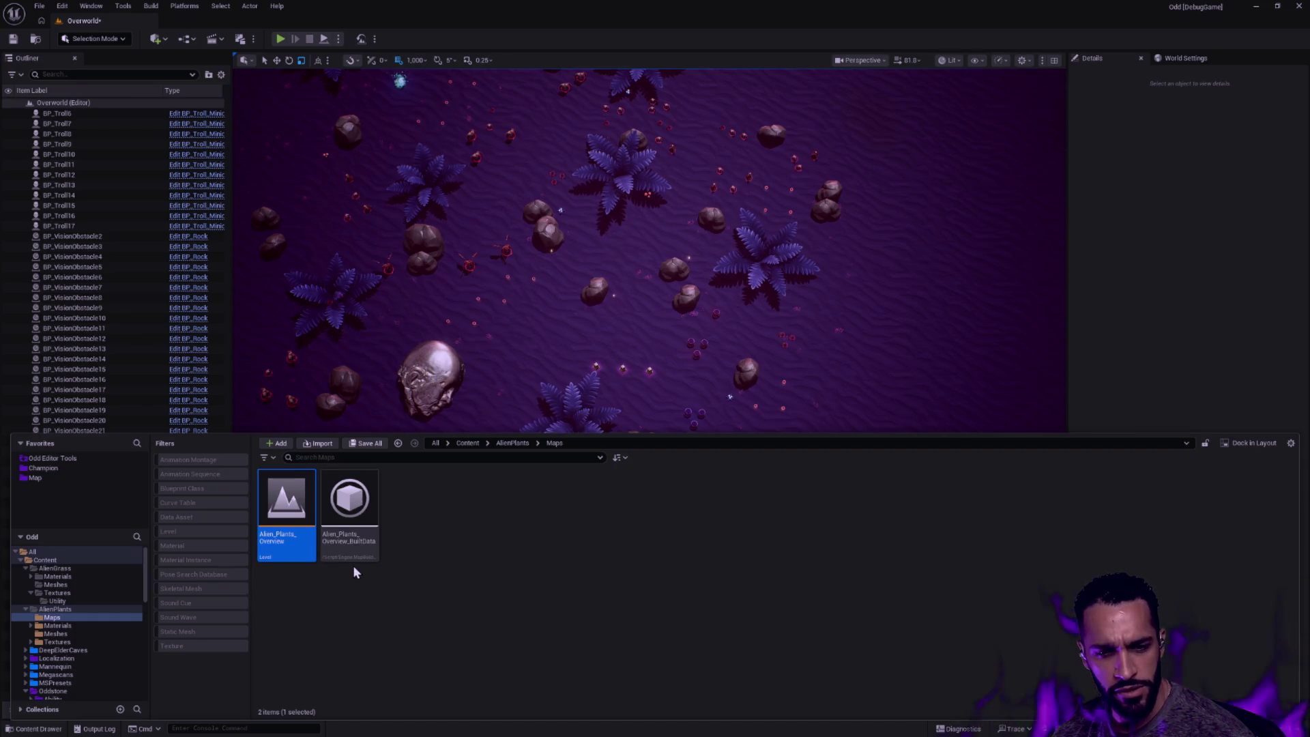
Load the Alien_Plants_Overview level, dismissing the save prompt
double_click(286, 512)
left_click(684, 492)
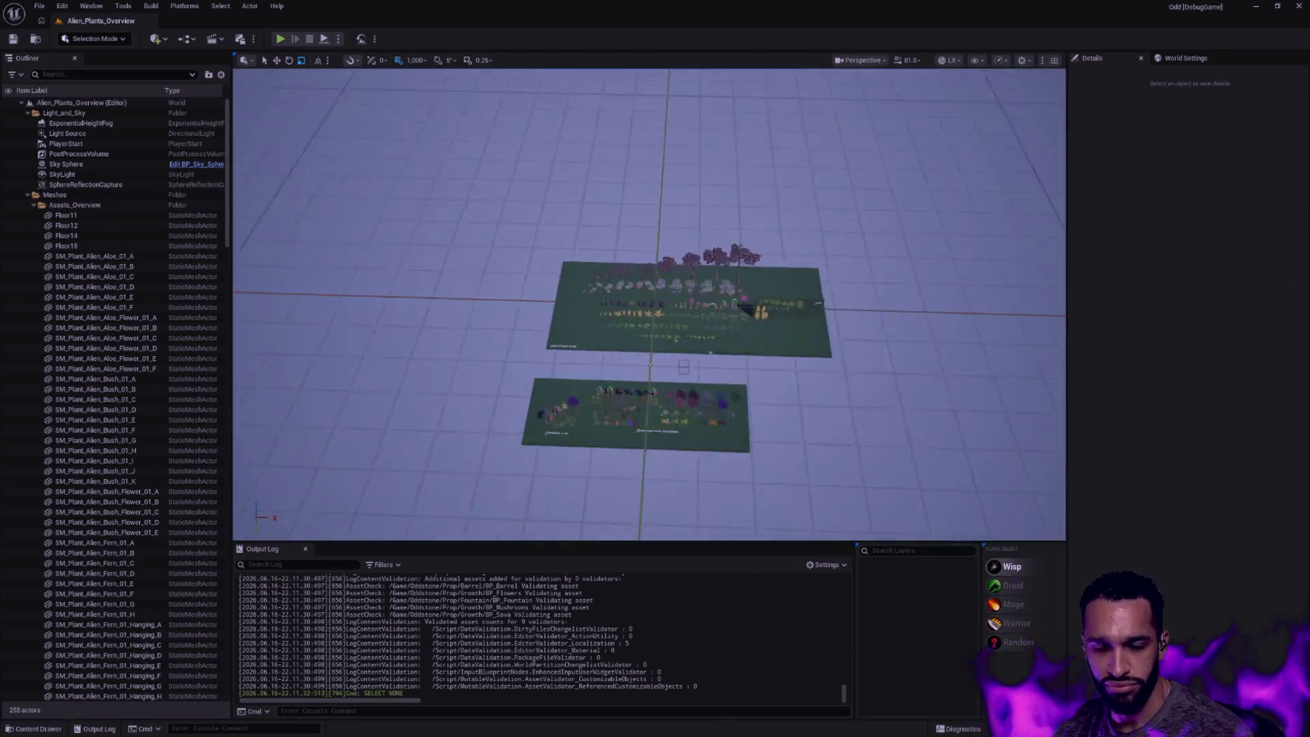
scroll(686, 353, "up", 3)
scroll(687, 354, "up", 3)
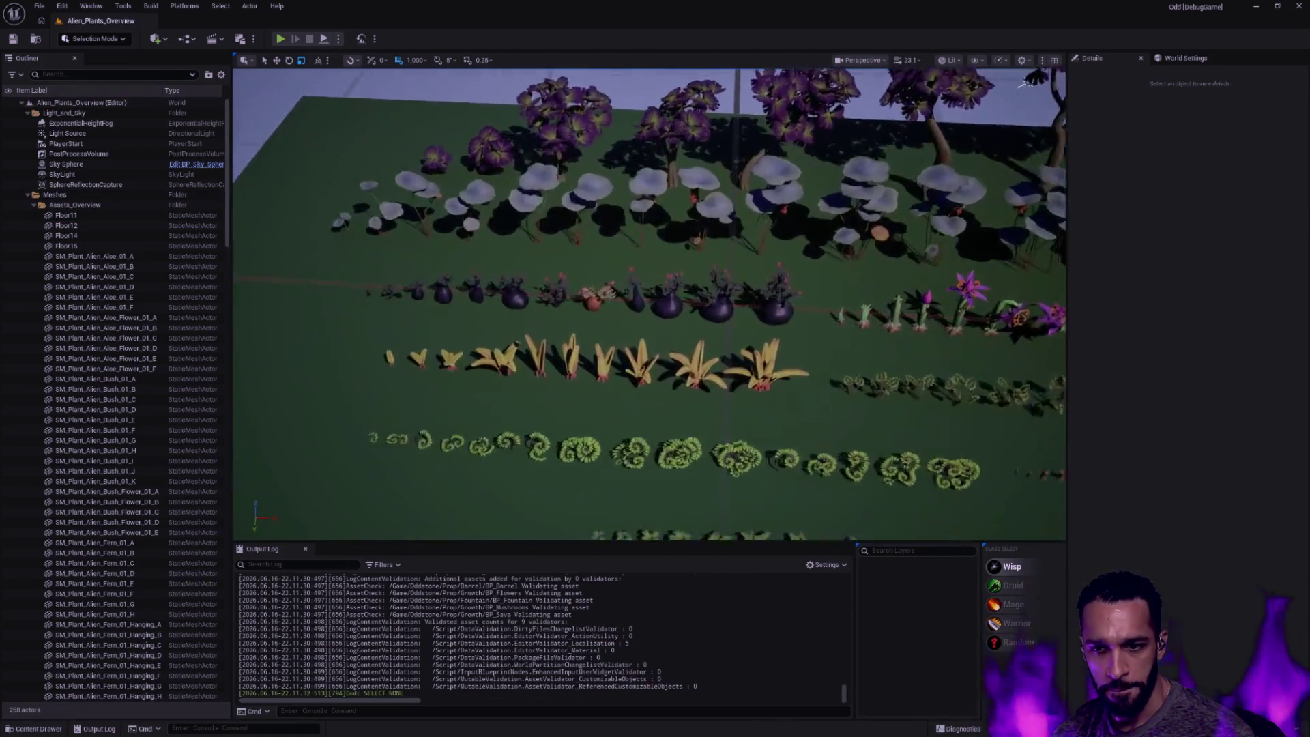
scroll(686, 353, "up", 3)
Fly along the plant rows, vines display and BaseColor tint variations
left_click_drag(656, 307, 512, 256)
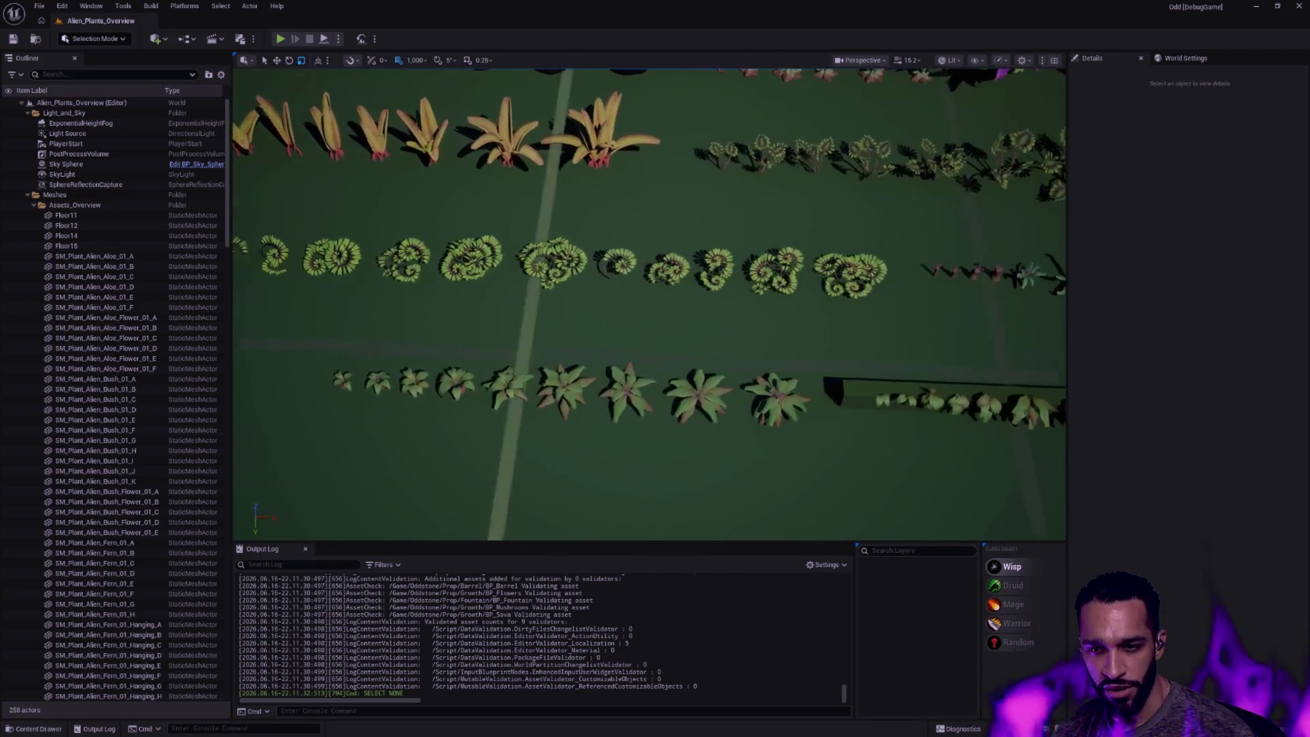
left_click_drag(656, 307, 511, 359)
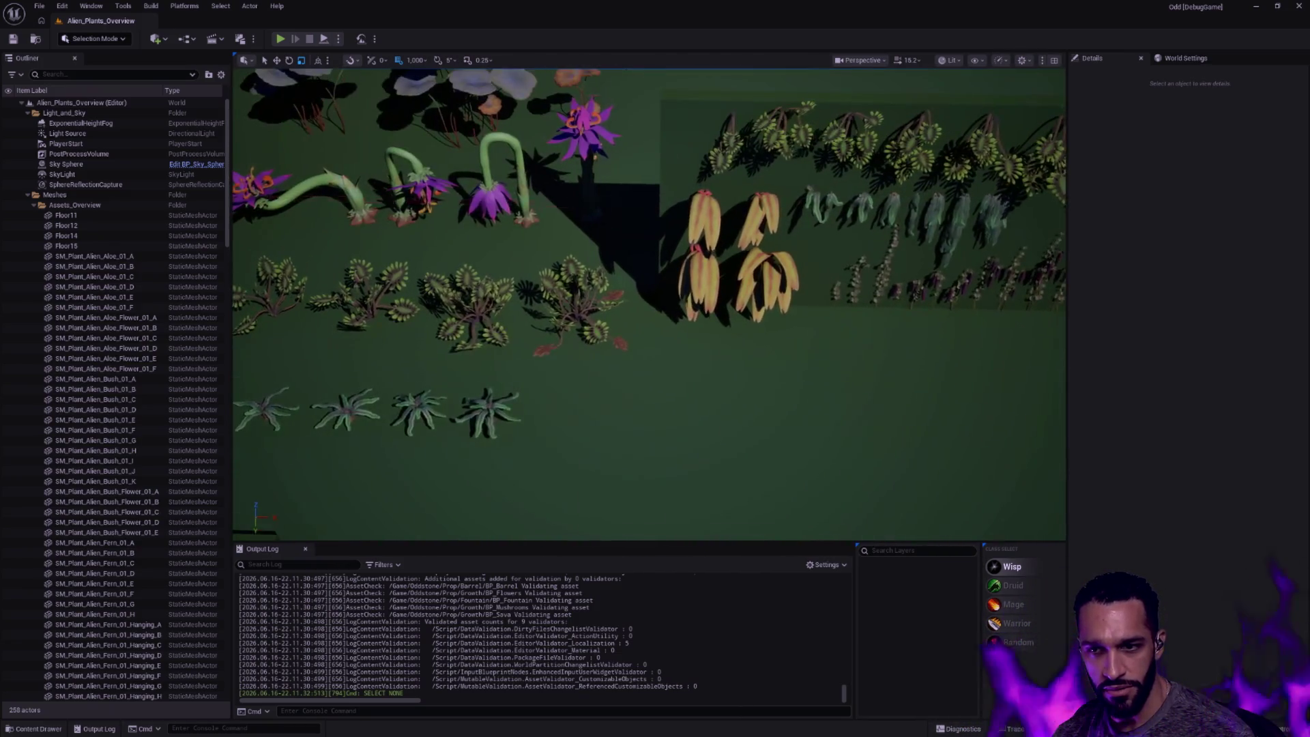
left_click_drag(656, 307, 512, 389)
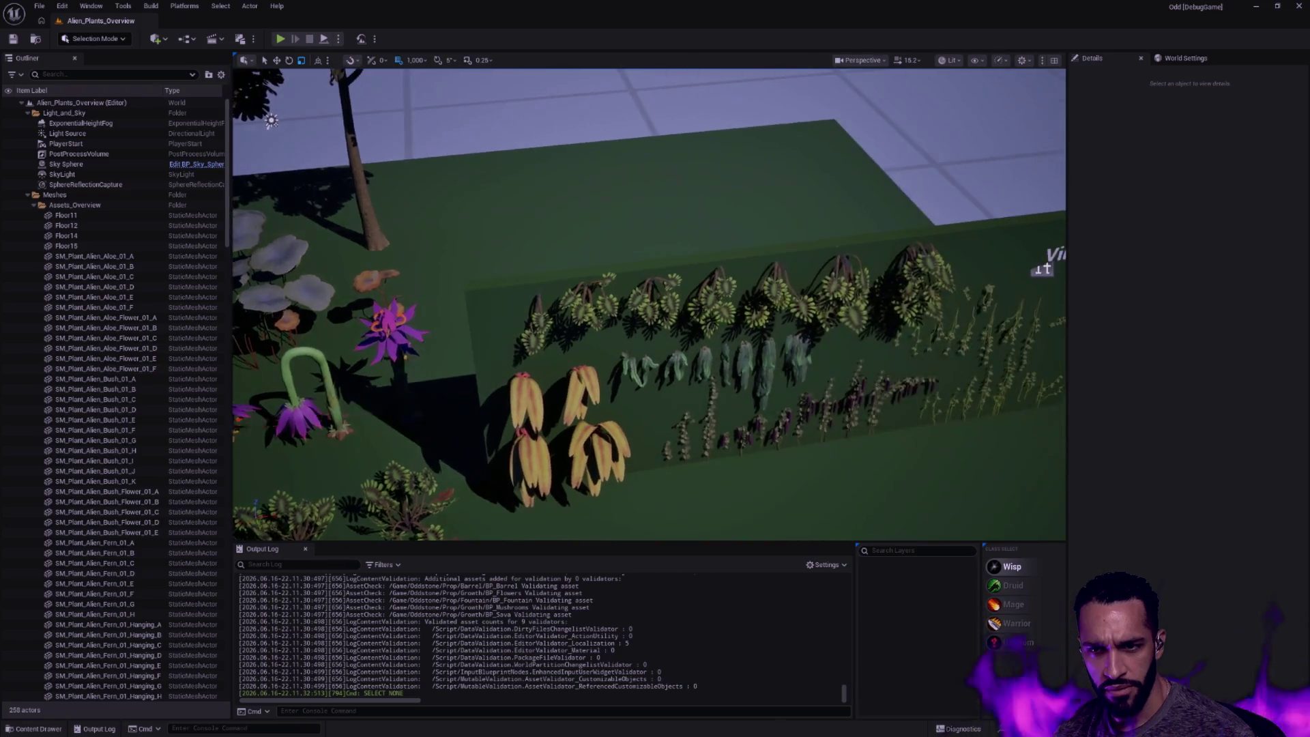
mouse_move(655, 308)
left_mouse_down()
mouse_move(549, 295)
mouse_move(655, 307)
mouse_move(615, 328)
mouse_move(655, 307)
left_mouse_up()
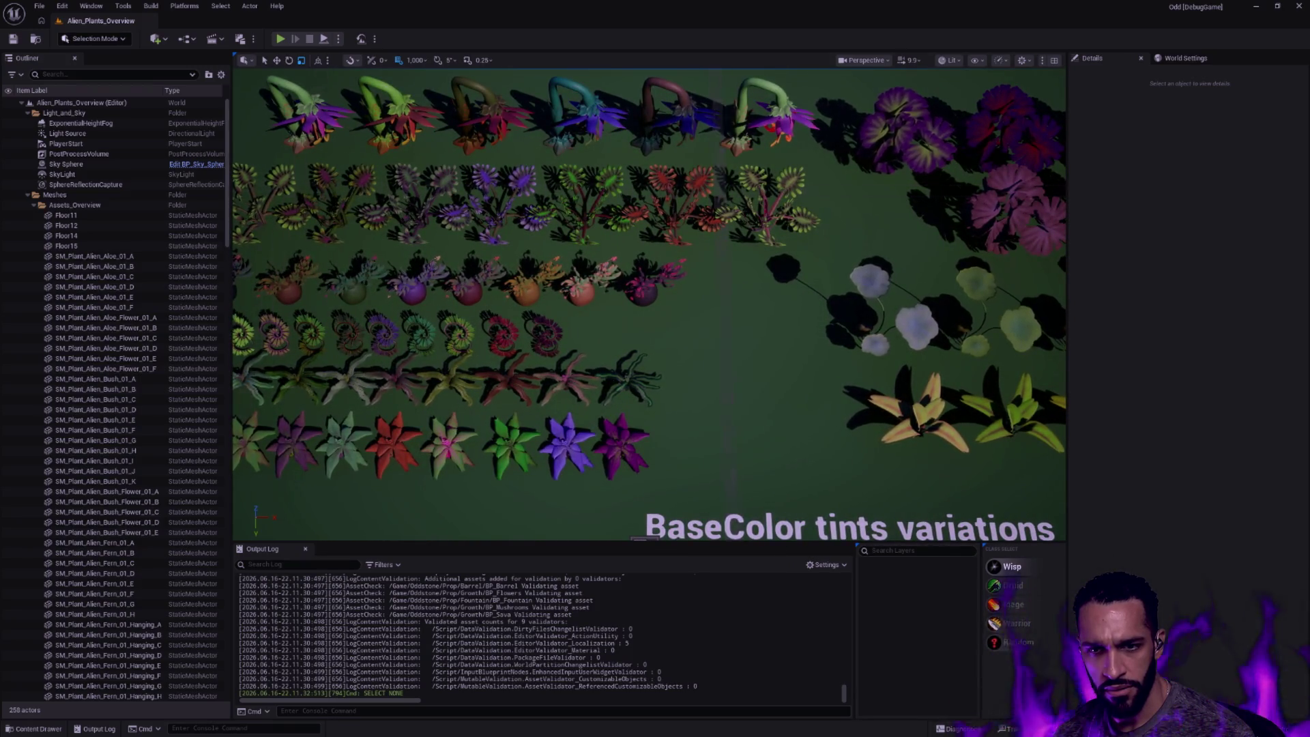
left_click_drag(656, 307, 512, 308)
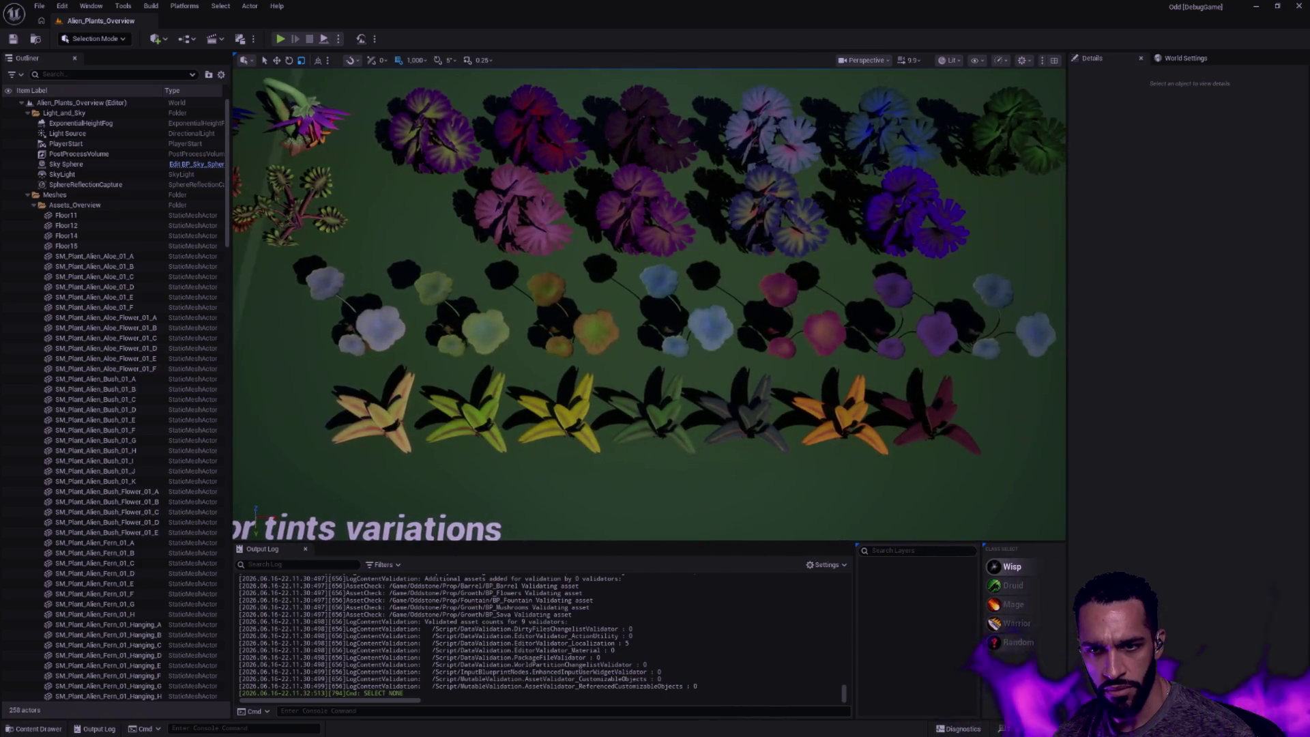
left_click_drag(656, 308, 512, 307)
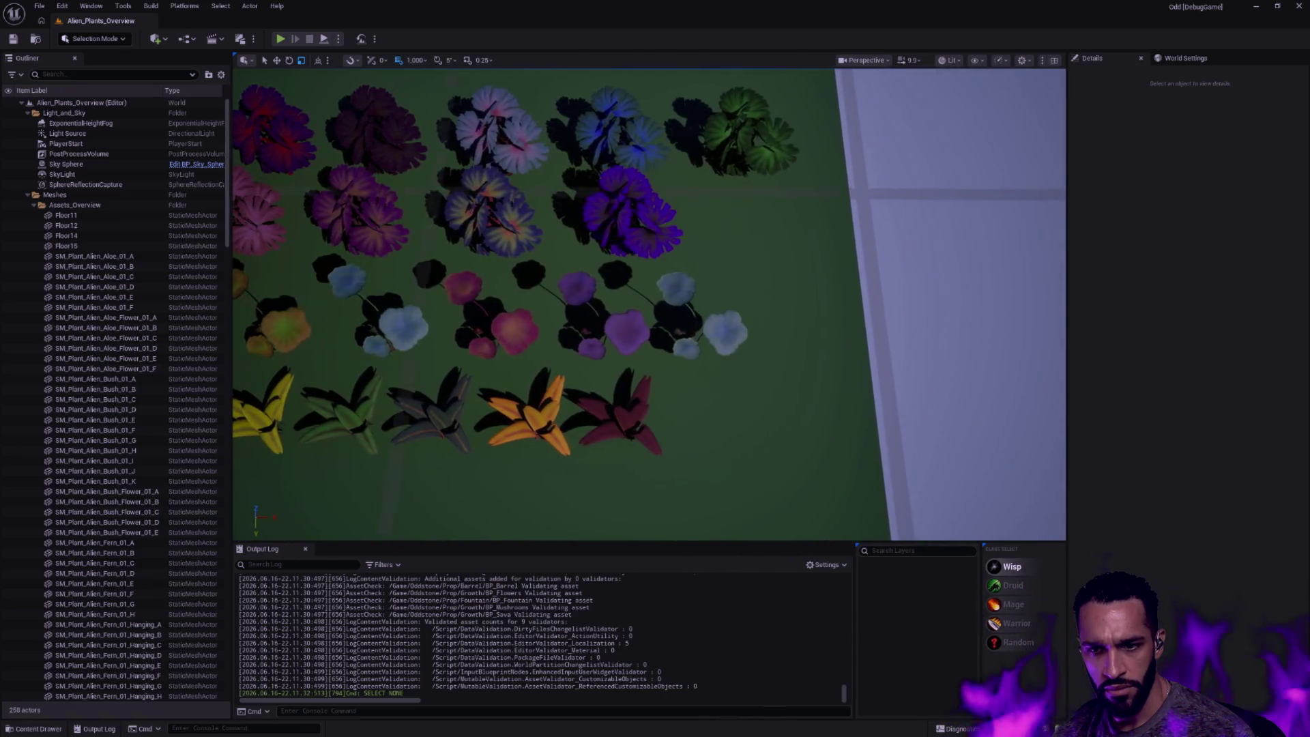
Focus on a tree plant, survey the field and Emissive display, then bring back the project content
left_click(635, 210)
double_click(647, 204)
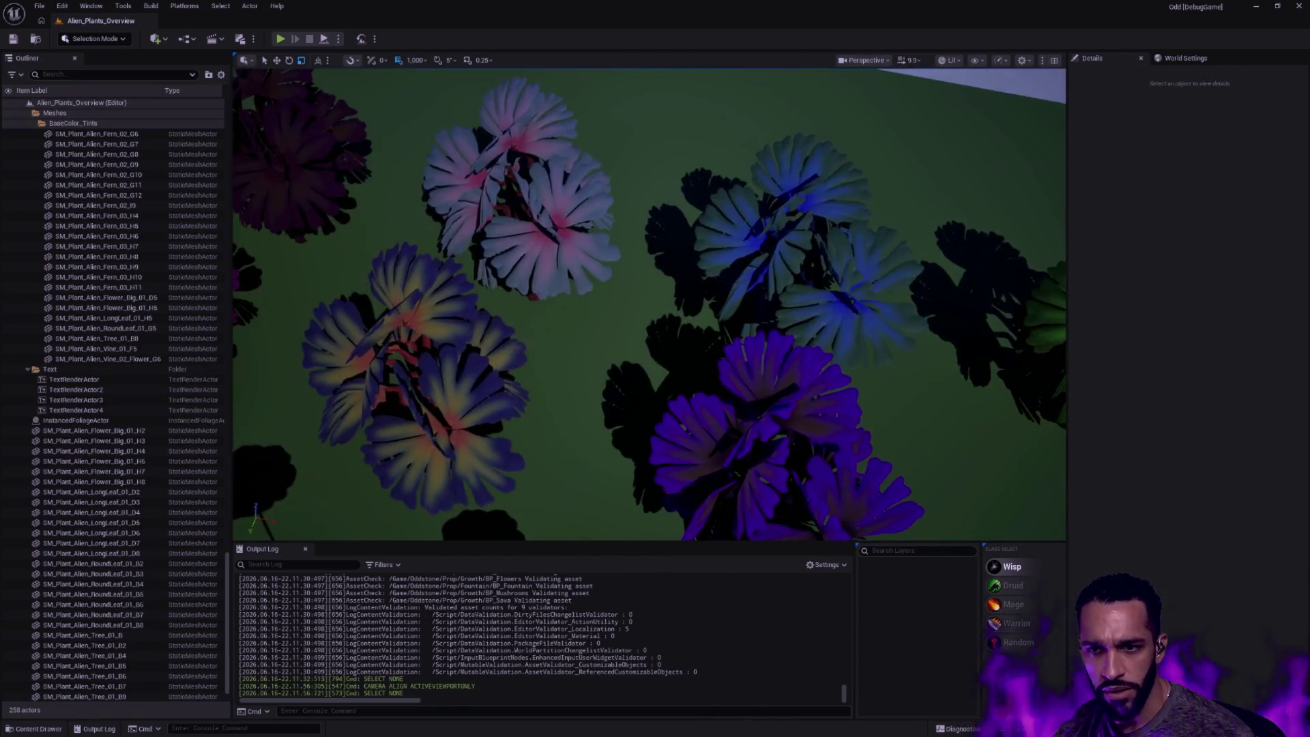
left_click_drag(655, 308, 513, 307)
key("Escape")
left_click_drag(655, 307, 513, 256)
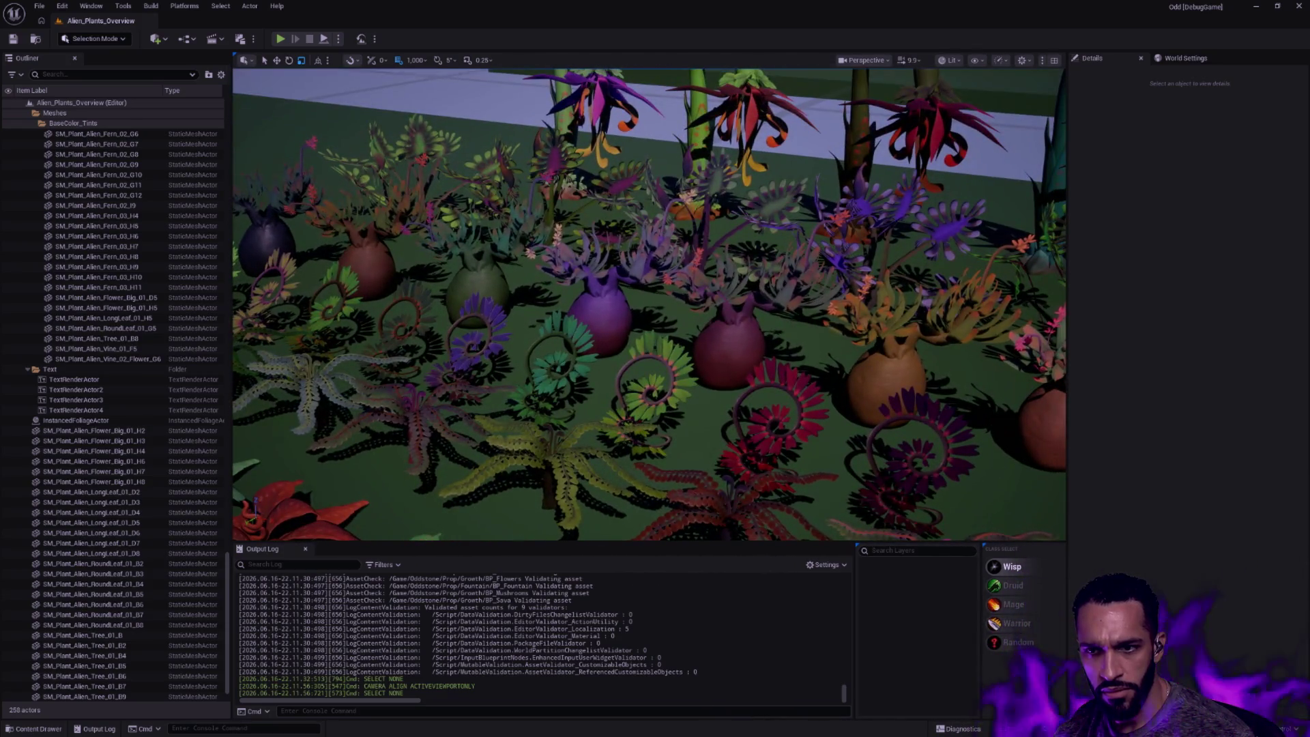
left_click_drag(656, 308, 511, 256)
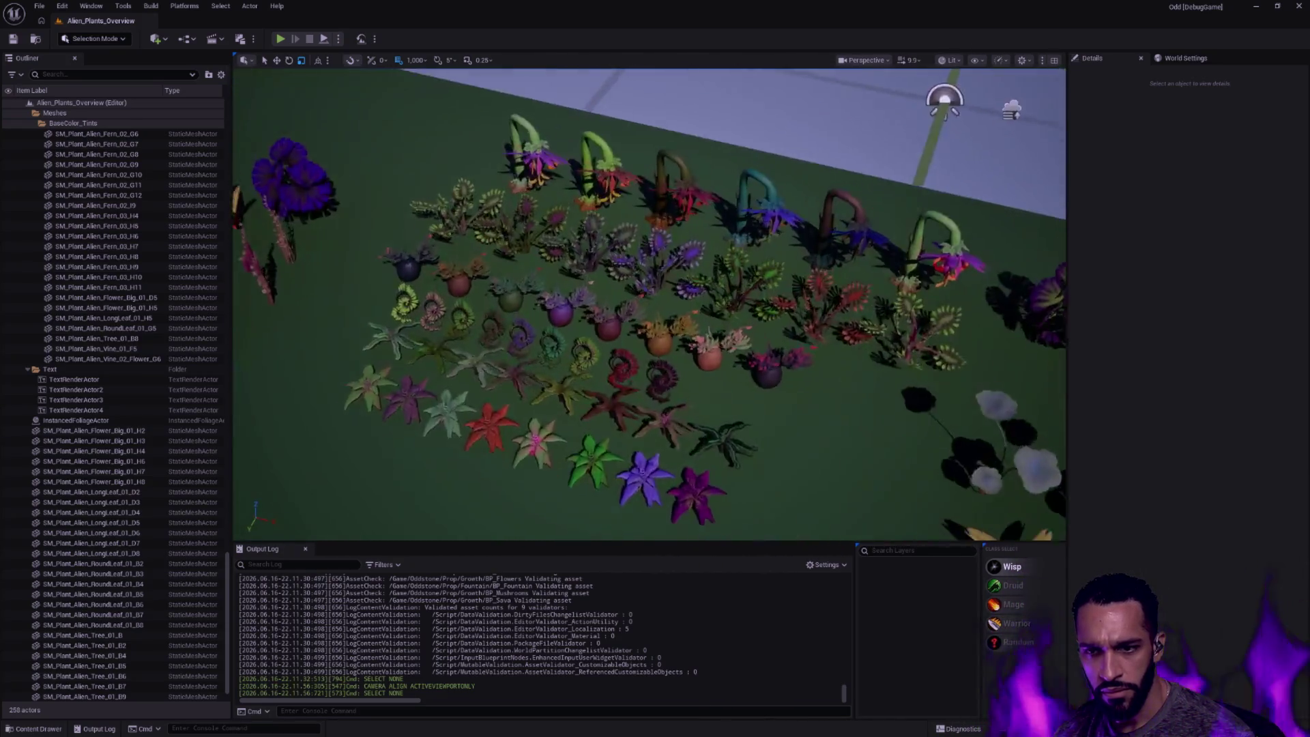
left_click_drag(655, 307, 512, 256)
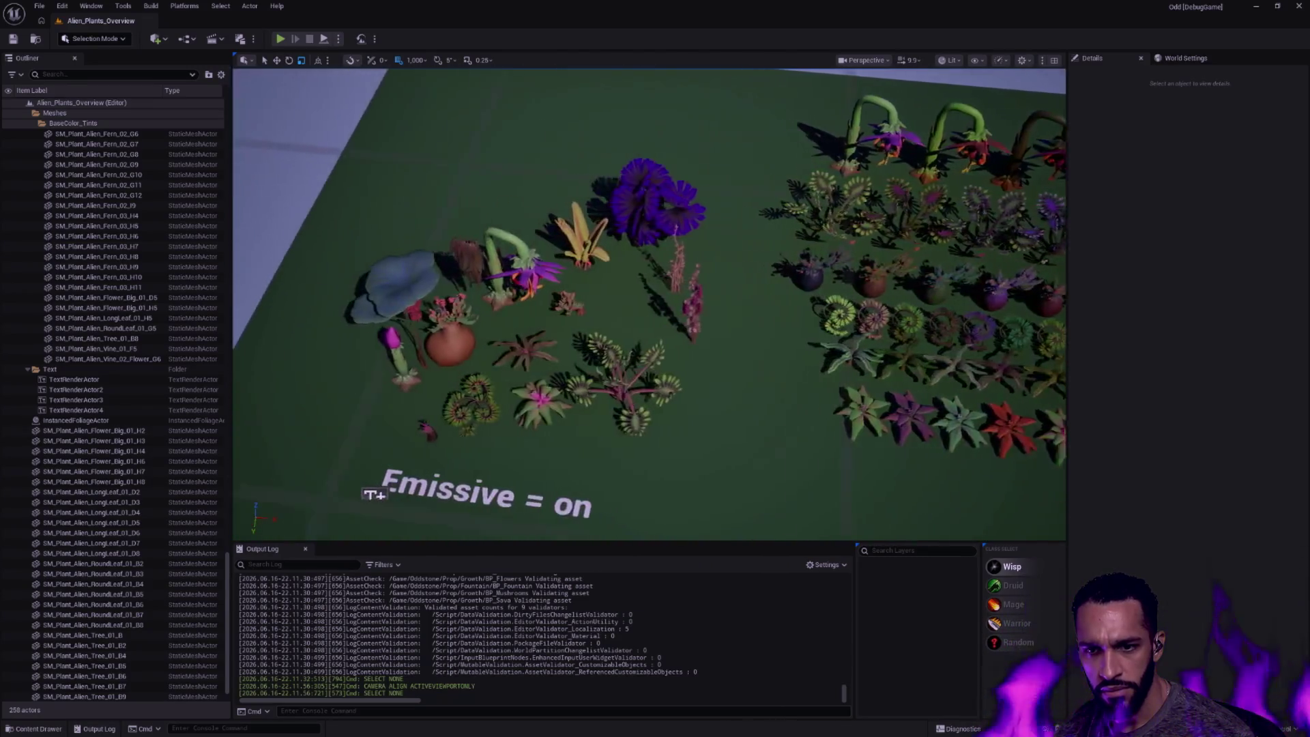
left_click_drag(656, 308, 513, 256)
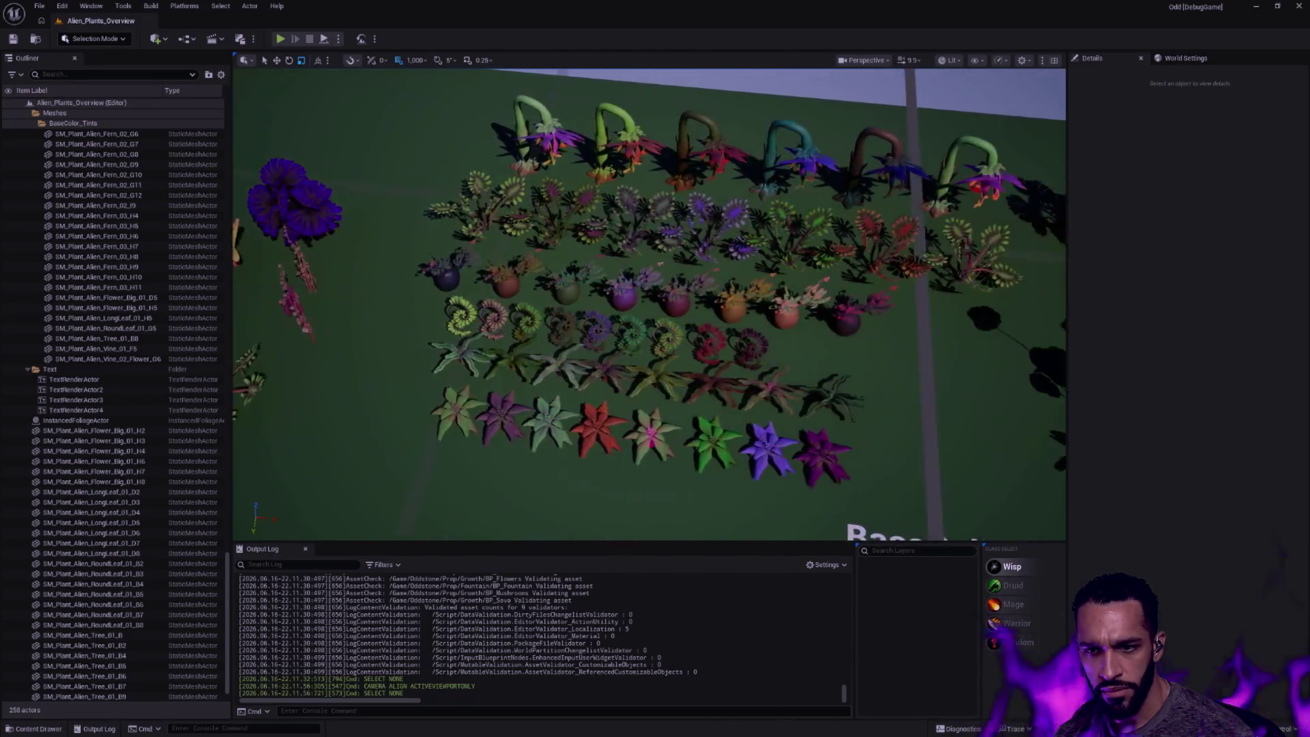
key("ctrl+space")
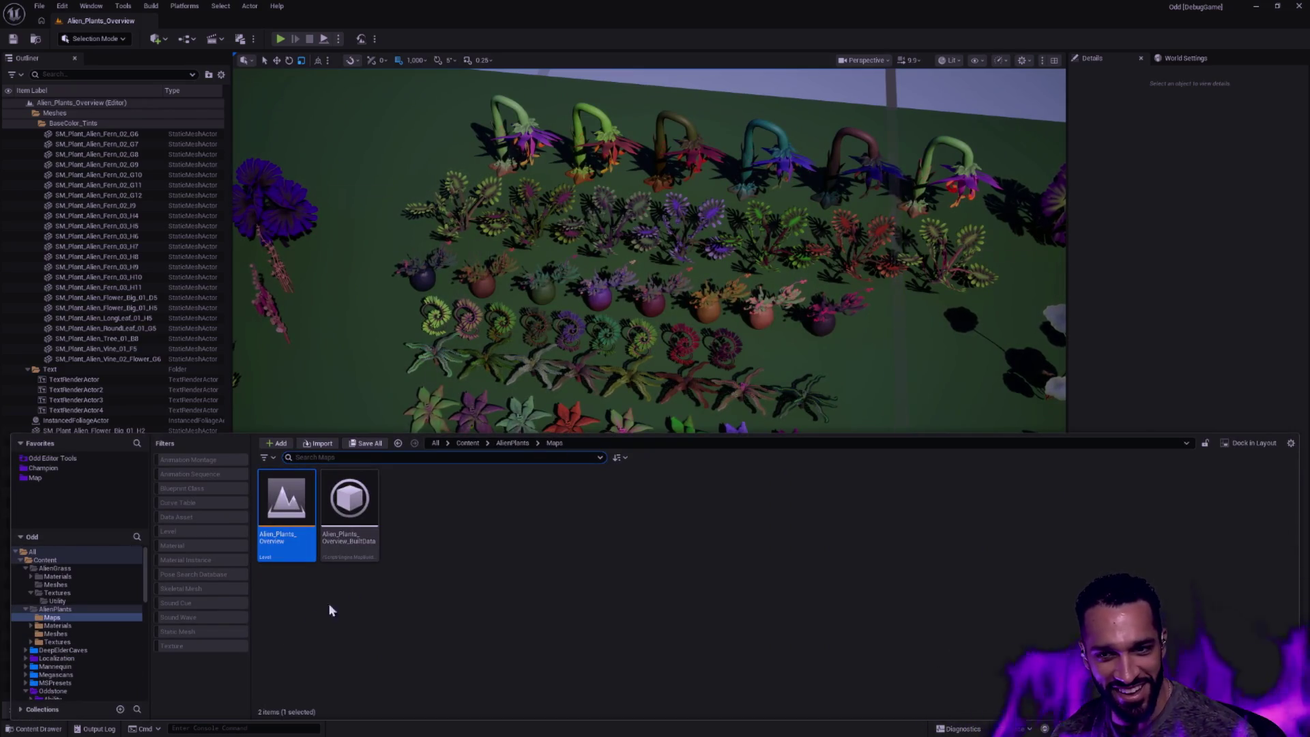
Browse the AlienGrass Meshes folder, then show the AlienPlants folder contents
left_click(57, 584)
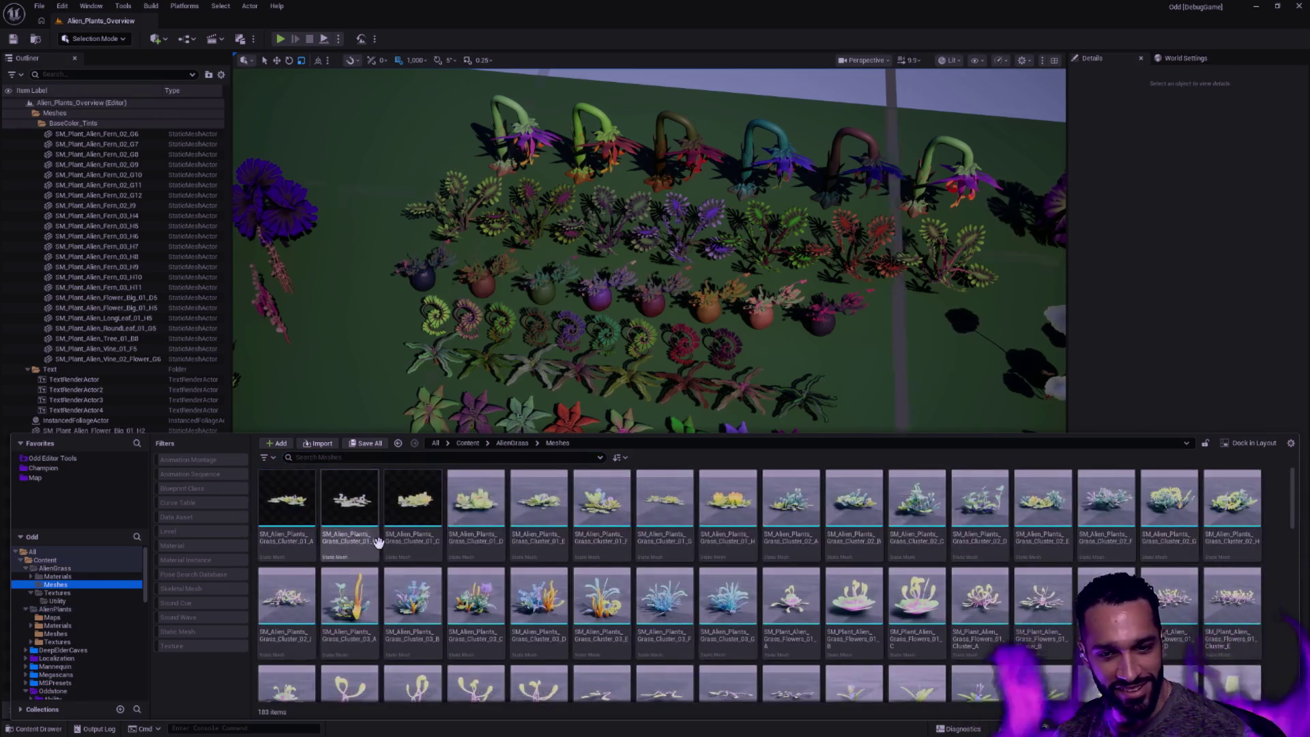
scroll(672, 579, "down", 1)
scroll(672, 579, "down", 2)
scroll(717, 584, "down", 2)
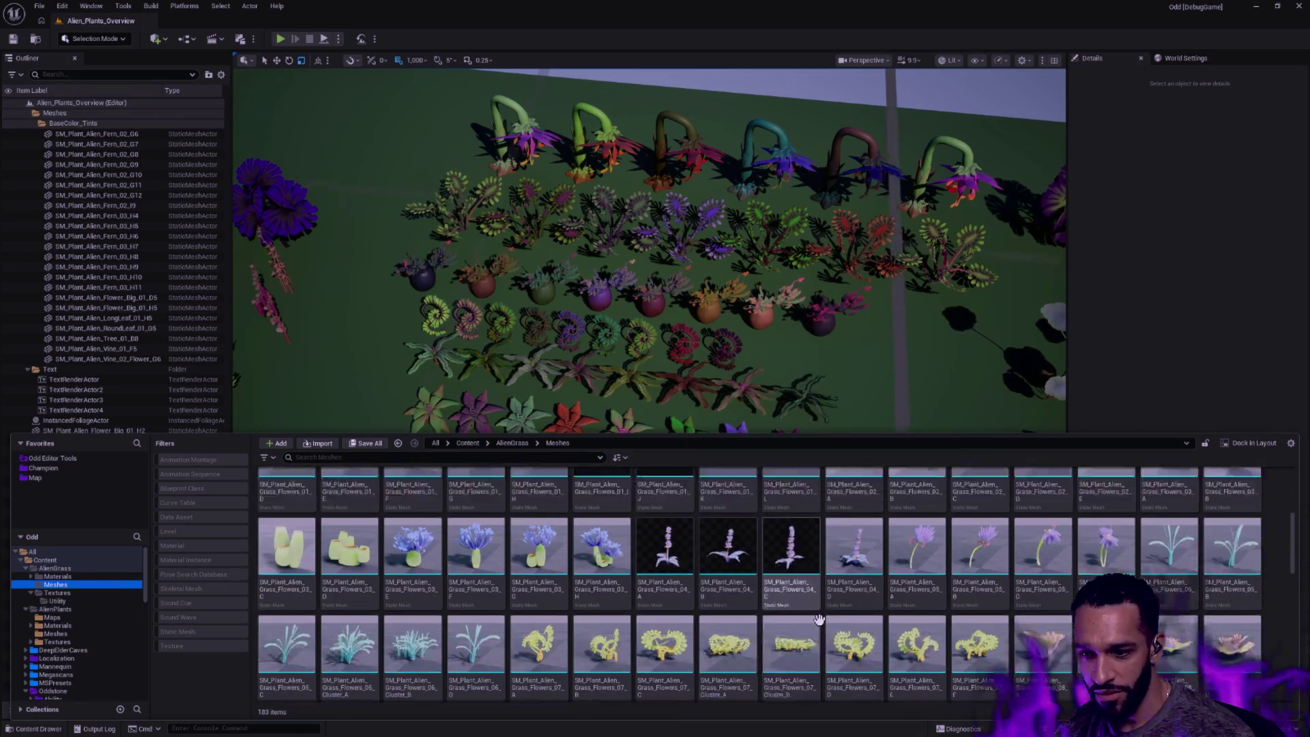
scroll(798, 594, "down", 3)
scroll(860, 614, "down", 1)
scroll(870, 617, "down", 2)
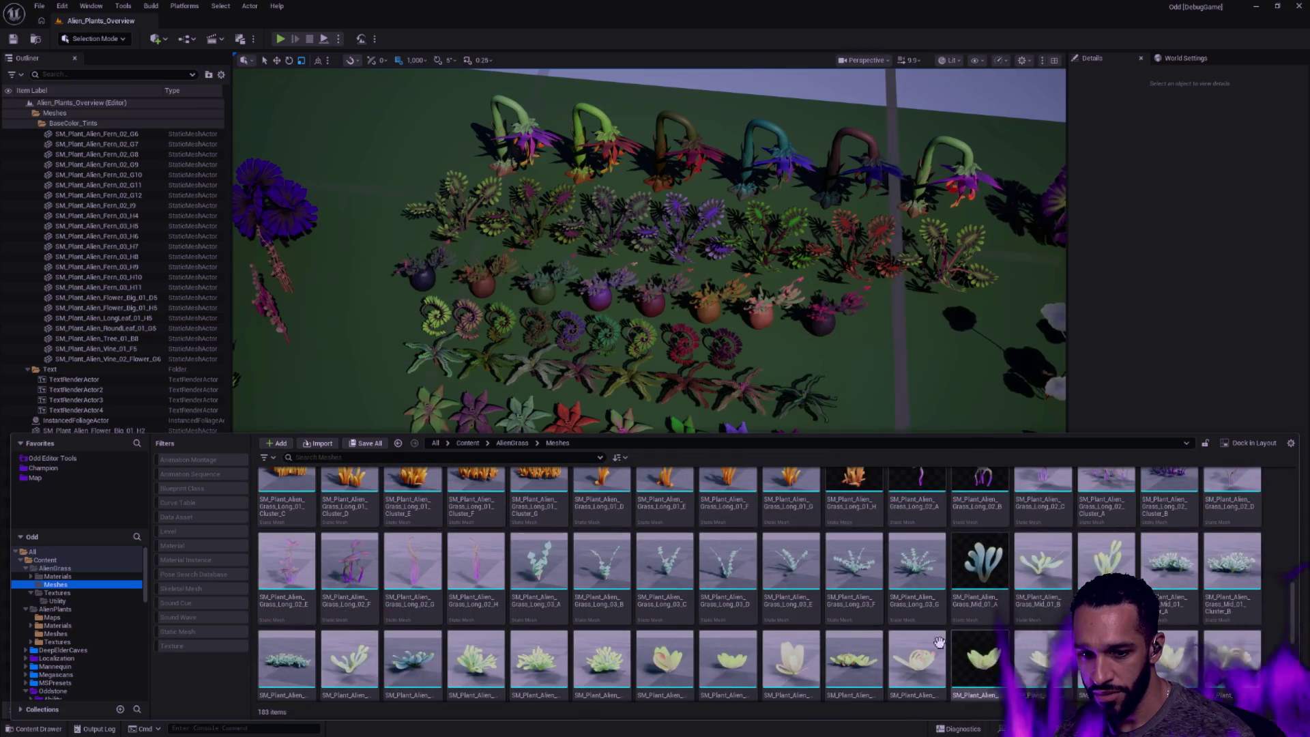
scroll(763, 599, "down", 3)
scroll(758, 597, "down", 3)
scroll(799, 600, "down", 2)
scroll(964, 630, "up", 3)
scroll(717, 595, "up", 2)
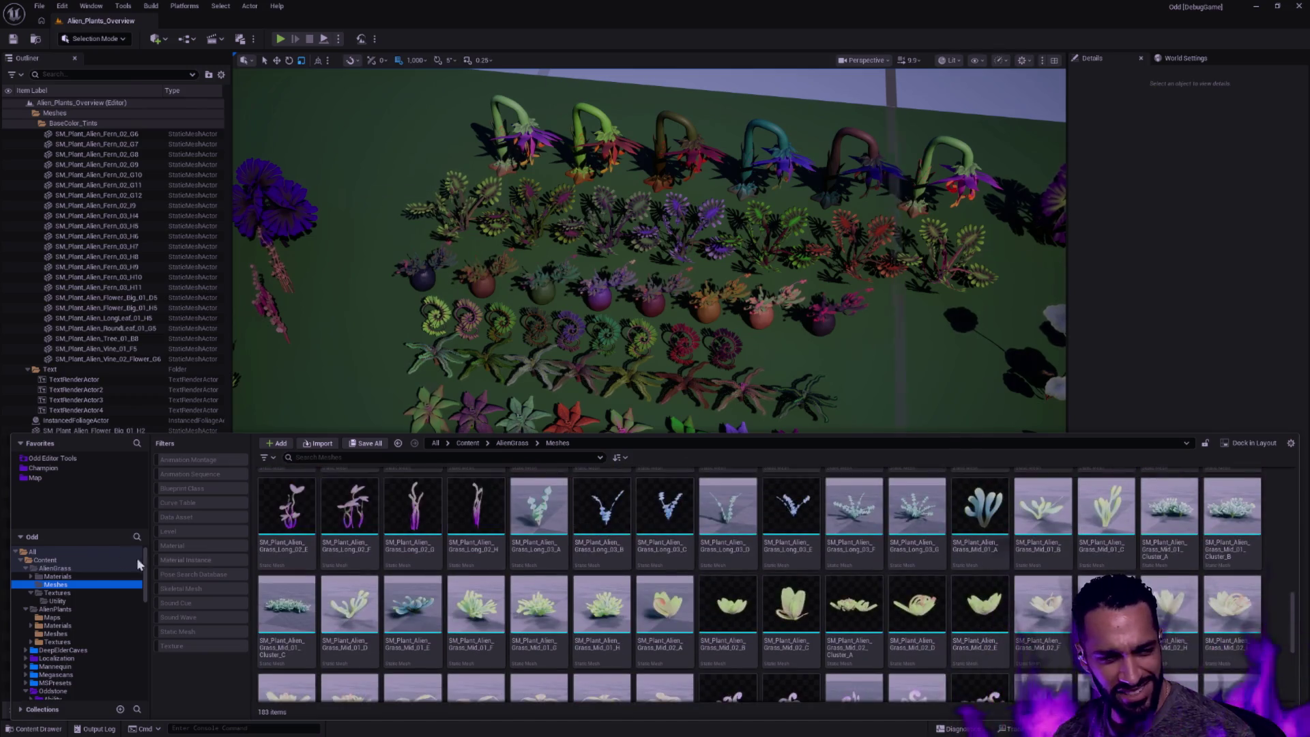
left_click(51, 576)
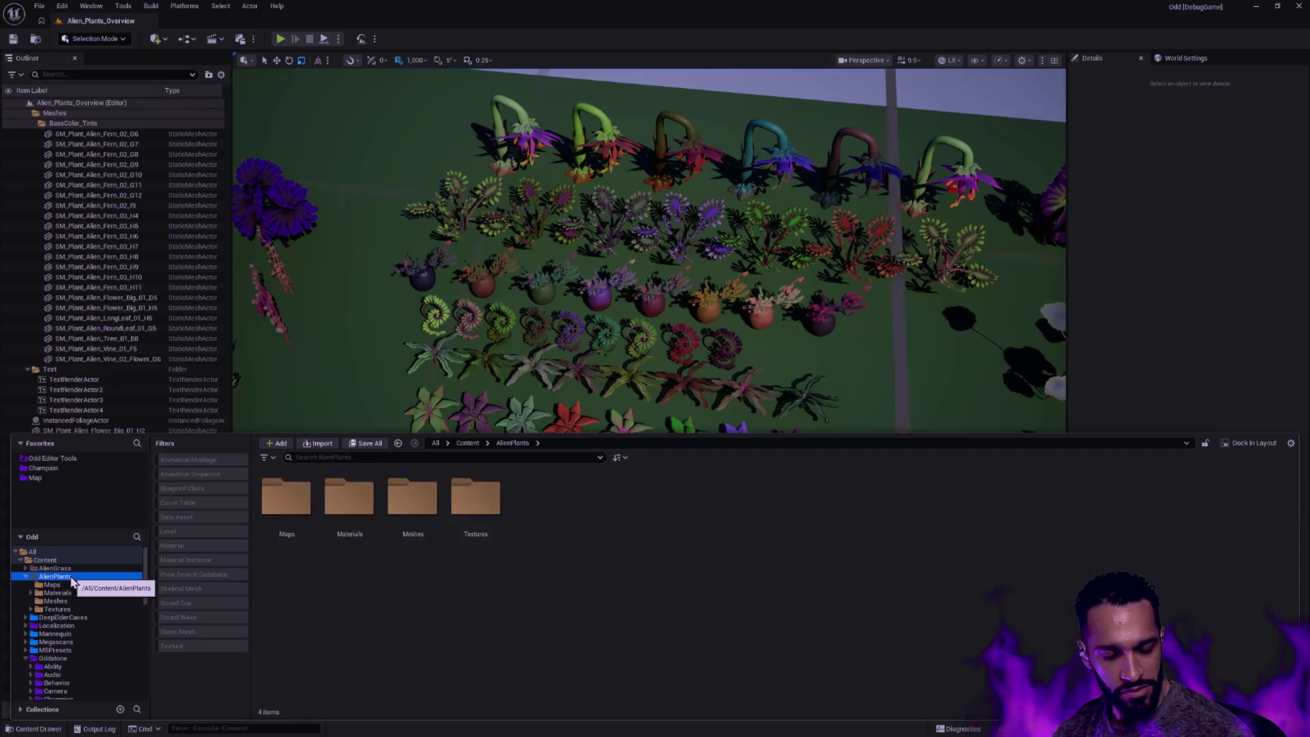
Attempt to delete AlienPlants, dismiss the open-level refusal, and show Oddstone's Map folder
key("Delete")
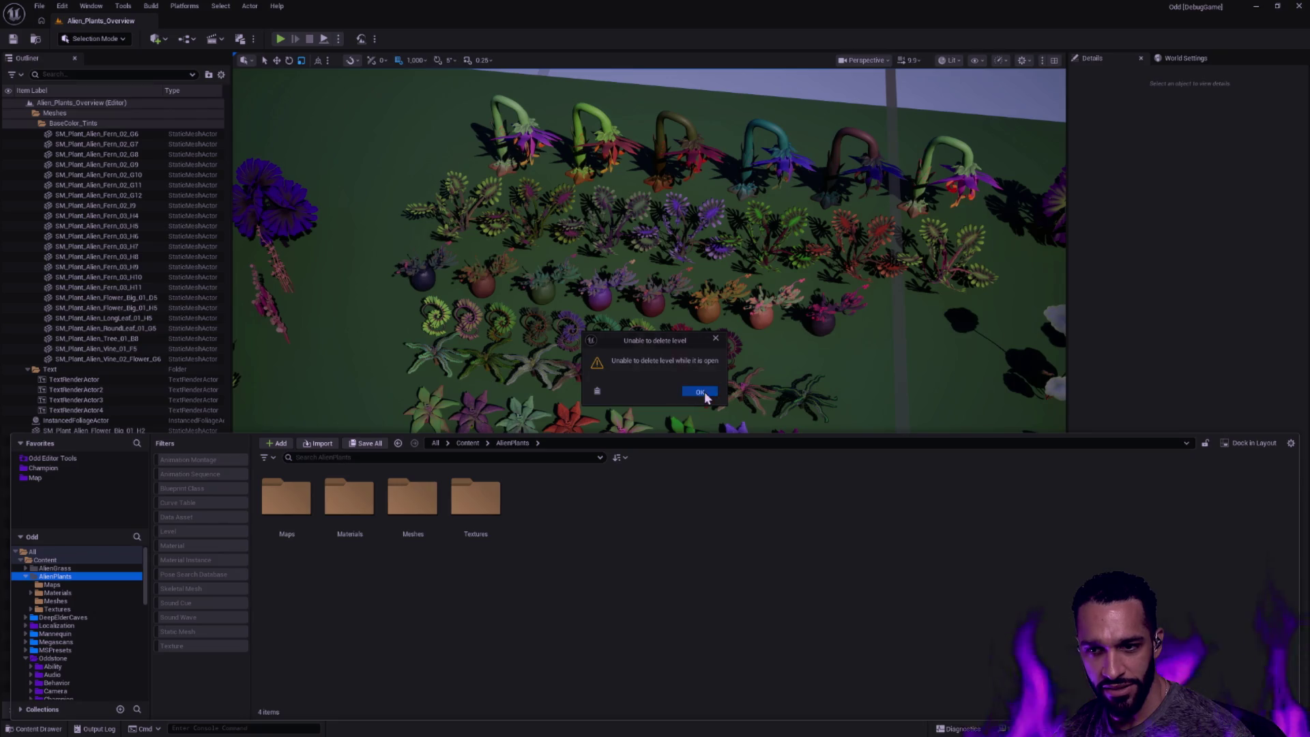
left_click(666, 387)
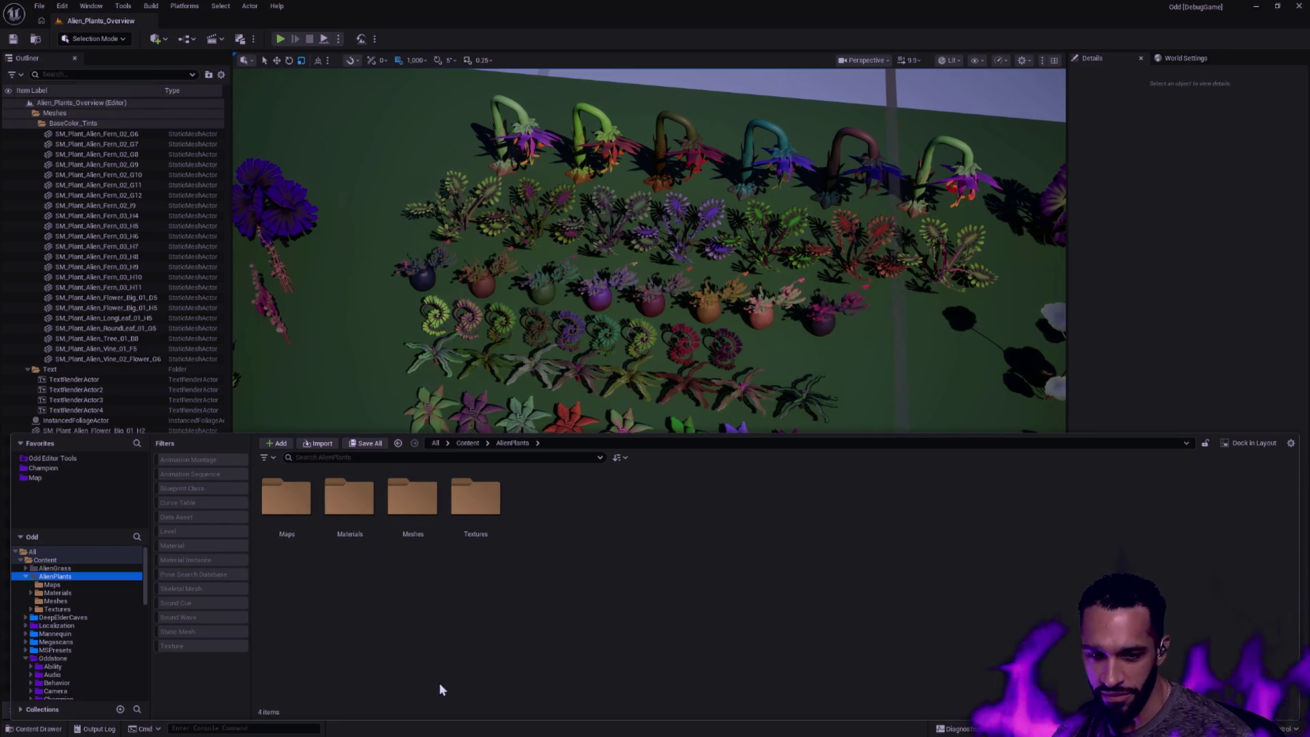
scroll(75, 658, "down", 3)
scroll(73, 648, "down", 2)
left_click(77, 649)
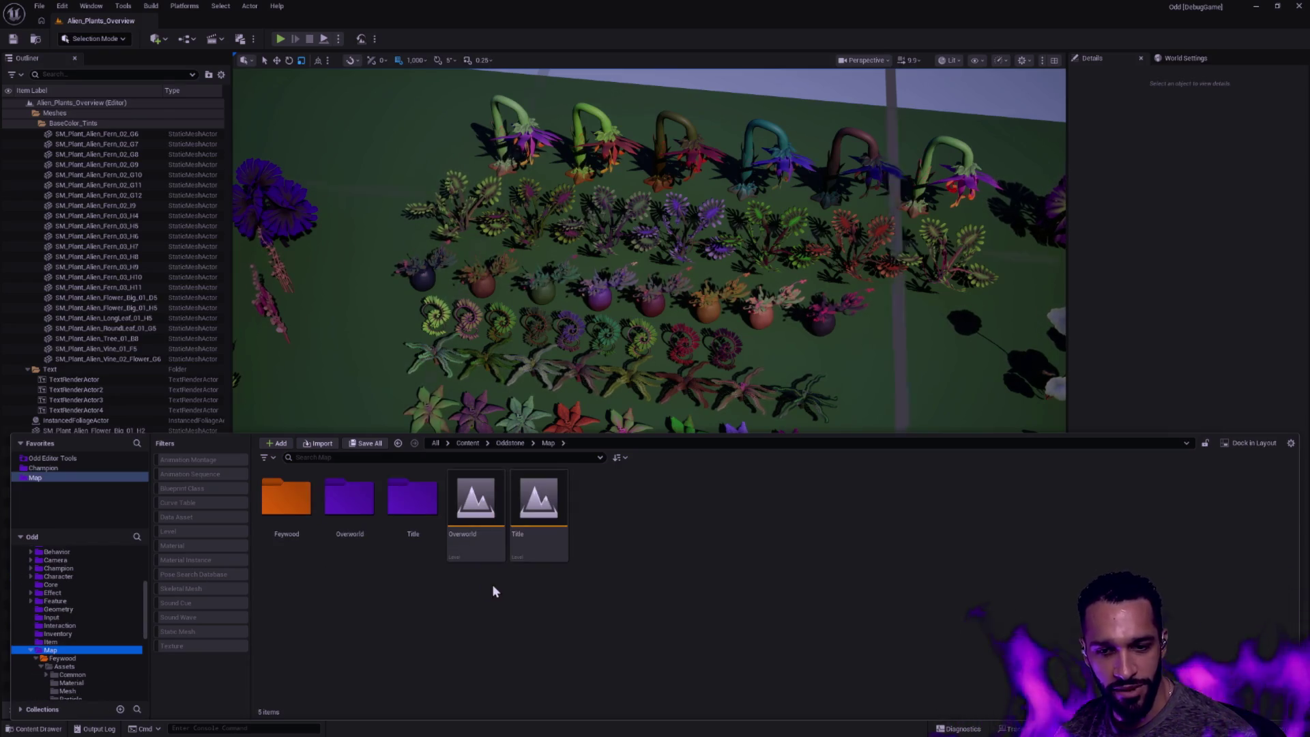
Load the Overworld level, saving the one pending asset
double_click(474, 511)
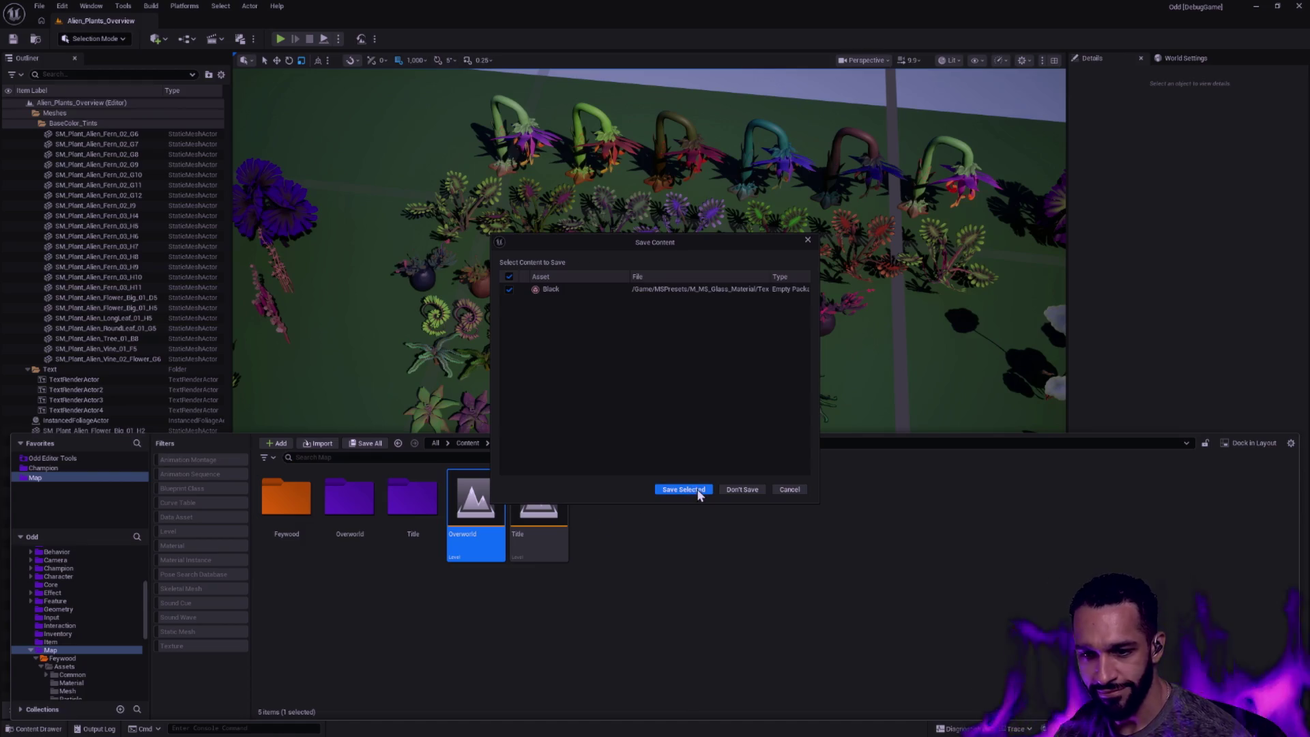
left_click(684, 488)
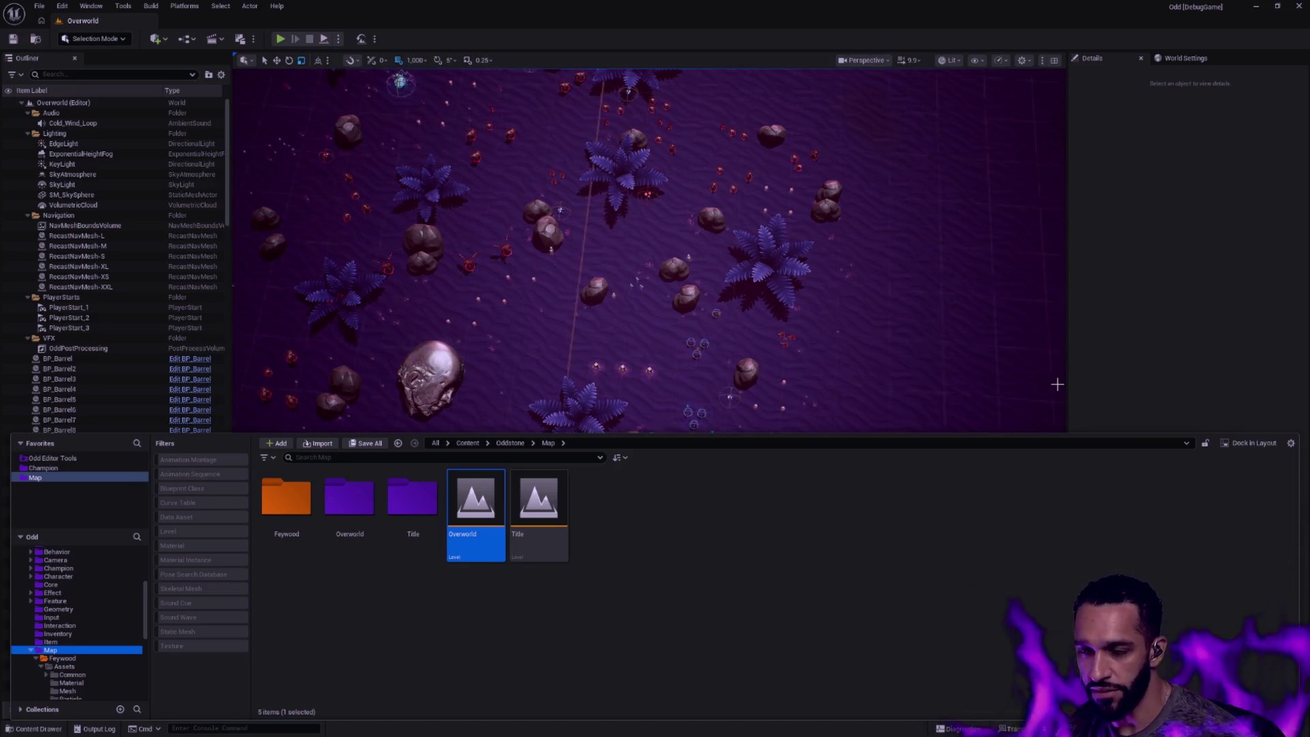
Hide the Content Drawer and move in closer over the Overworld's purple terrain
key("ctrl+space")
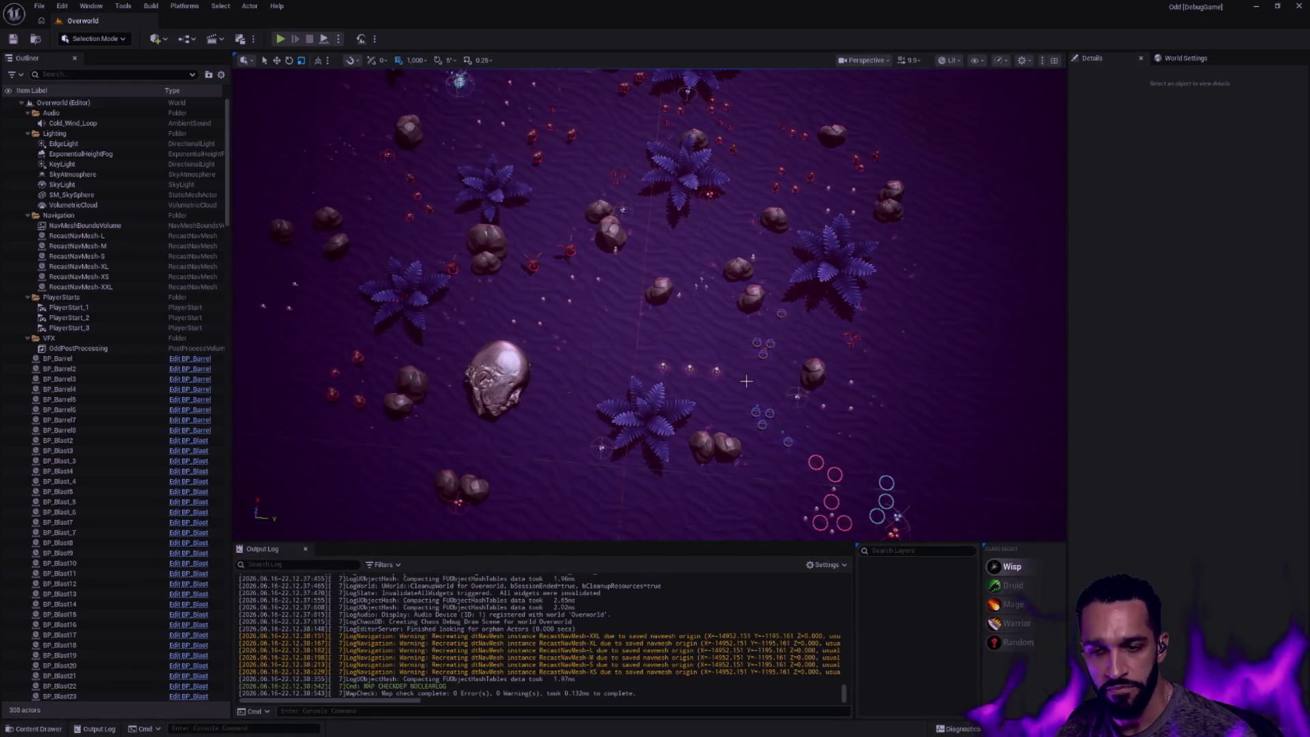
left_click_drag(656, 308, 614, 327)
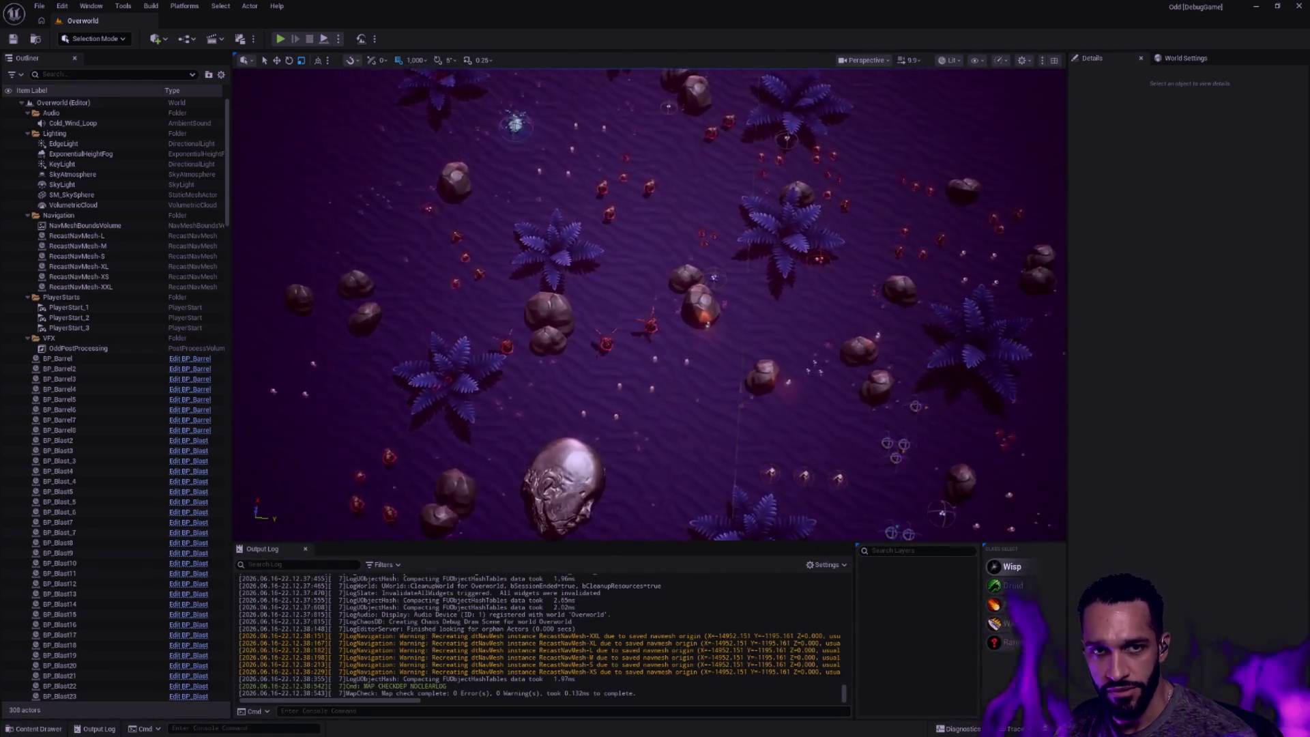
left_click_drag(789, 410, 756, 384)
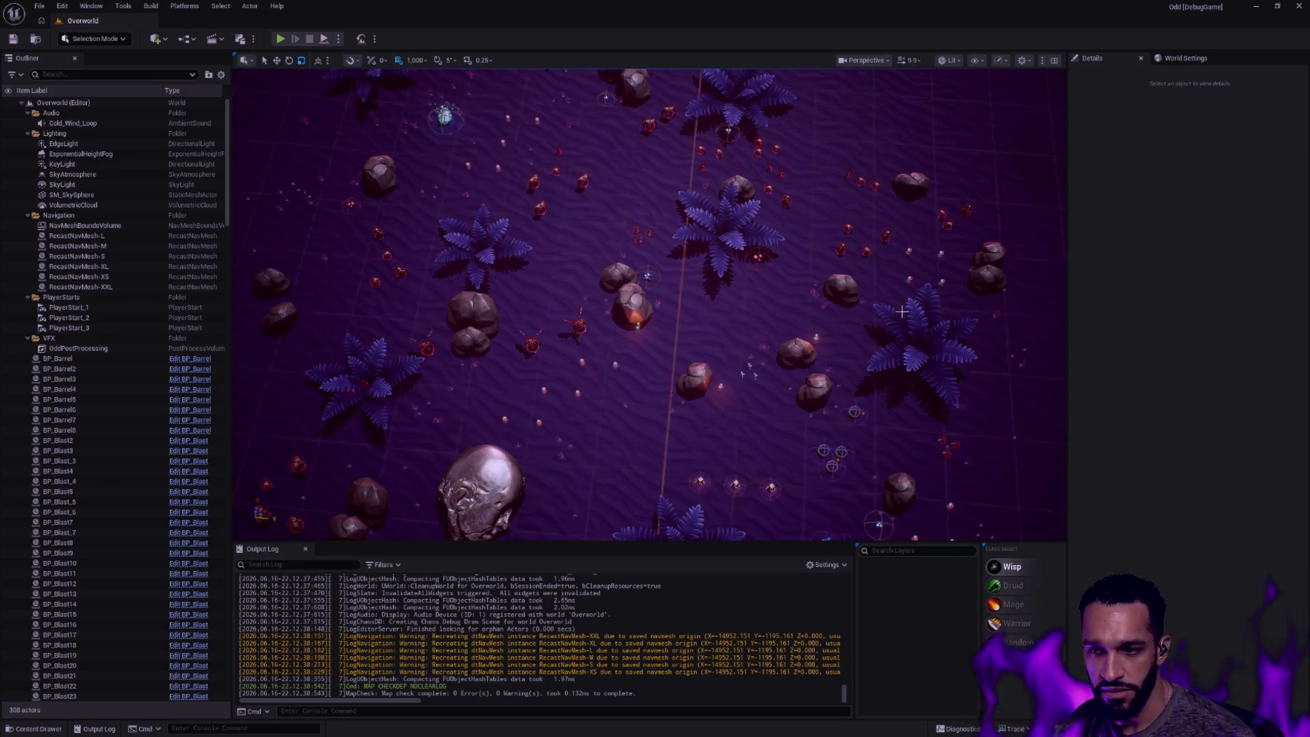
scroll(903, 313, "up", 3)
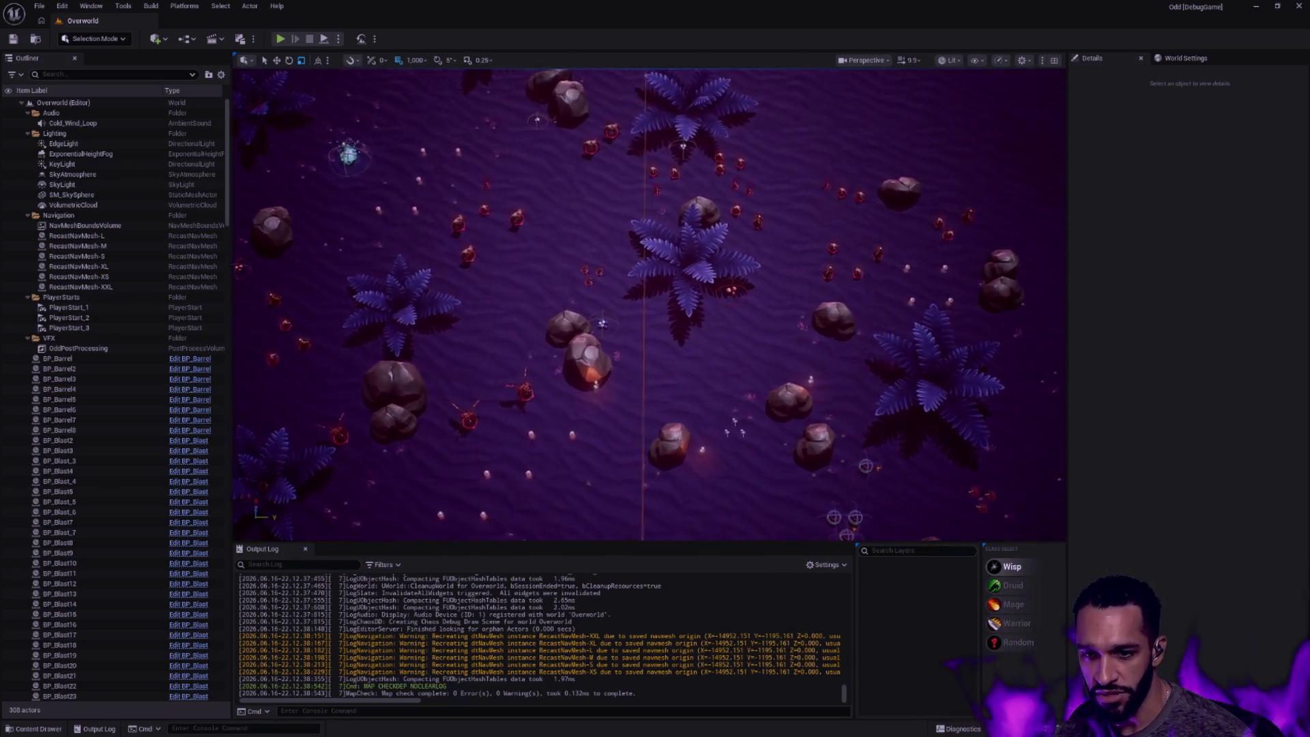
left_click_drag(601, 324, 773, 338)
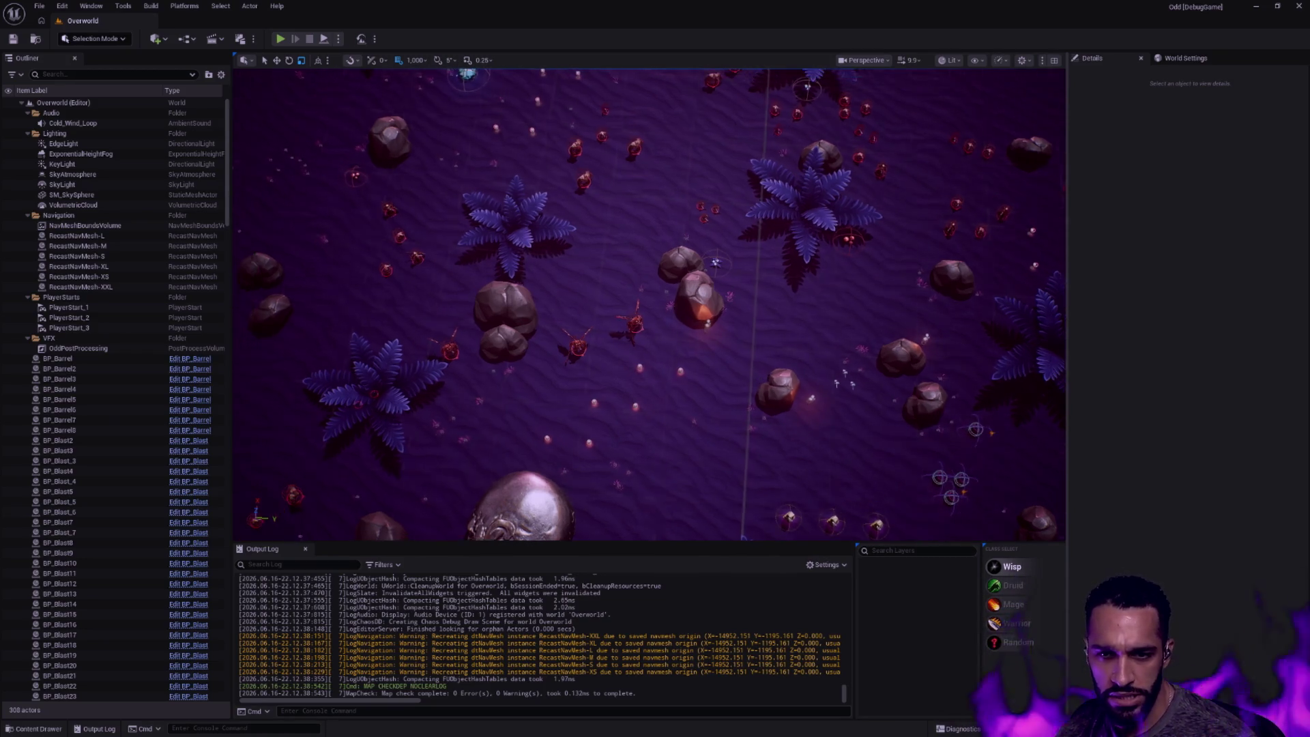
scroll(742, 369, "up", 4)
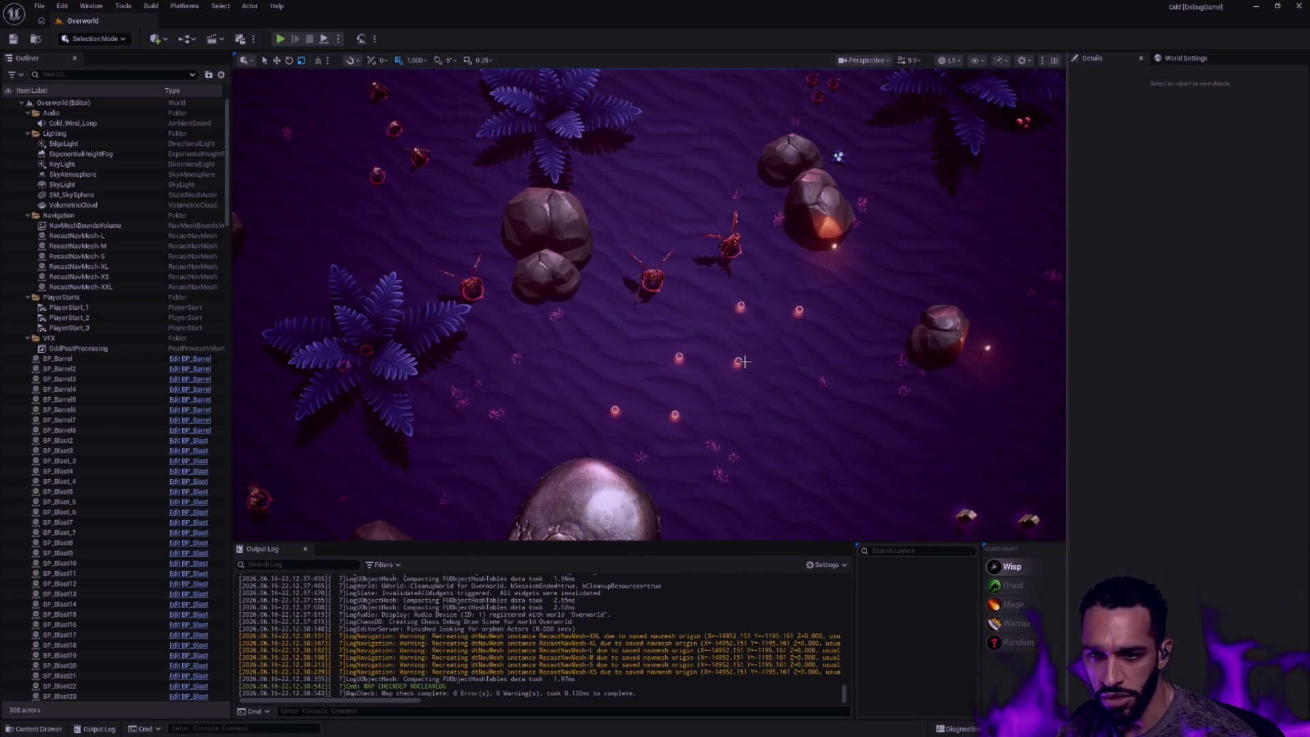
scroll(742, 361, "up", 2)
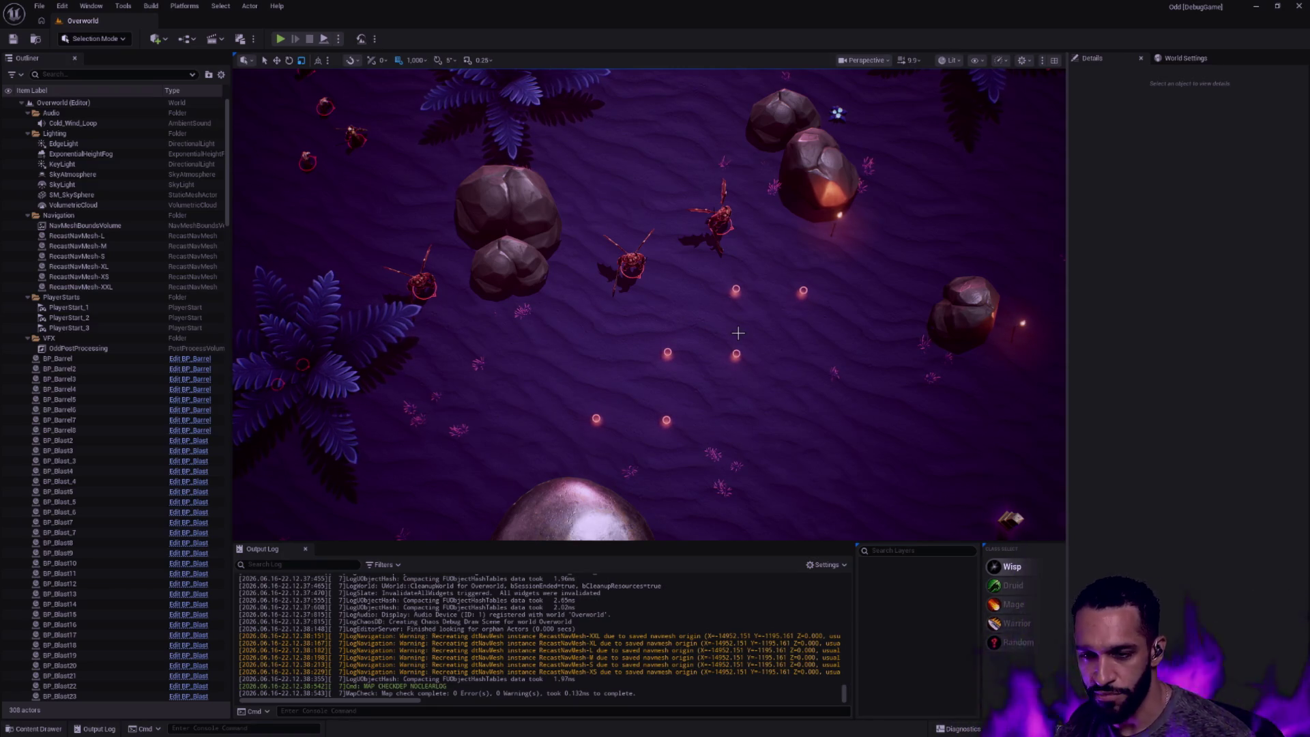
Toggle the Content Drawer away and pan the level view toward the large ferns and rocks
left_click_drag(730, 334, 512, 335)
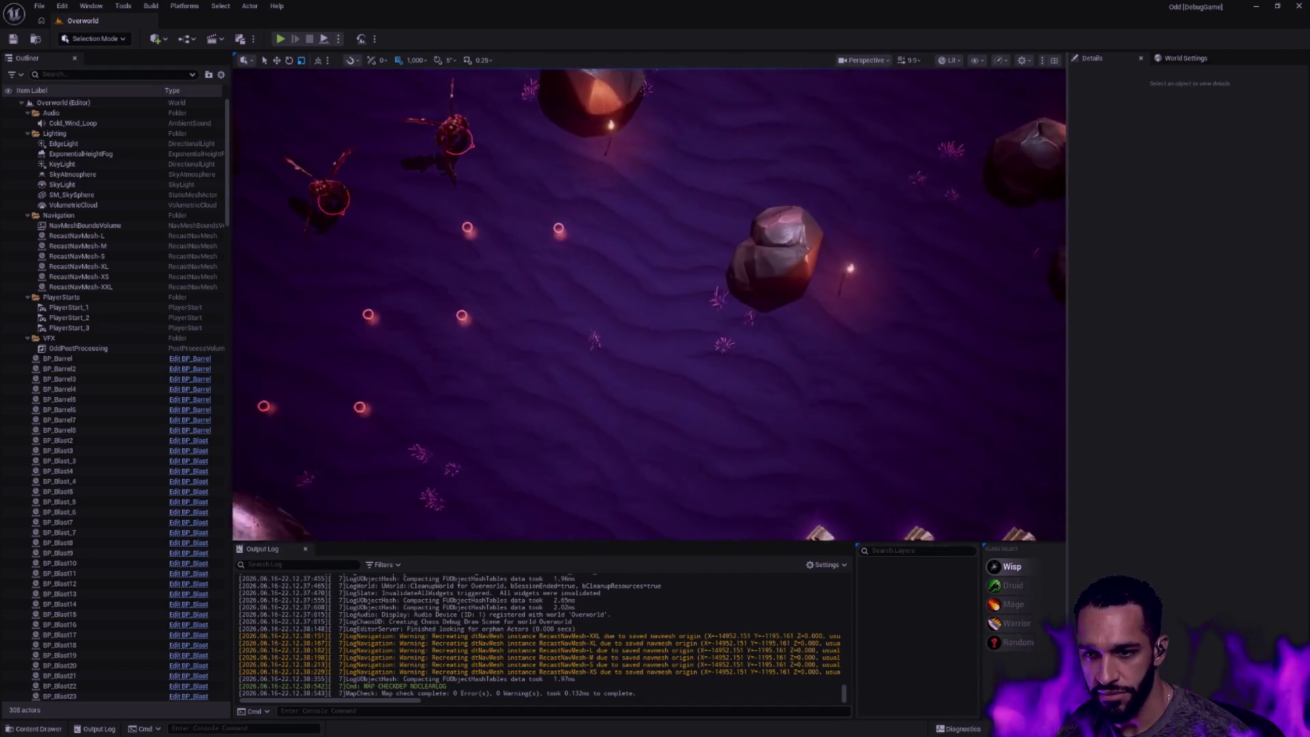
key("ctrl+space")
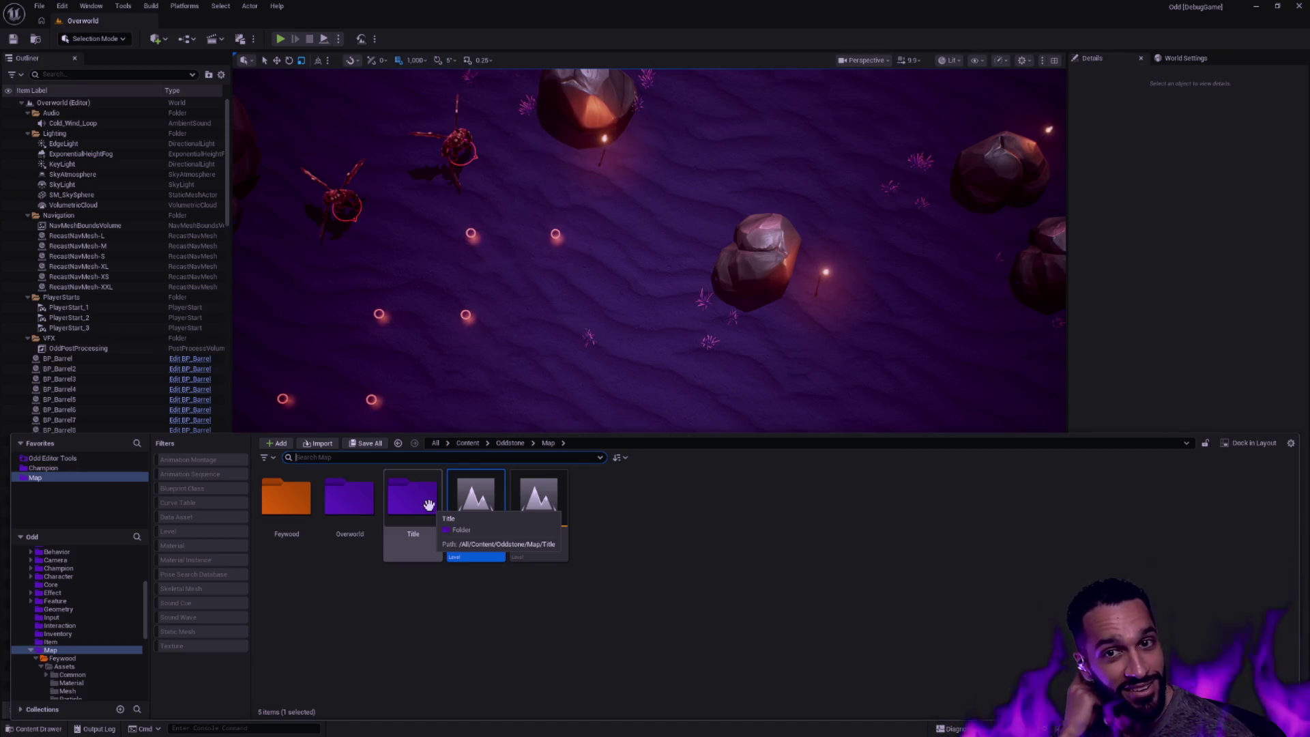
left_click(1156, 266)
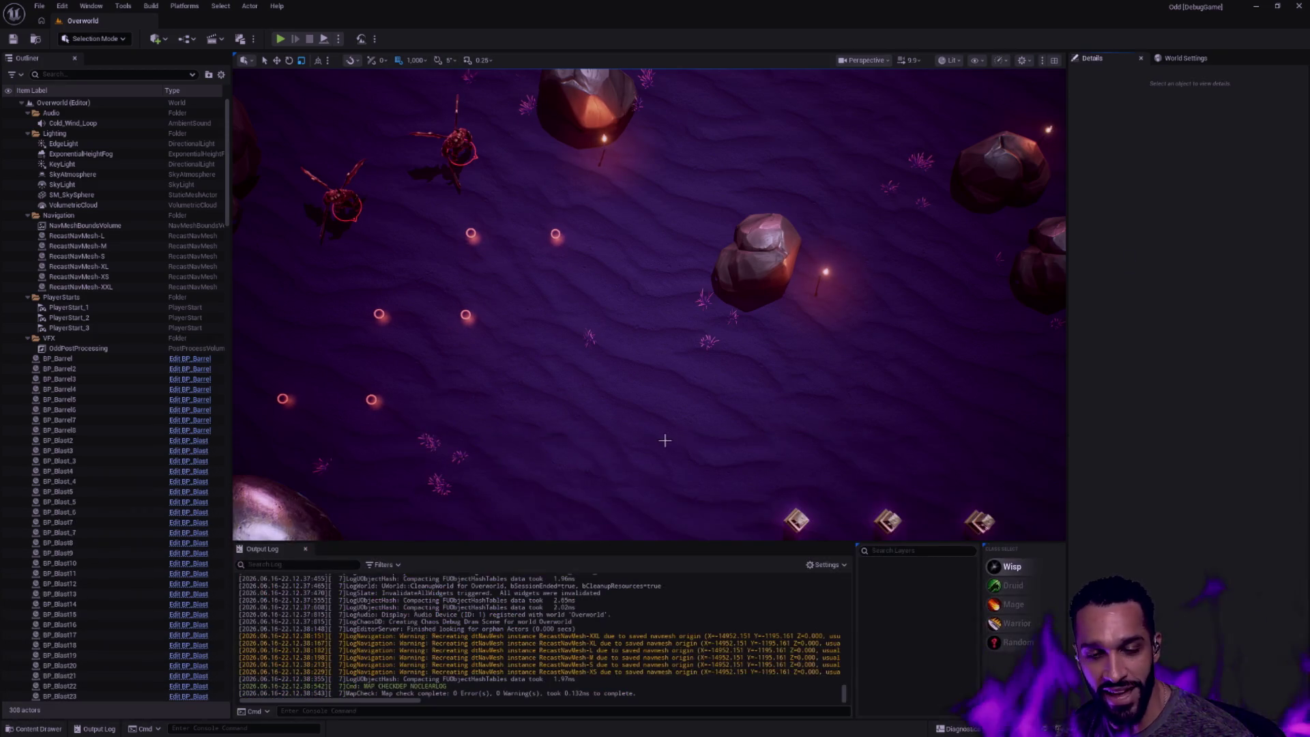
key("ctrl+space")
key("ctrl+space")
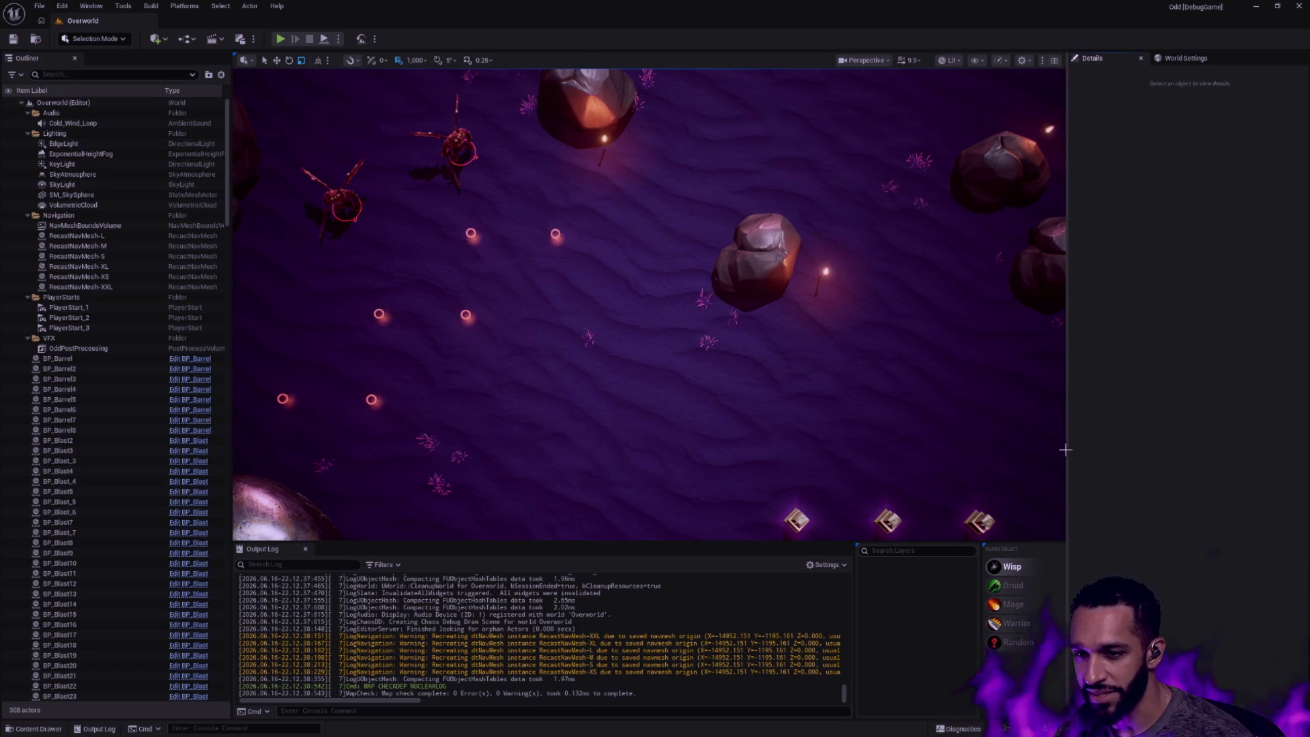
left_click_drag(818, 381, 614, 256)
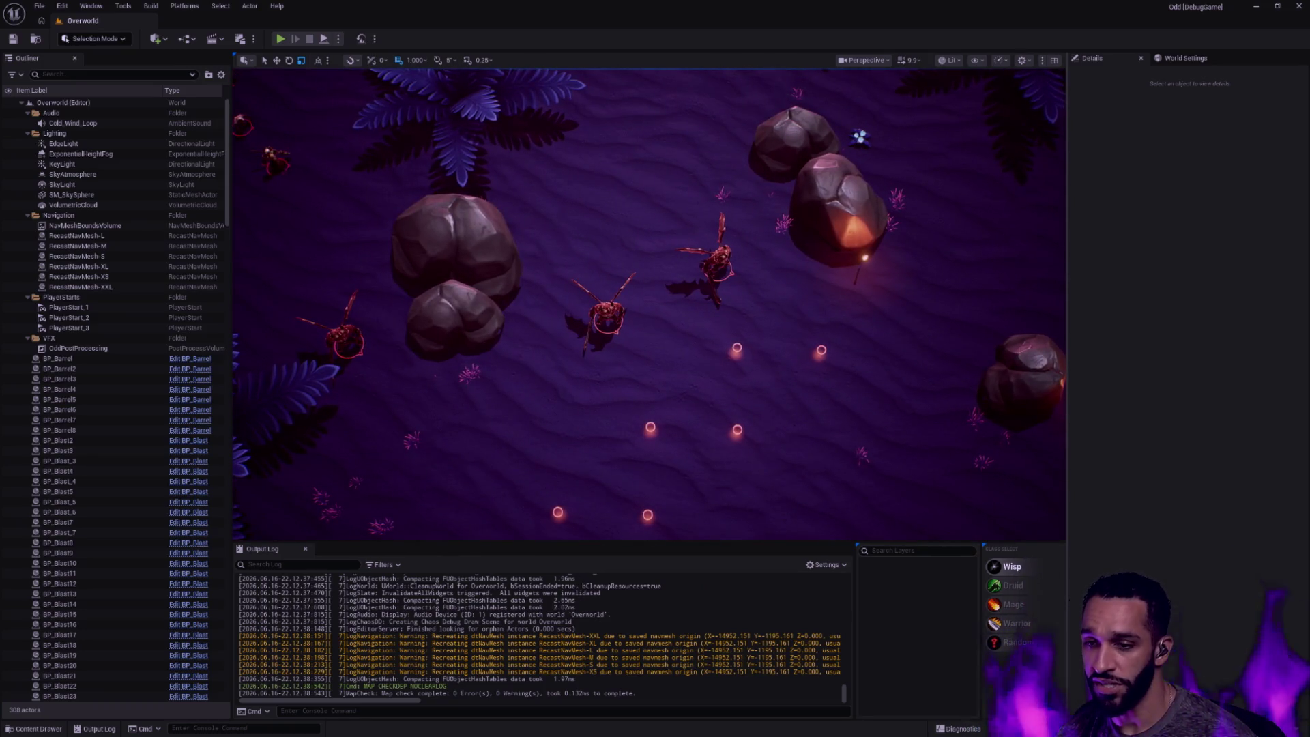
Fly across another fern-lined stretch of the level and trigger a Live Coding recompile (Ctrl+Alt+F11)
left_click_drag(655, 308, 564, 307)
scroll(891, 346, "up", 1)
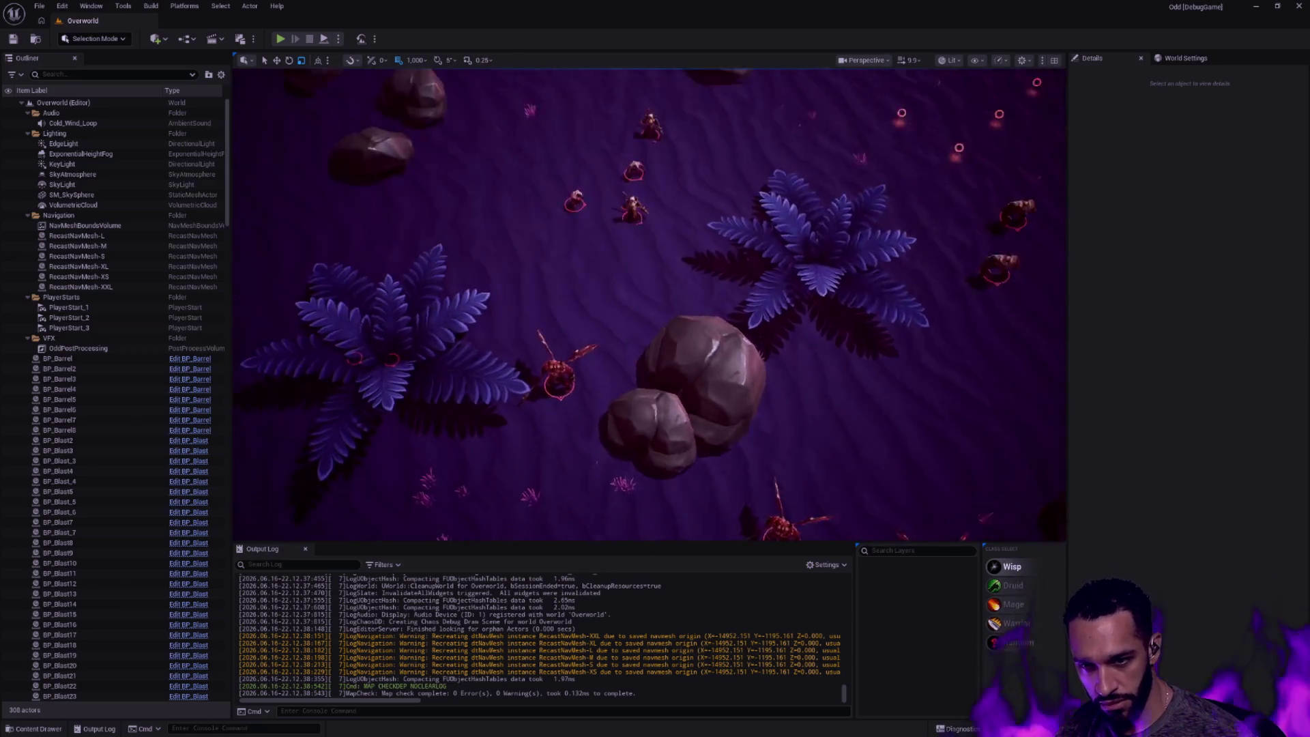
left_click_drag(656, 308, 938, 515)
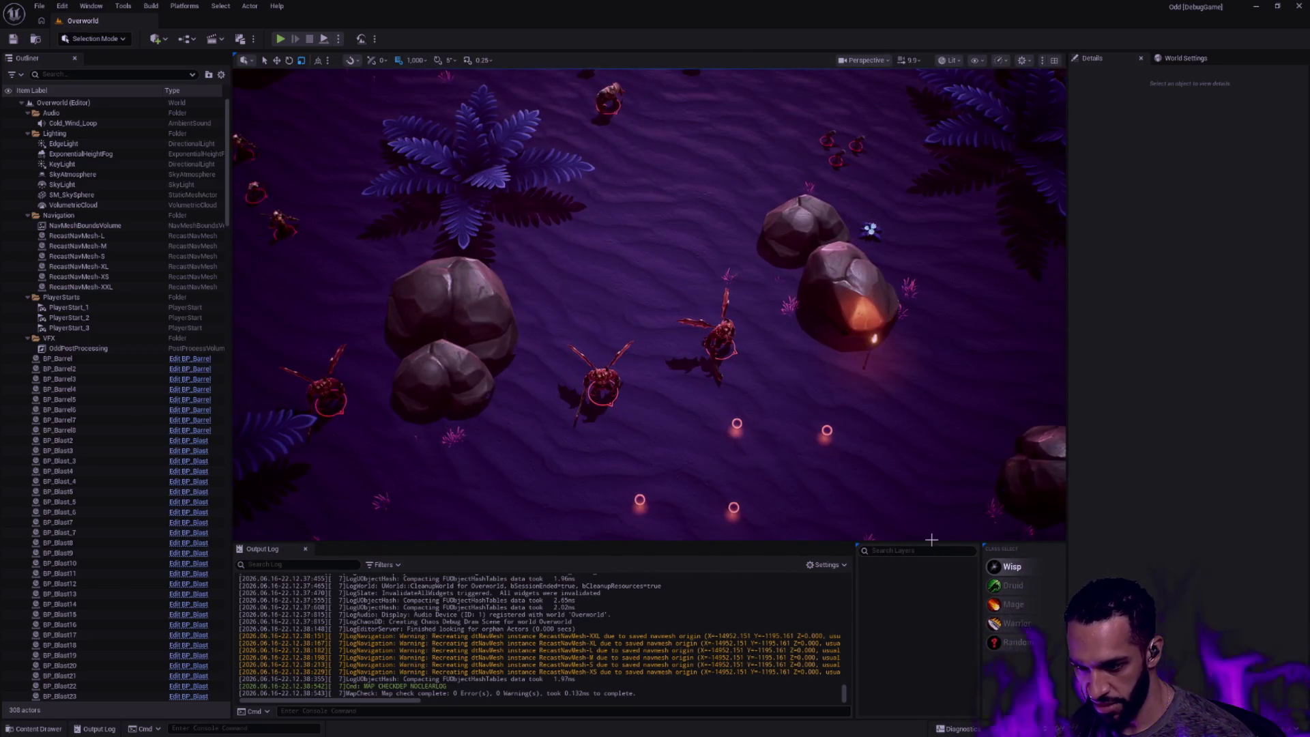
key("ctrl+alt+F11")
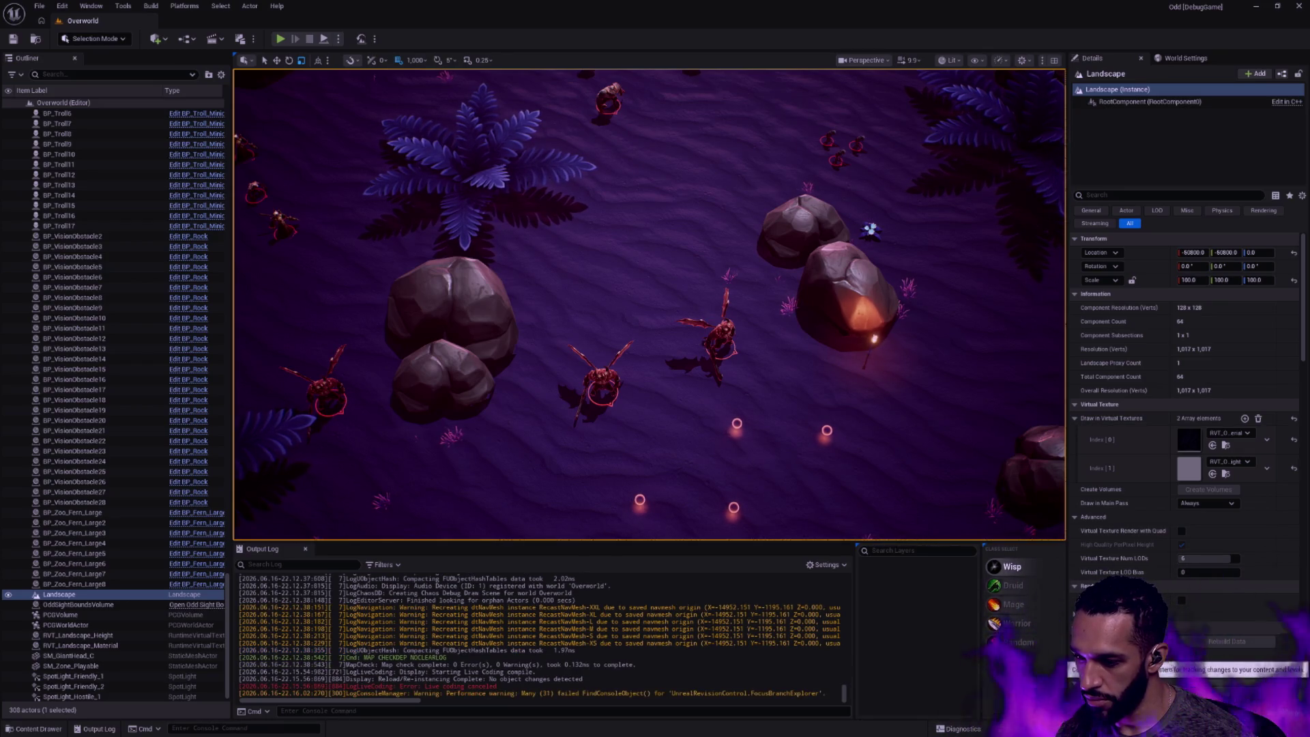
Pick Git (beta) as provider, then disable revision control and close the login dialog
left_click(691, 344)
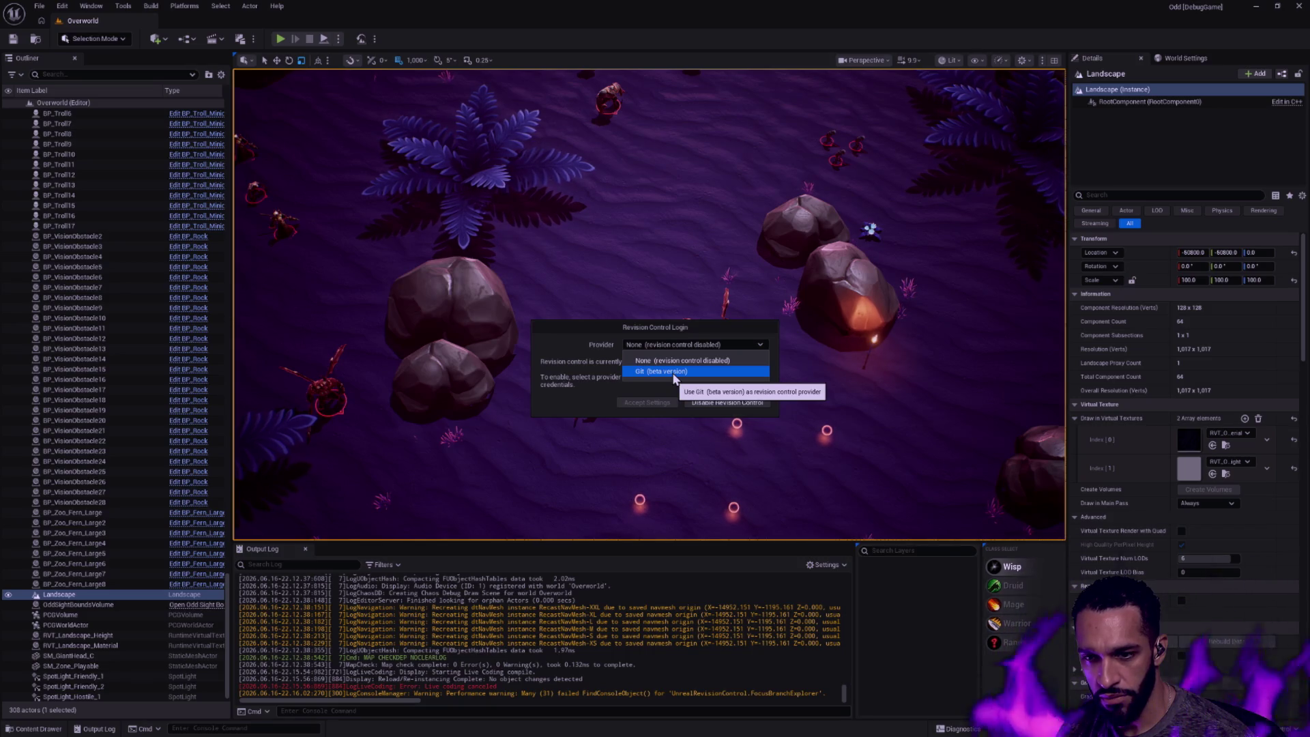
left_click(673, 371)
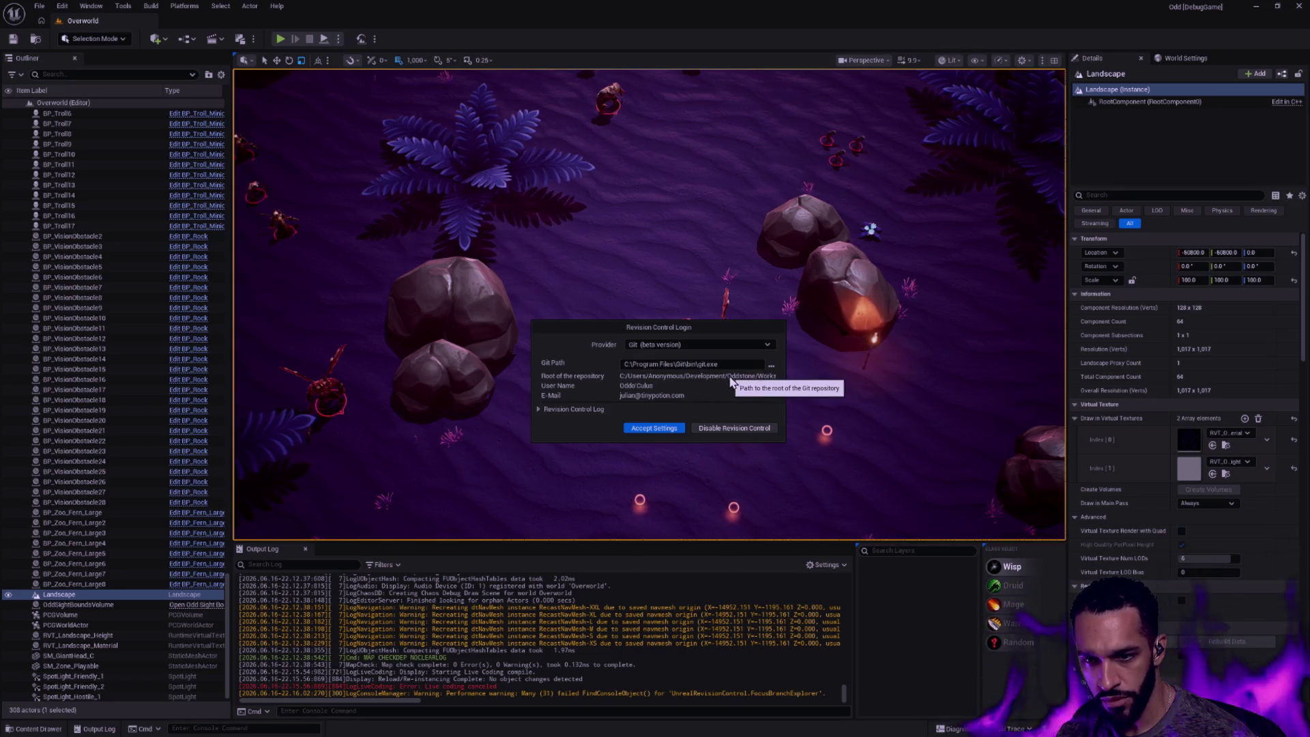
left_click(734, 427)
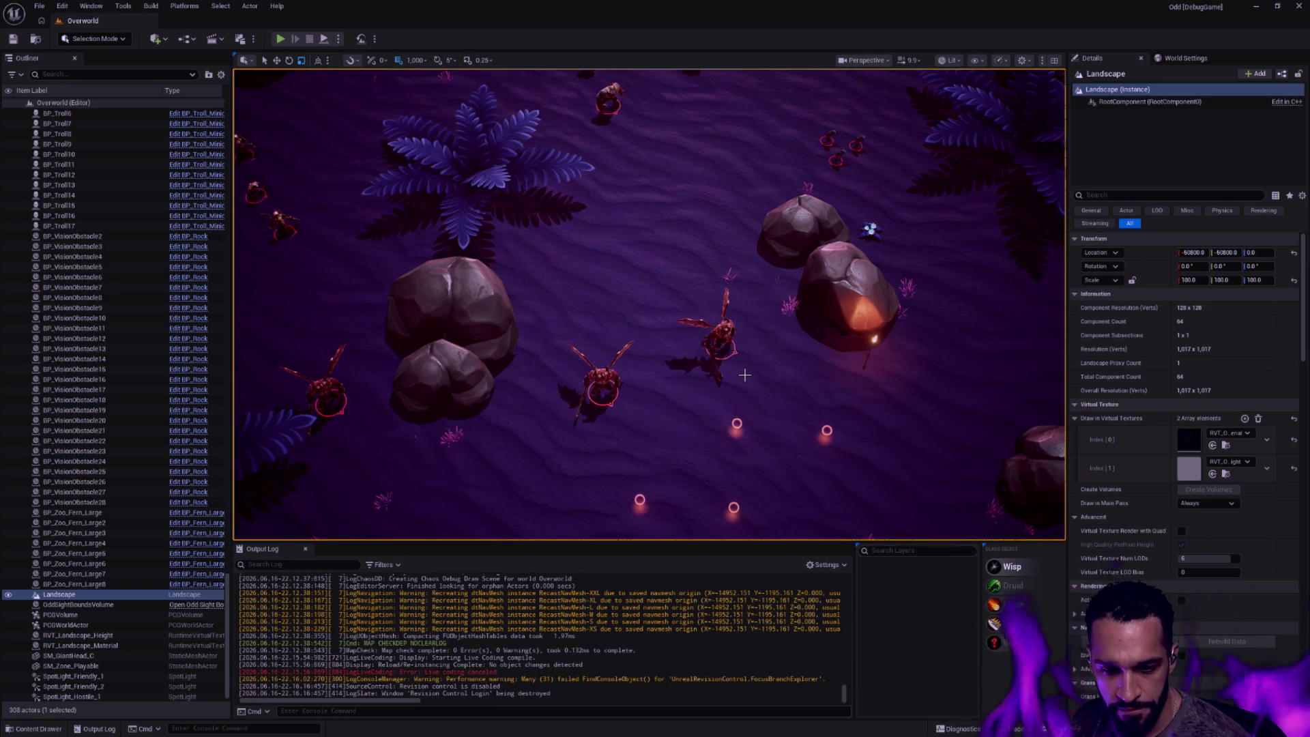
key("ctrl+space")
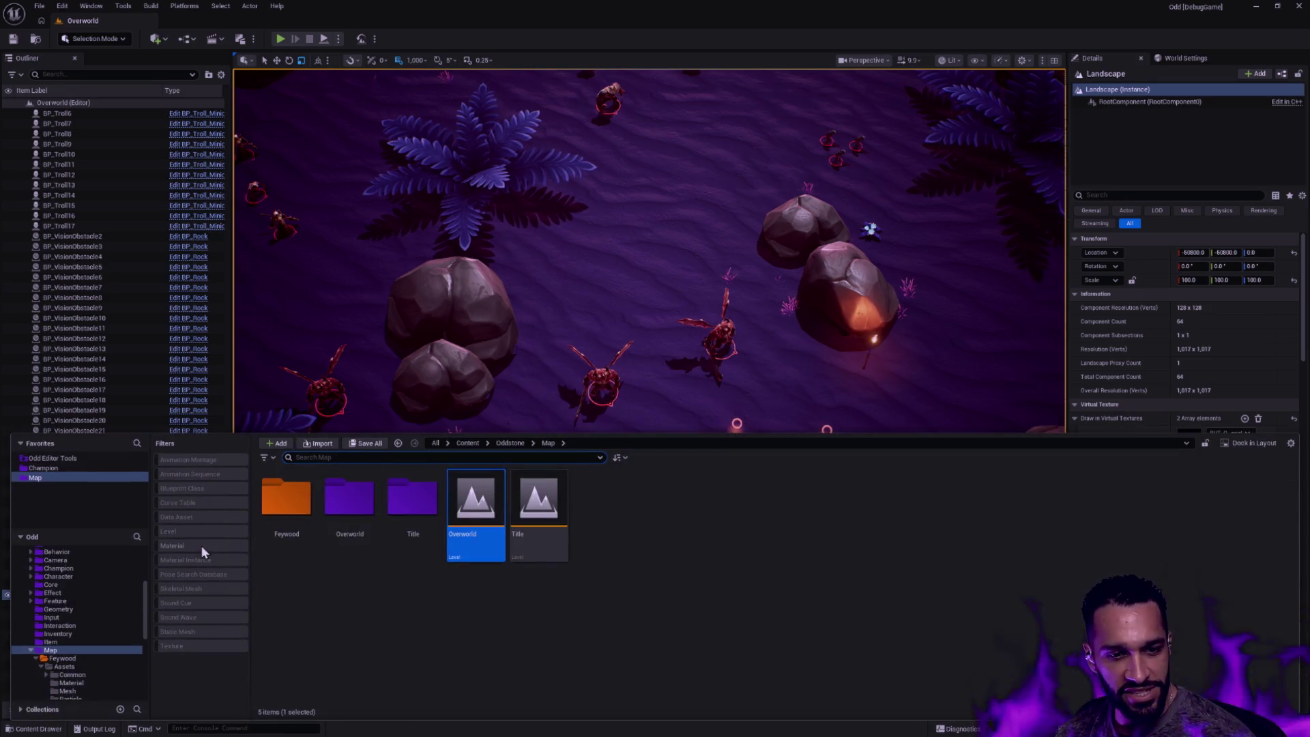
scroll(116, 622, "up", 5)
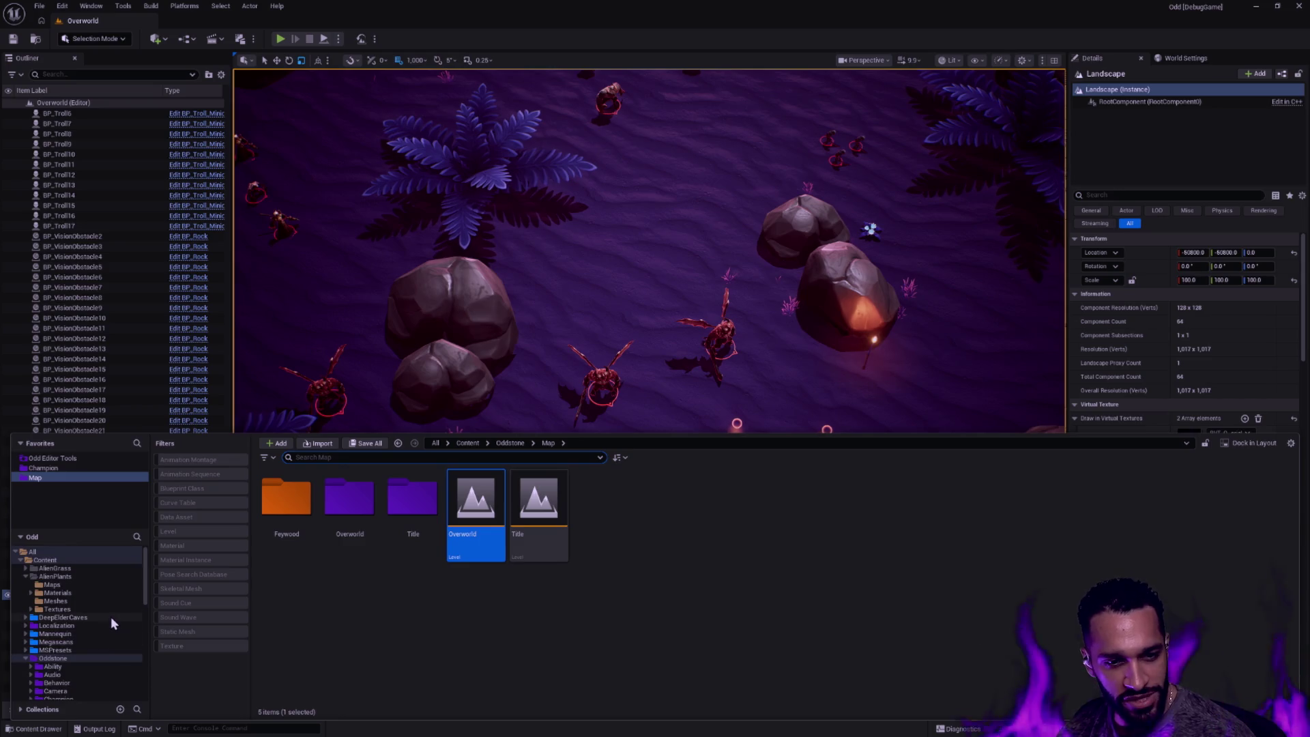
Select the AlienPlants folder and back out of a first deletion attempt
left_click(28, 585)
left_click(37, 584)
right_click(61, 577)
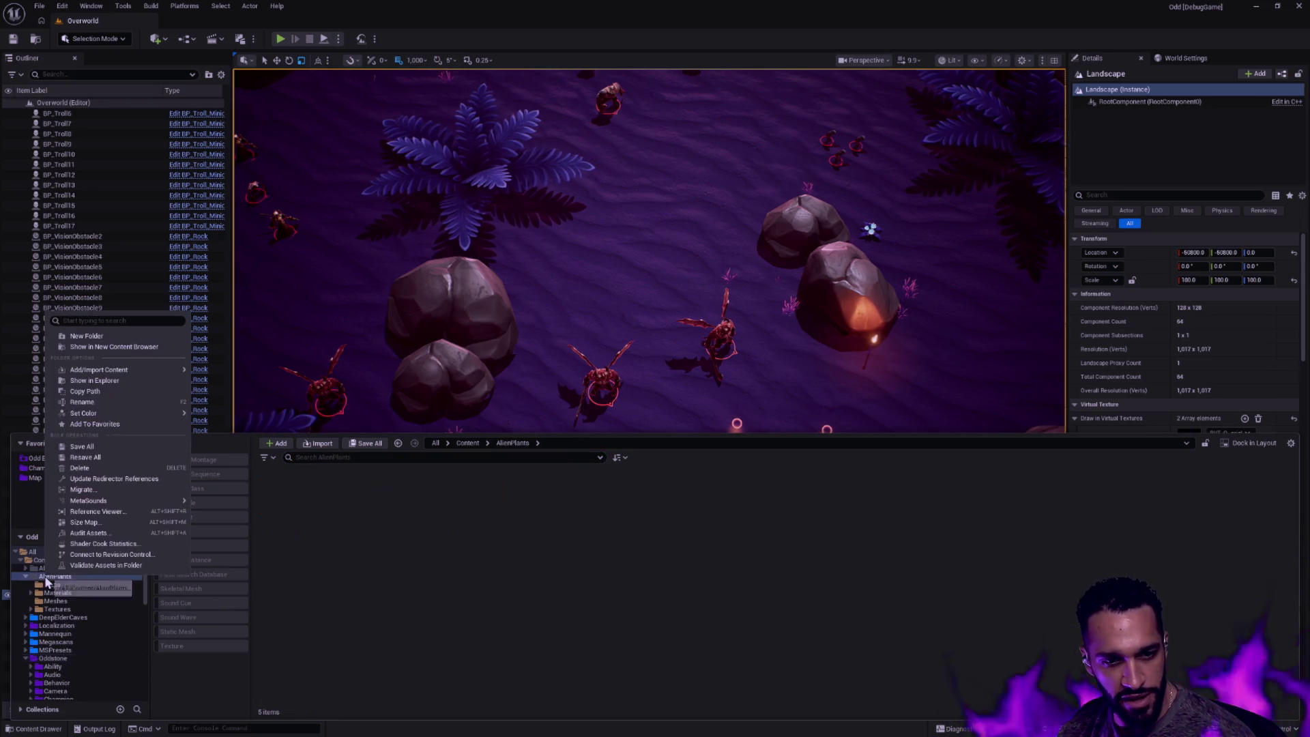
key("Escape")
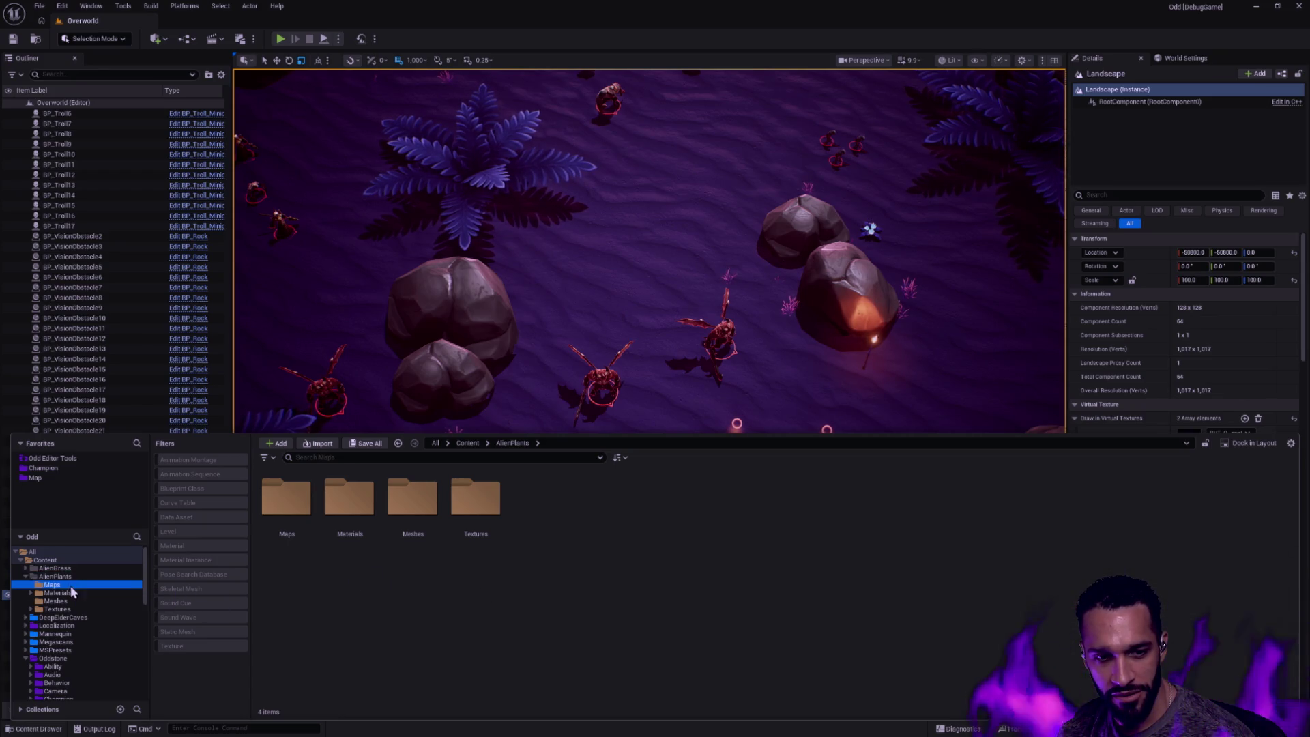
key("Delete")
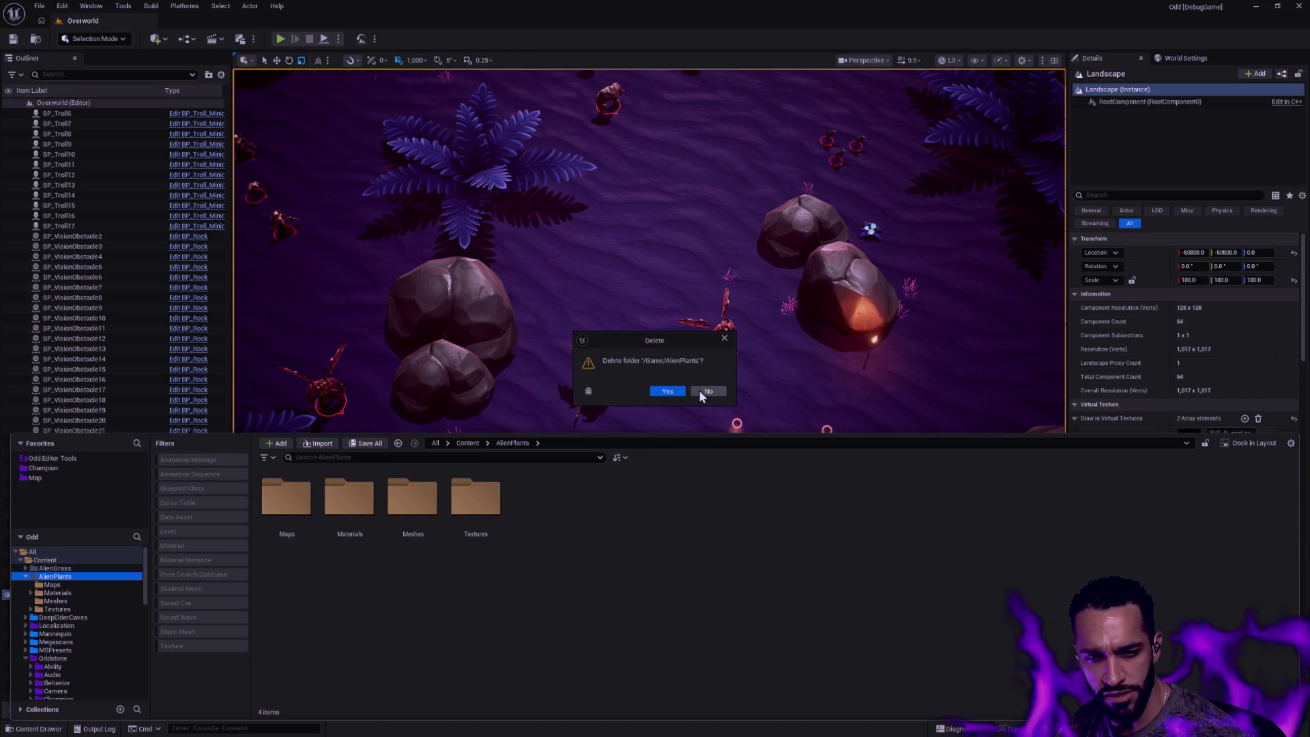
left_click(707, 391)
Browse AlienPlants' Materials Instances and Masters folders, then its Meshes folder
double_click(349, 499)
left_click(398, 443)
double_click(292, 502)
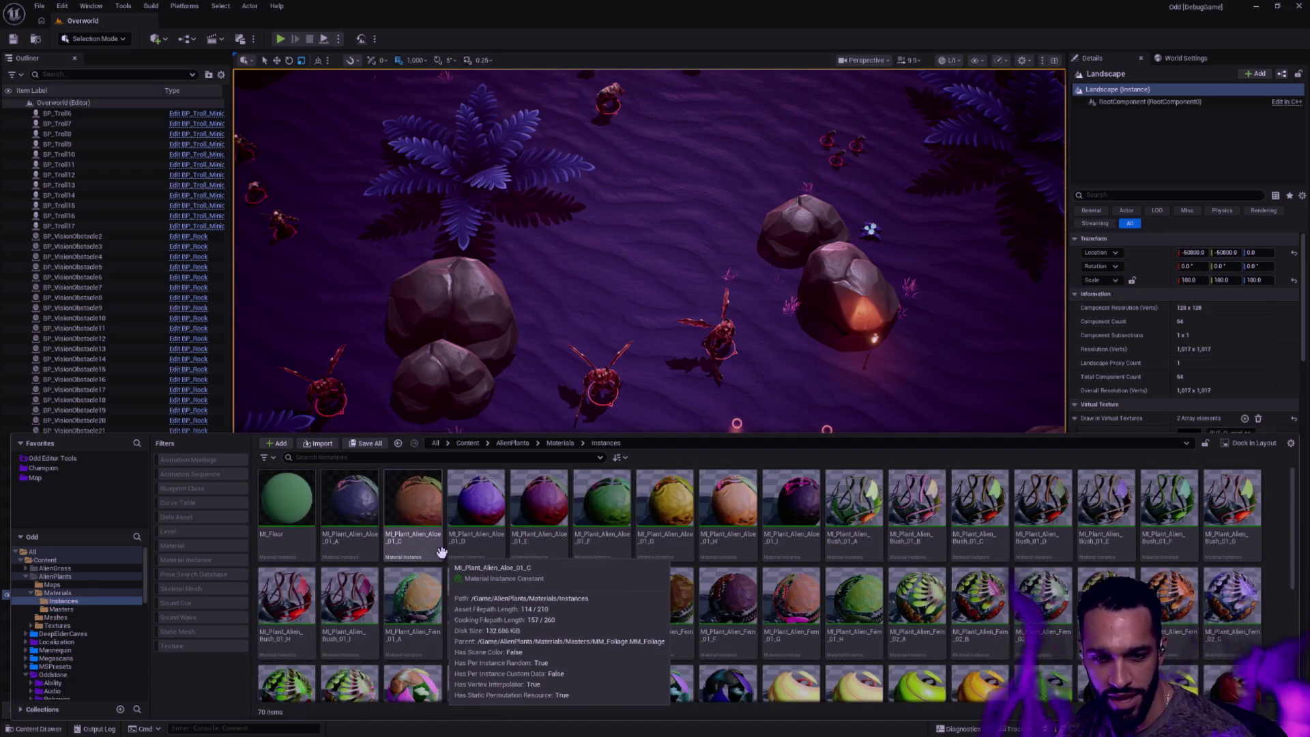
left_click(349, 507)
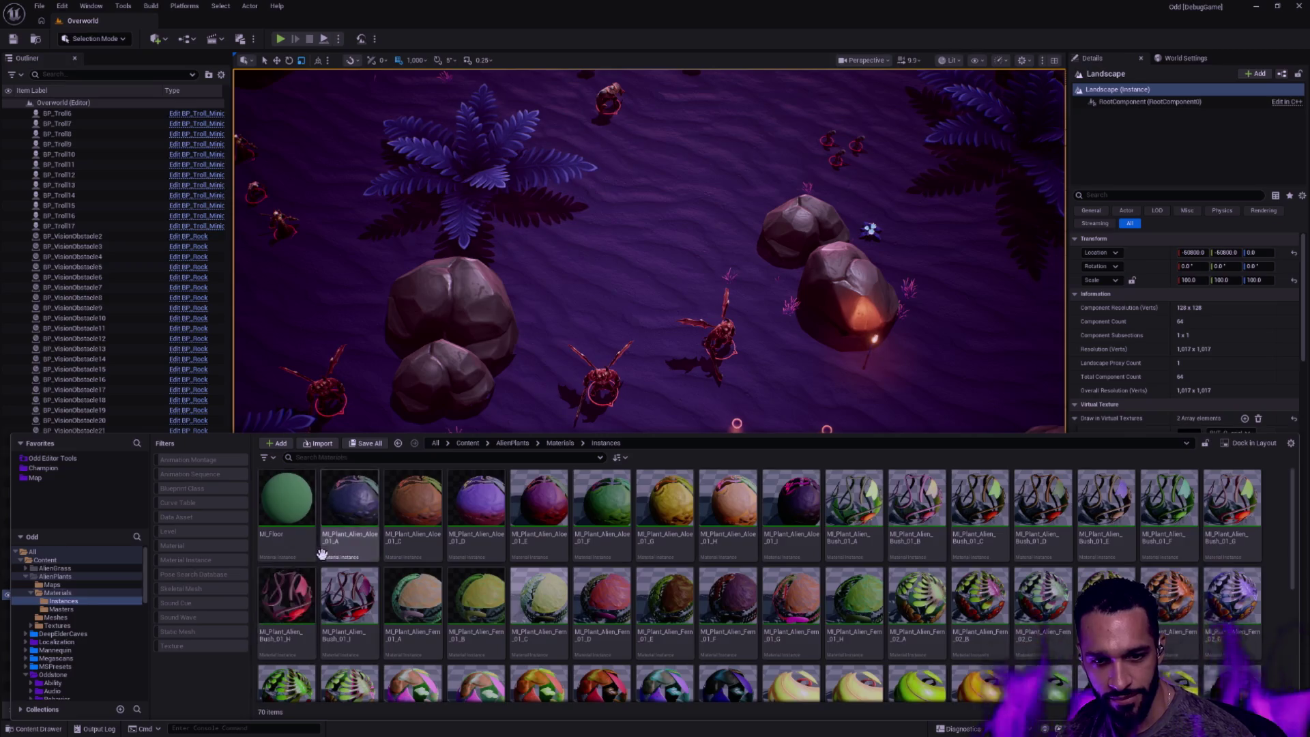
left_click(559, 442)
double_click(352, 512)
key("alt+Left")
key("alt+Left")
double_click(410, 500)
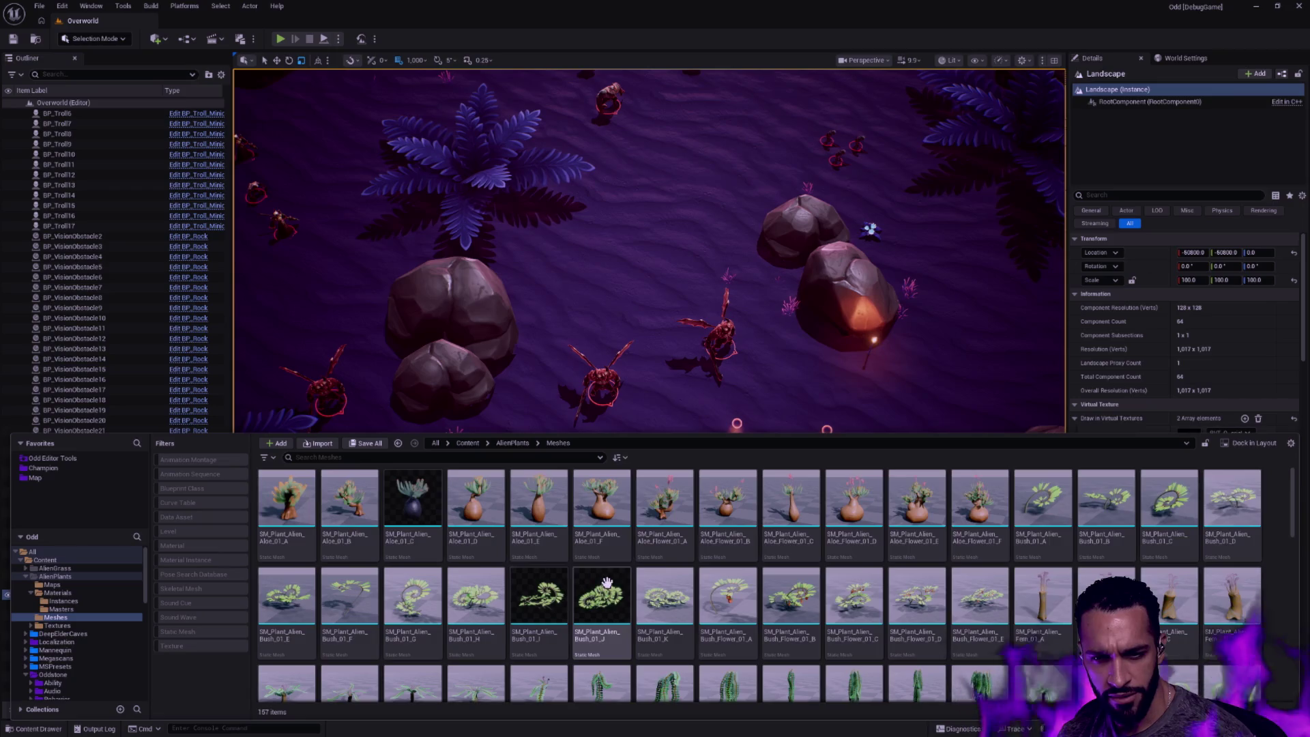
scroll(556, 577, "down", 5)
scroll(556, 577, "down", 5)
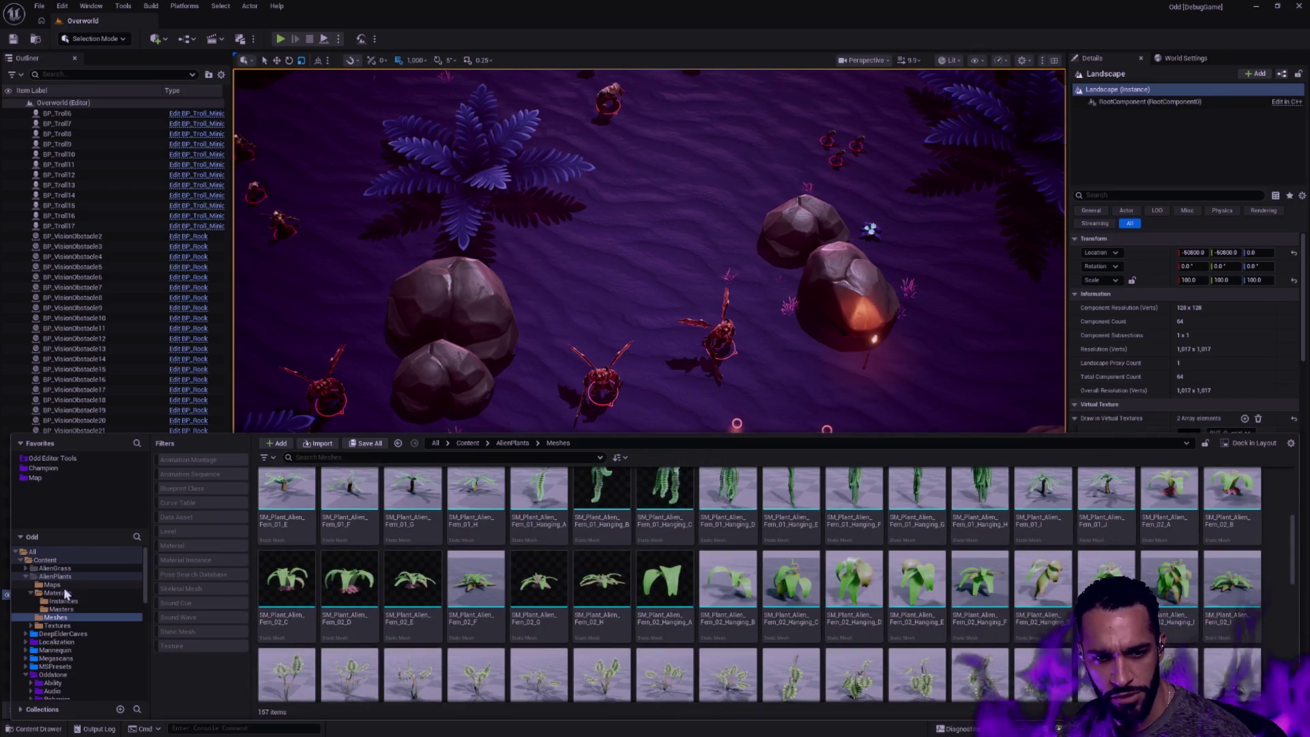
Delete the whole AlienPlants folder and confirm with Yes
left_click(55, 577)
key("Delete")
left_click(671, 392)
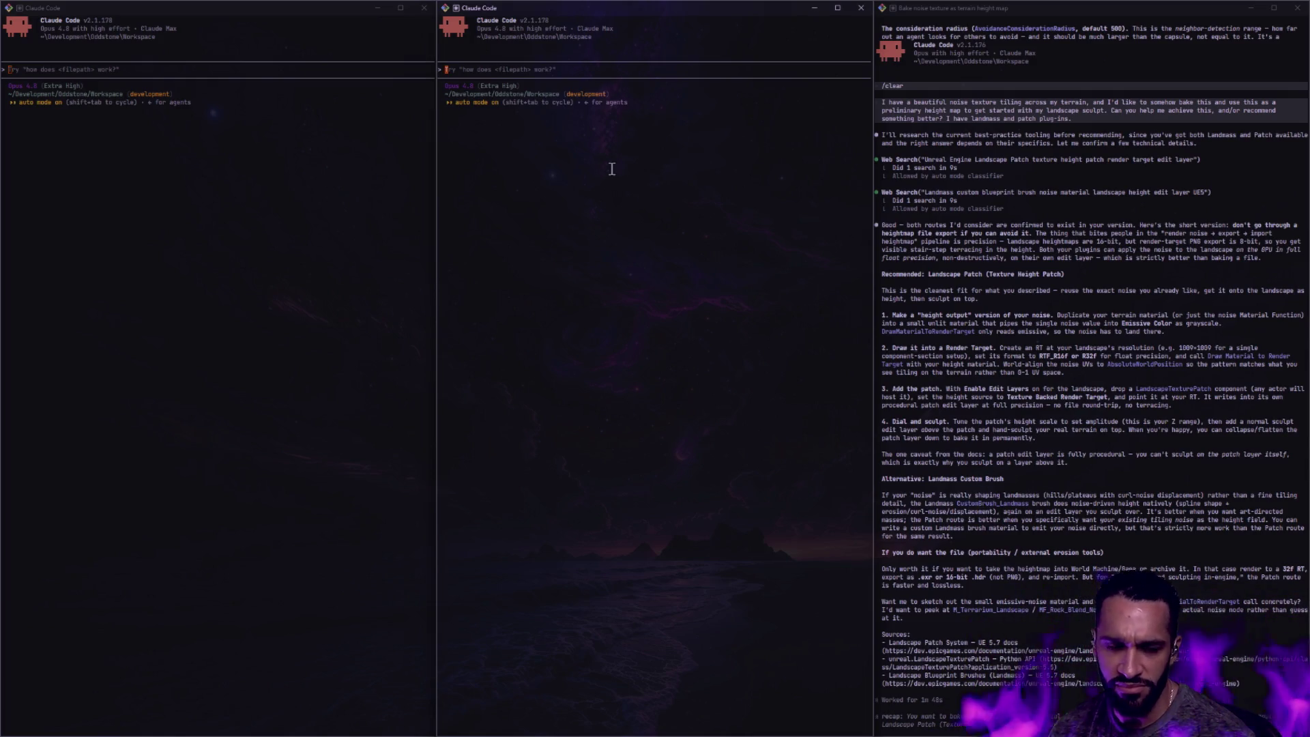
type("m")
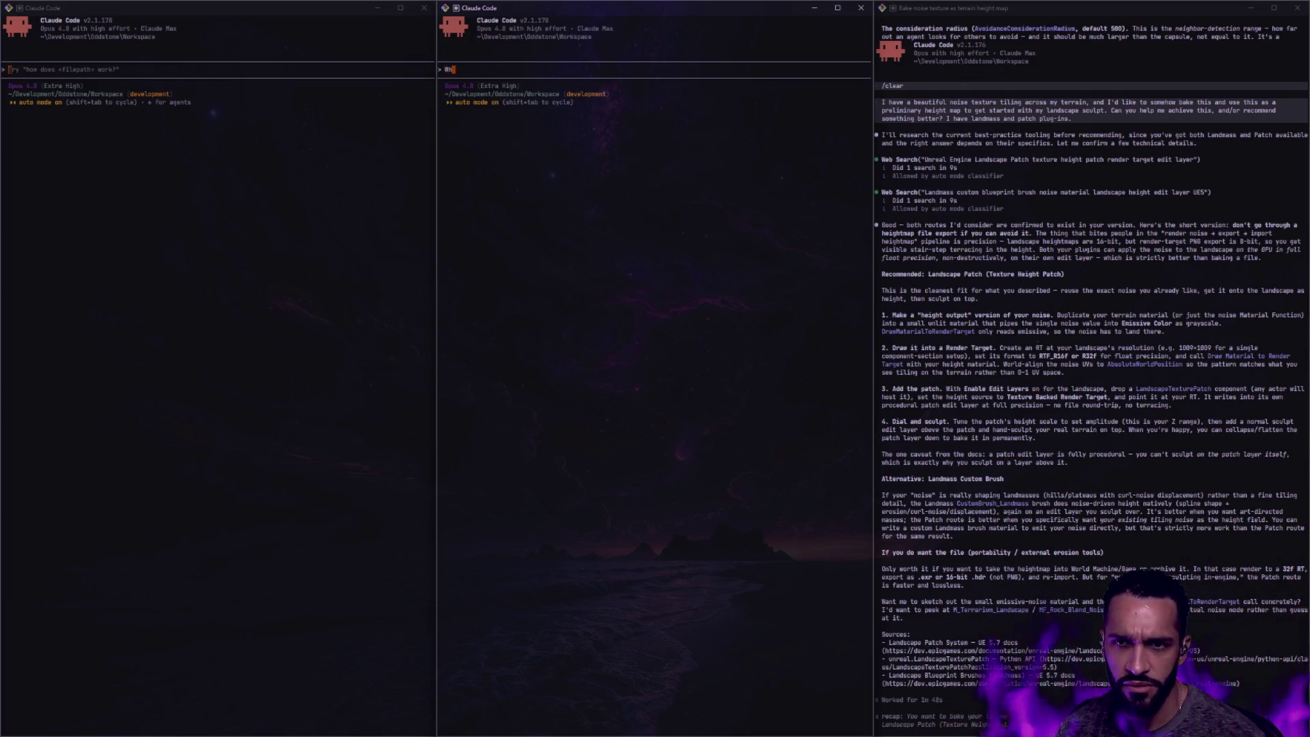
type("he top 5")
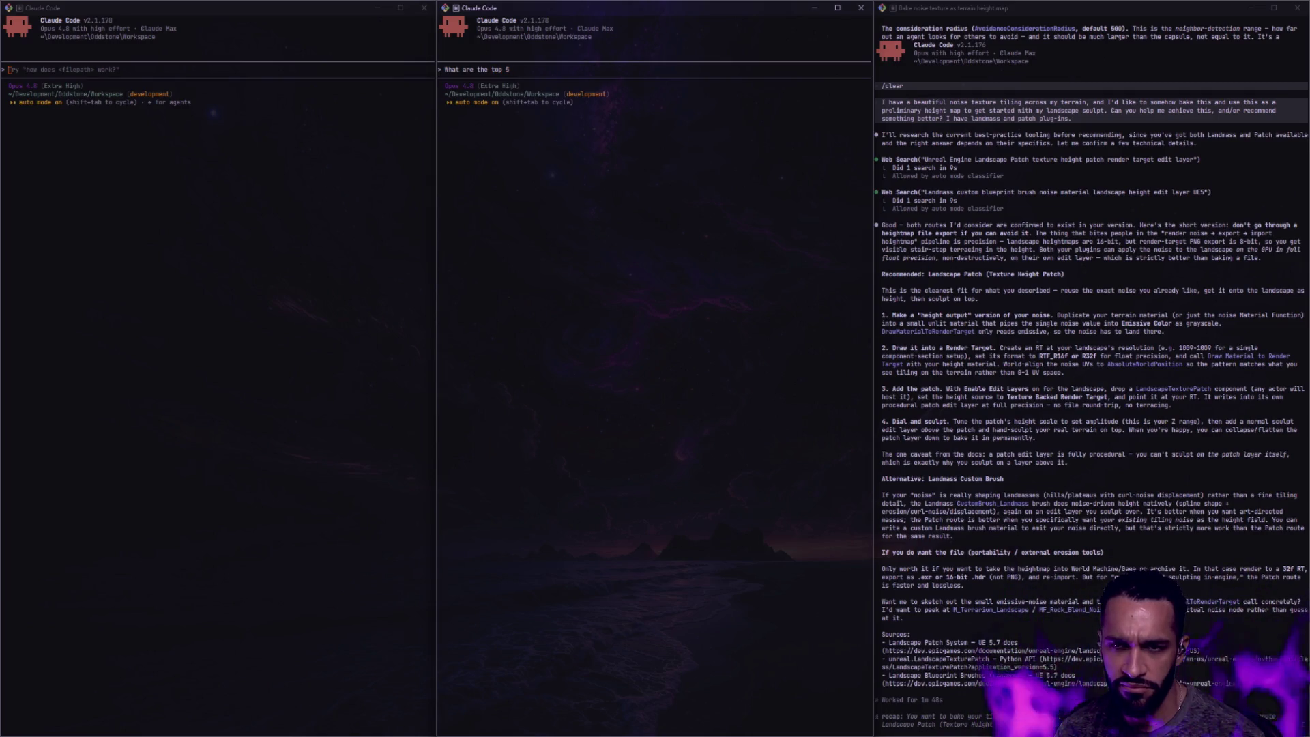
type(" outstanding task")
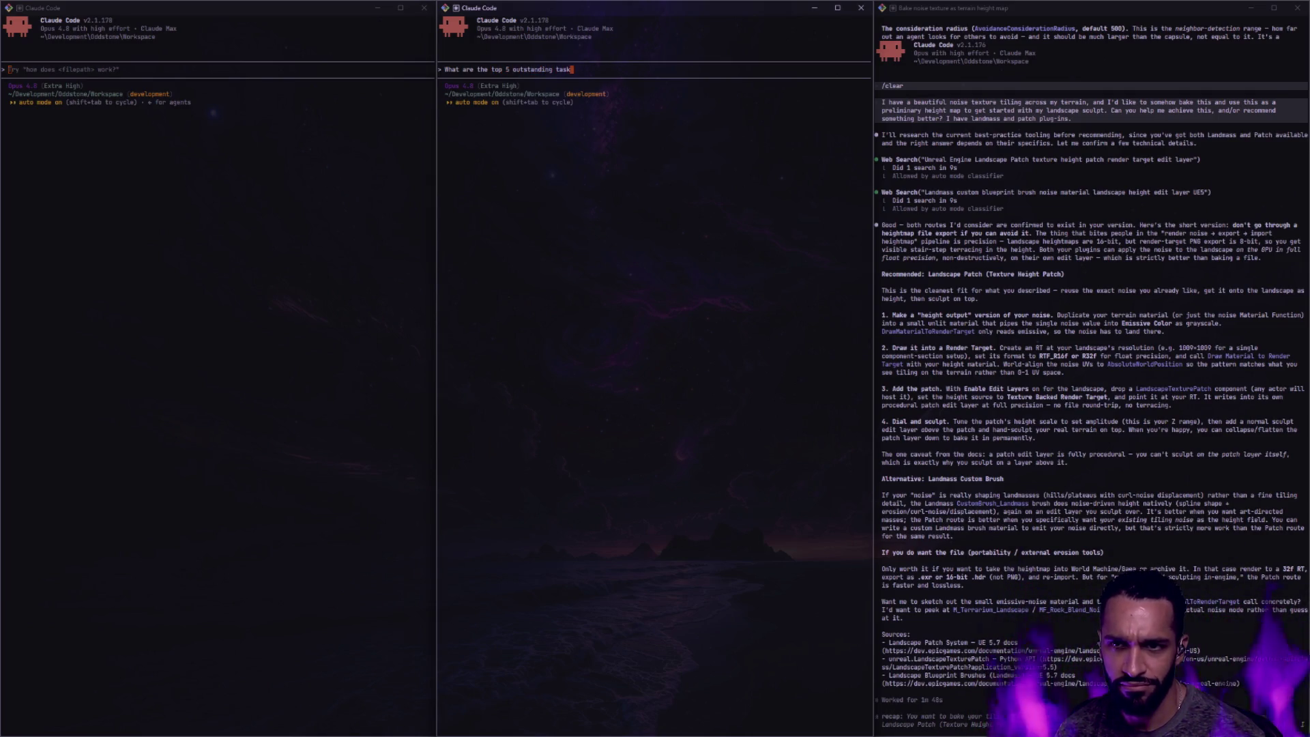
type("s?")
Send the top-five outstanding tasks question, then interrupt the answer mid-read
key("Return")
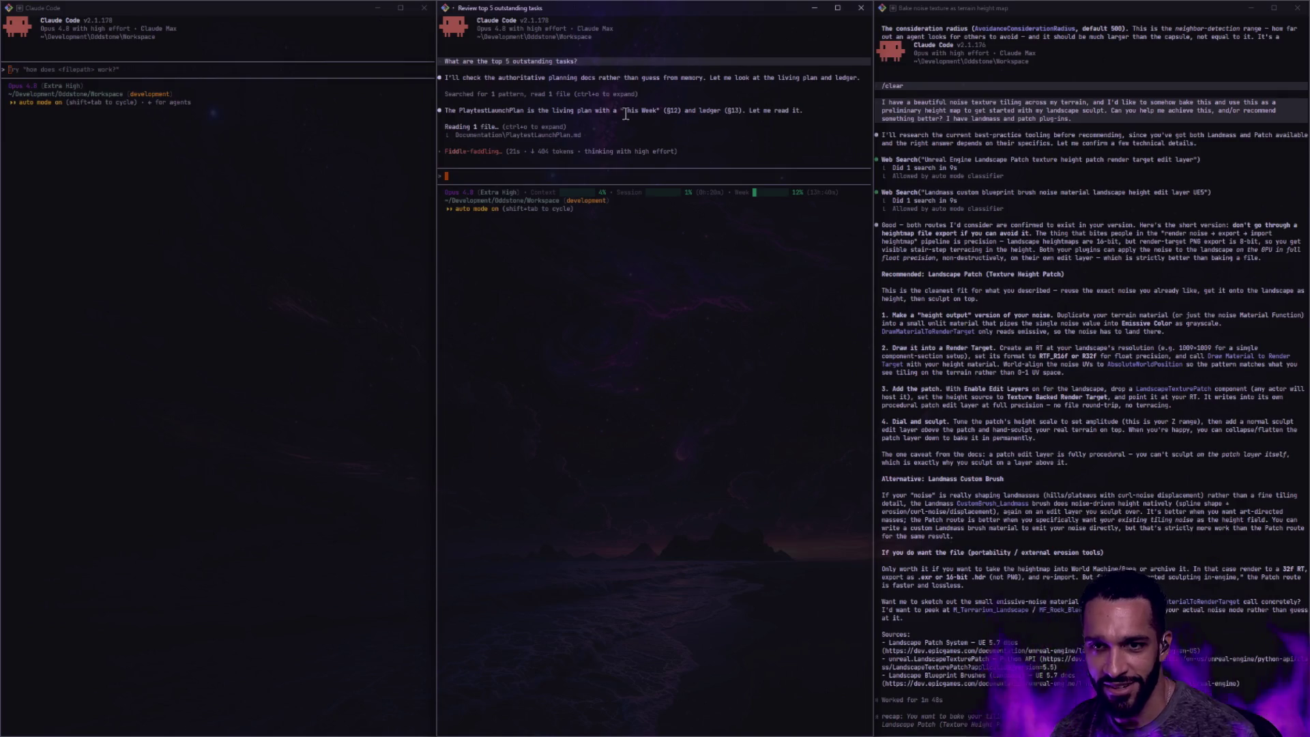
key("Escape")
type("What are the outstandin")
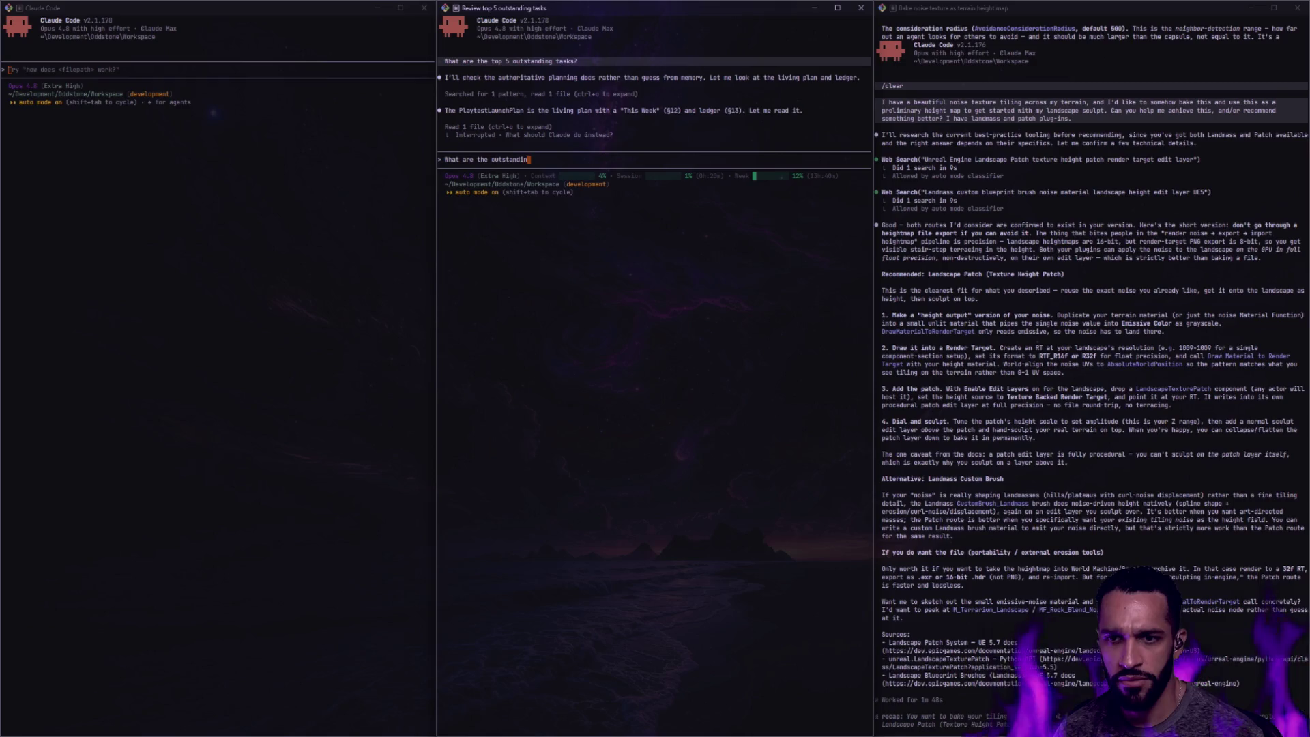
type("g gameplay")
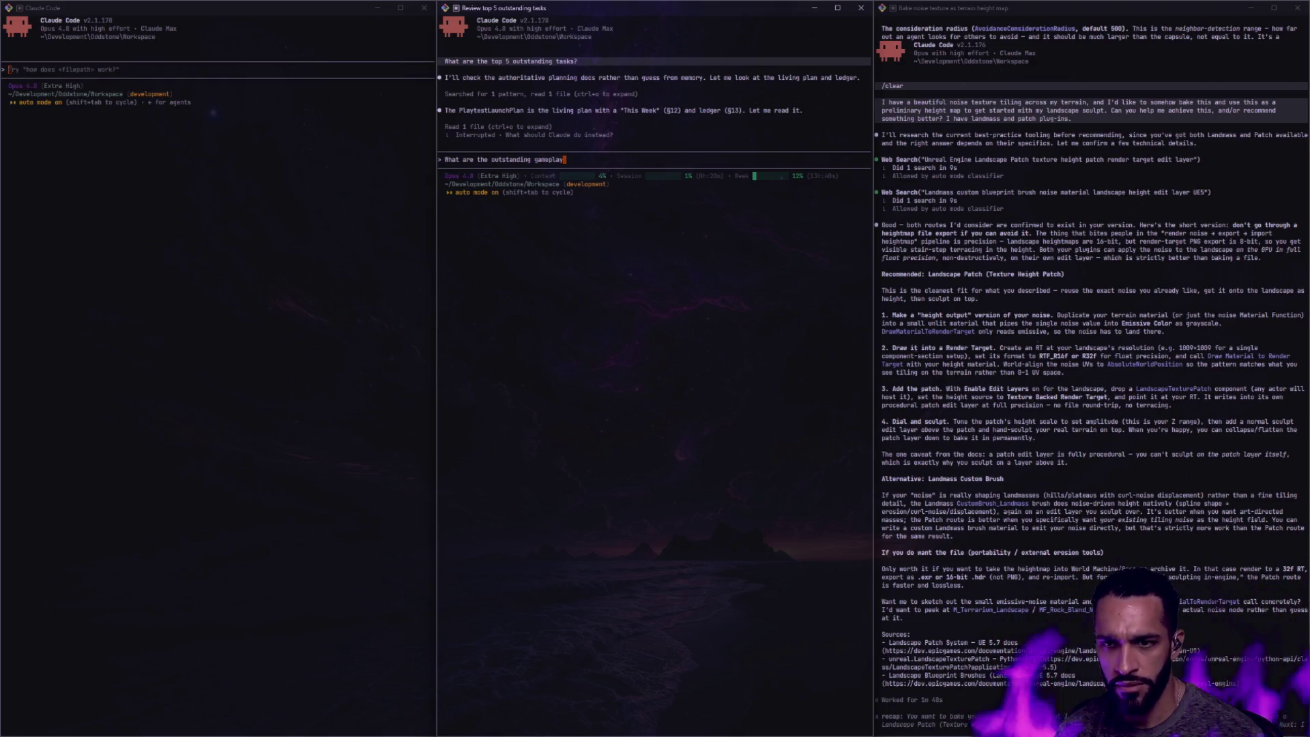
type(" programming tasks,")
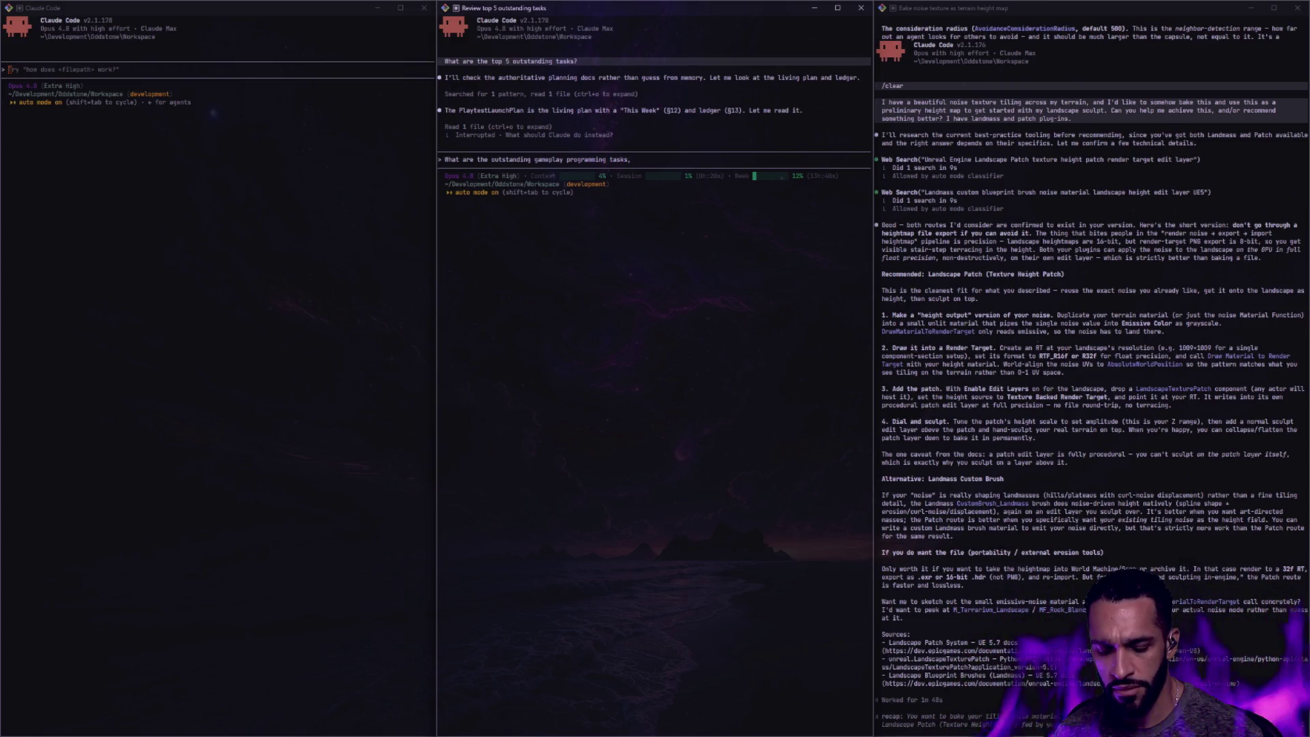
type(" as")
Send the reworded question about outstanding gameplay programming tasks re: DEBT, then switch workspace
key("BackSpace")
key("BackSpace")
key("BackSpace")
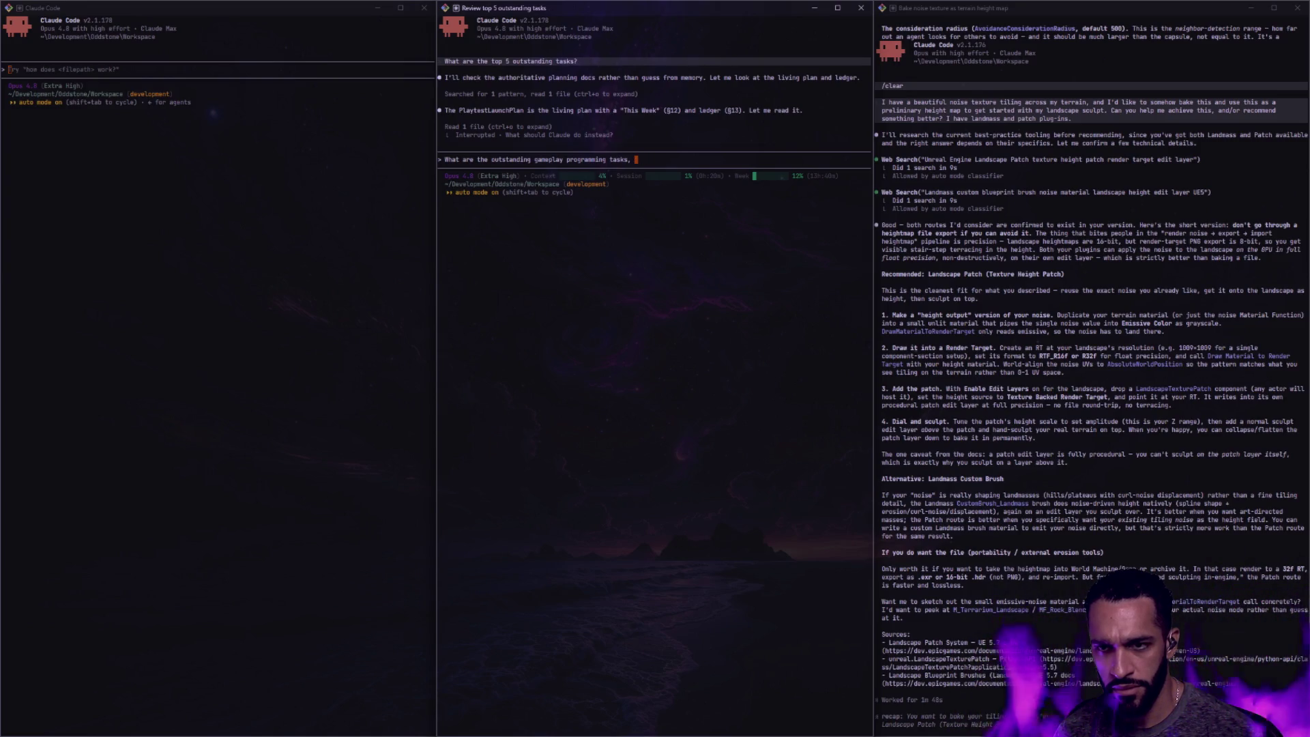
type("(re: DEBT")
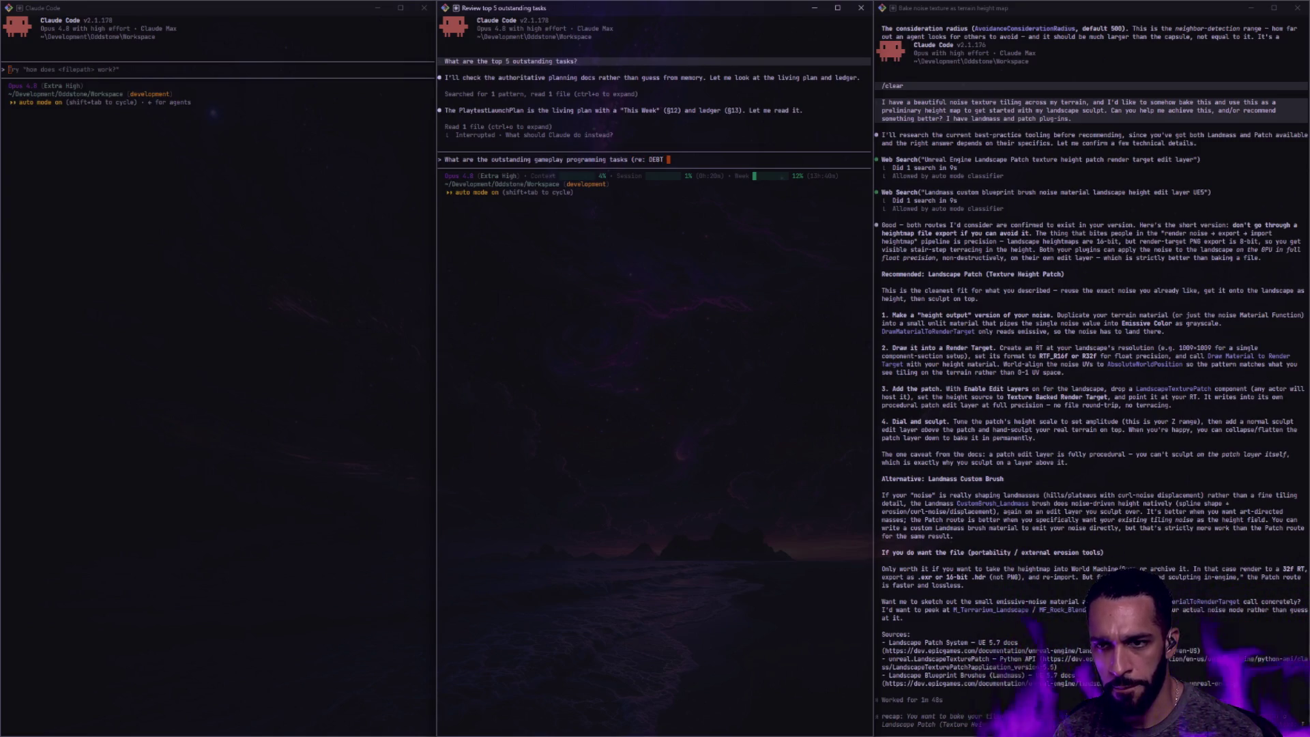
key("Return")
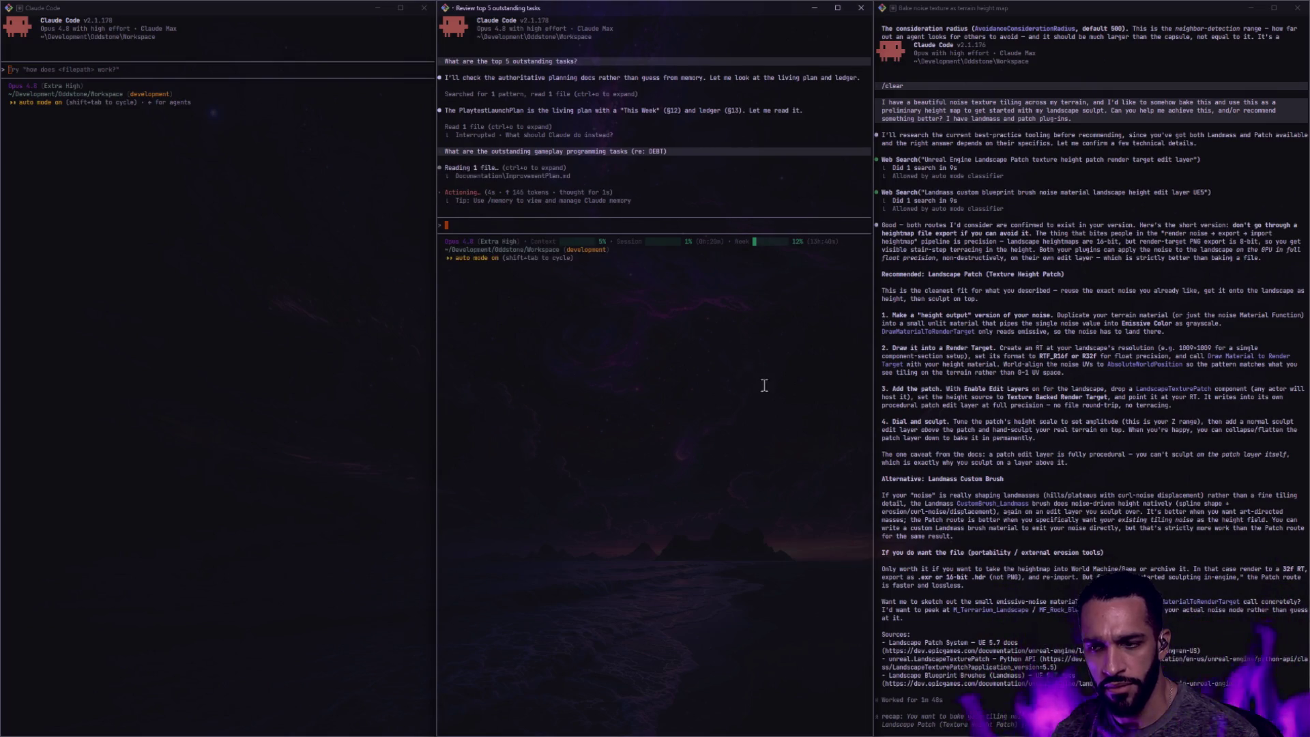
key("super+Right")
key("super+Right")
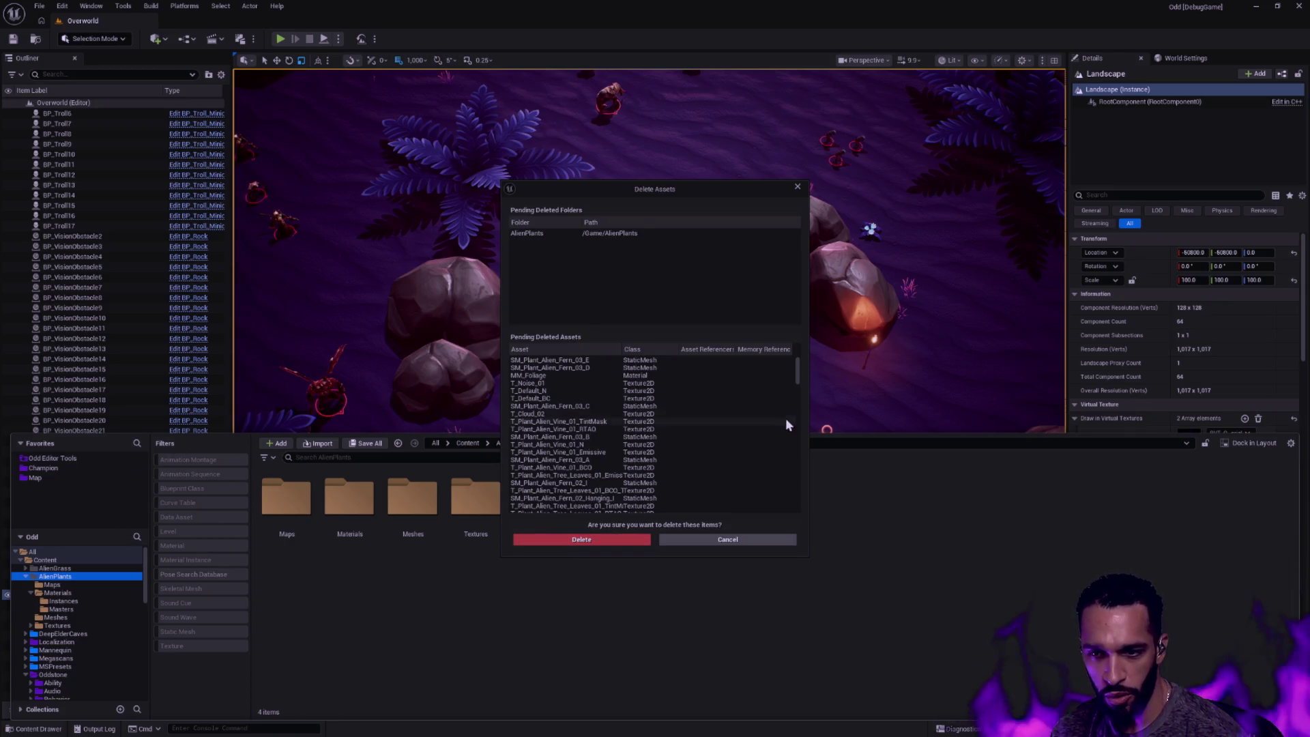
left_click_drag(799, 375, 797, 499)
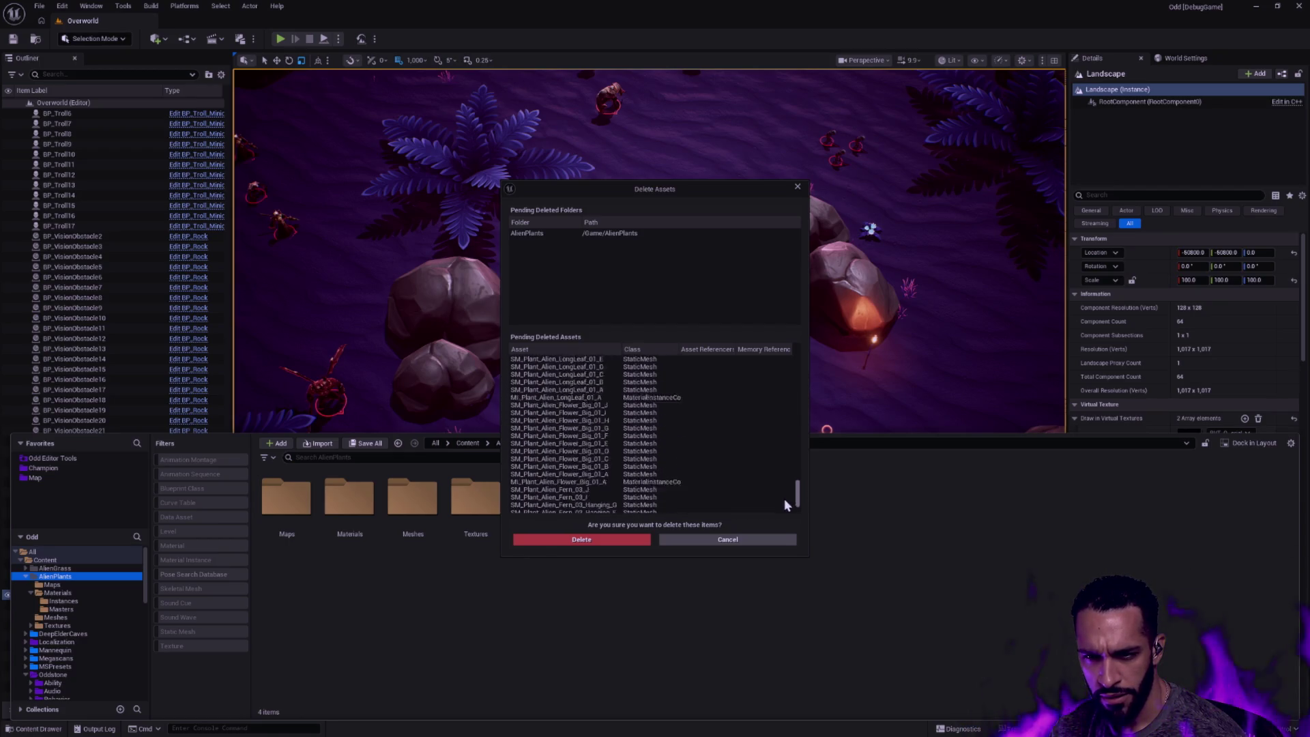
Confirm deleting AlienPlants' assets, then delete the AlienGrass folder and confirm
left_click(611, 539)
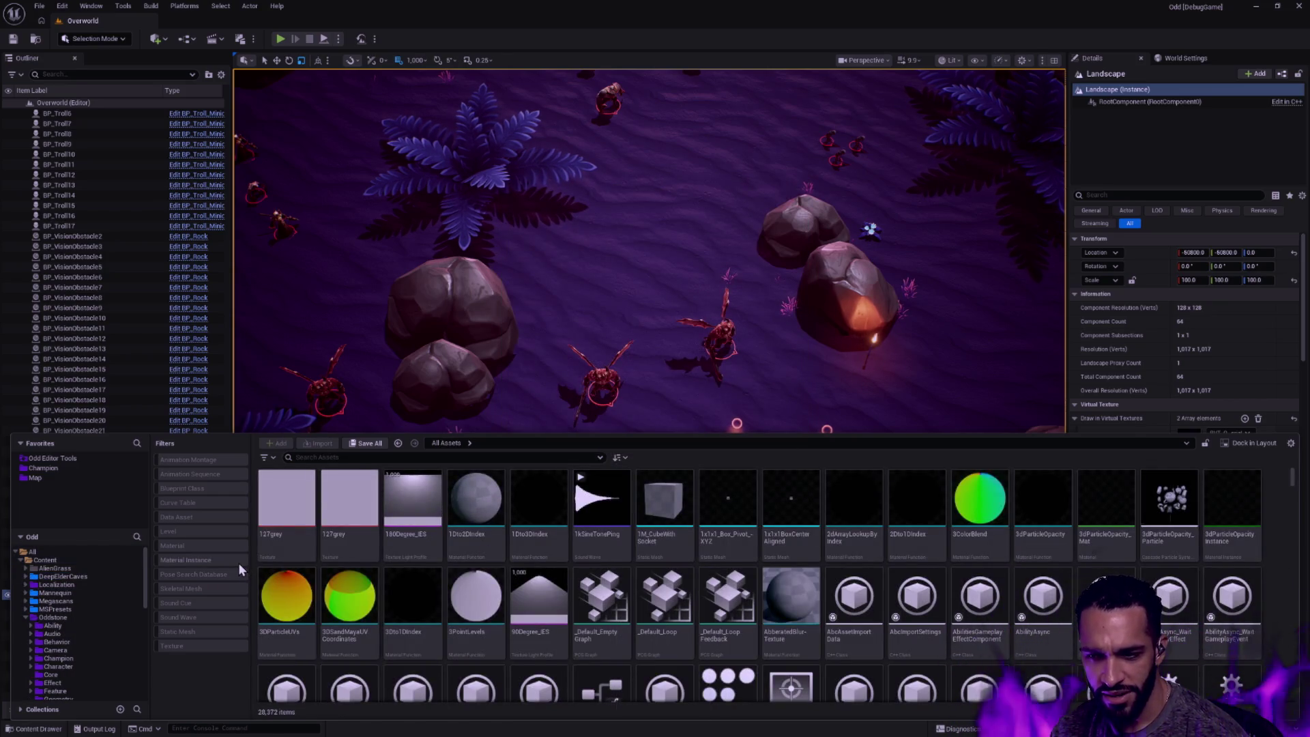
left_click(54, 568)
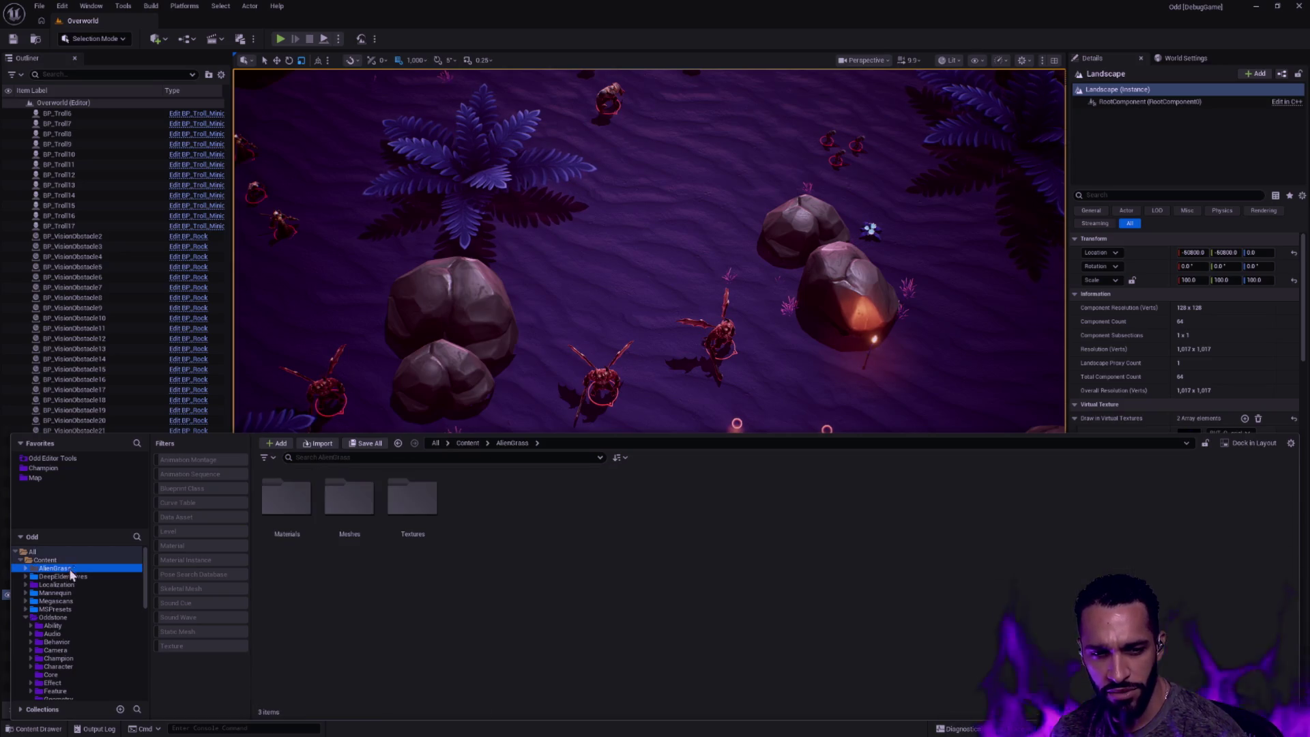
key("Delete")
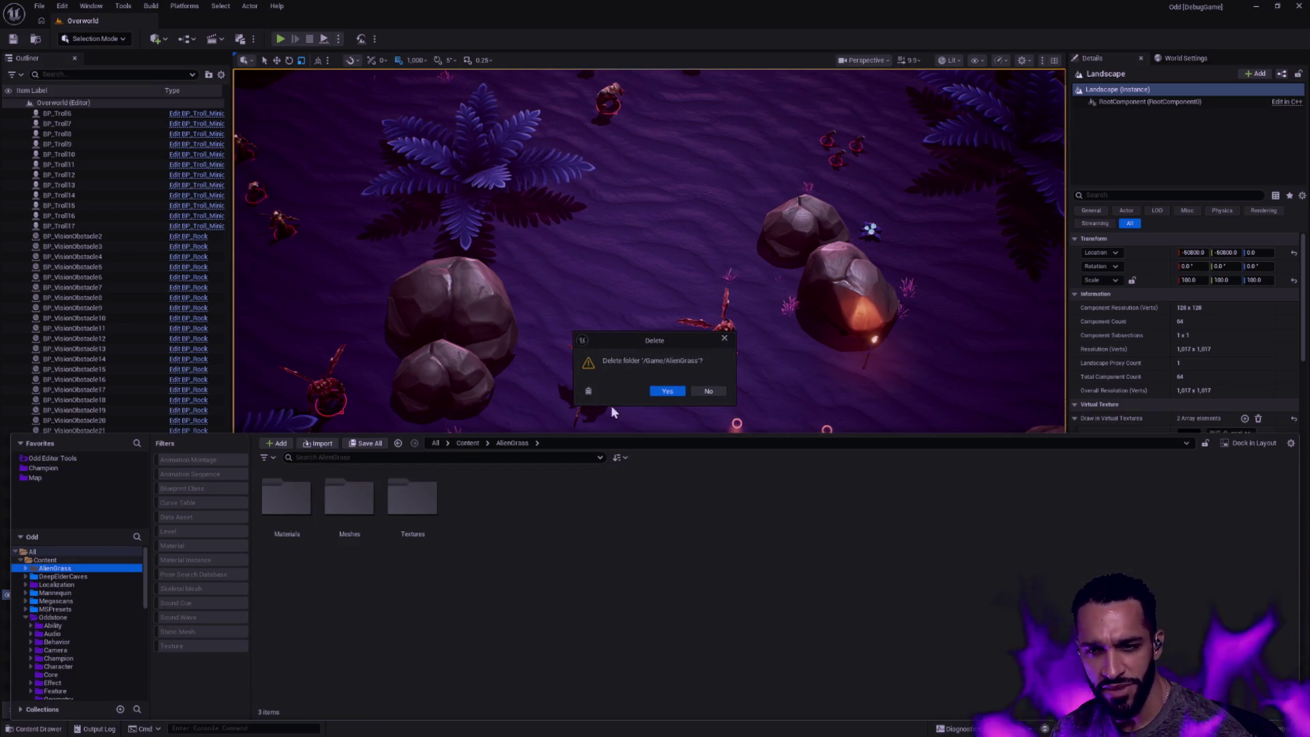
left_click(667, 389)
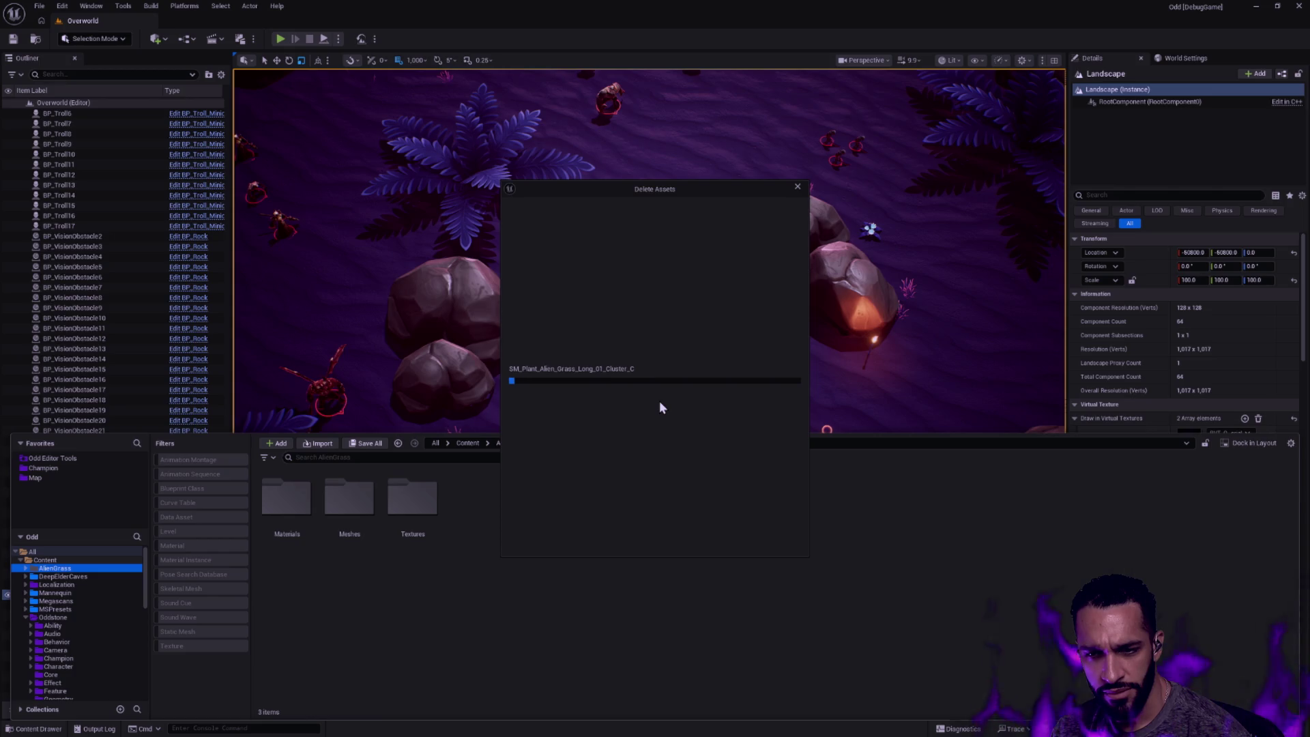
key("alt+Tab")
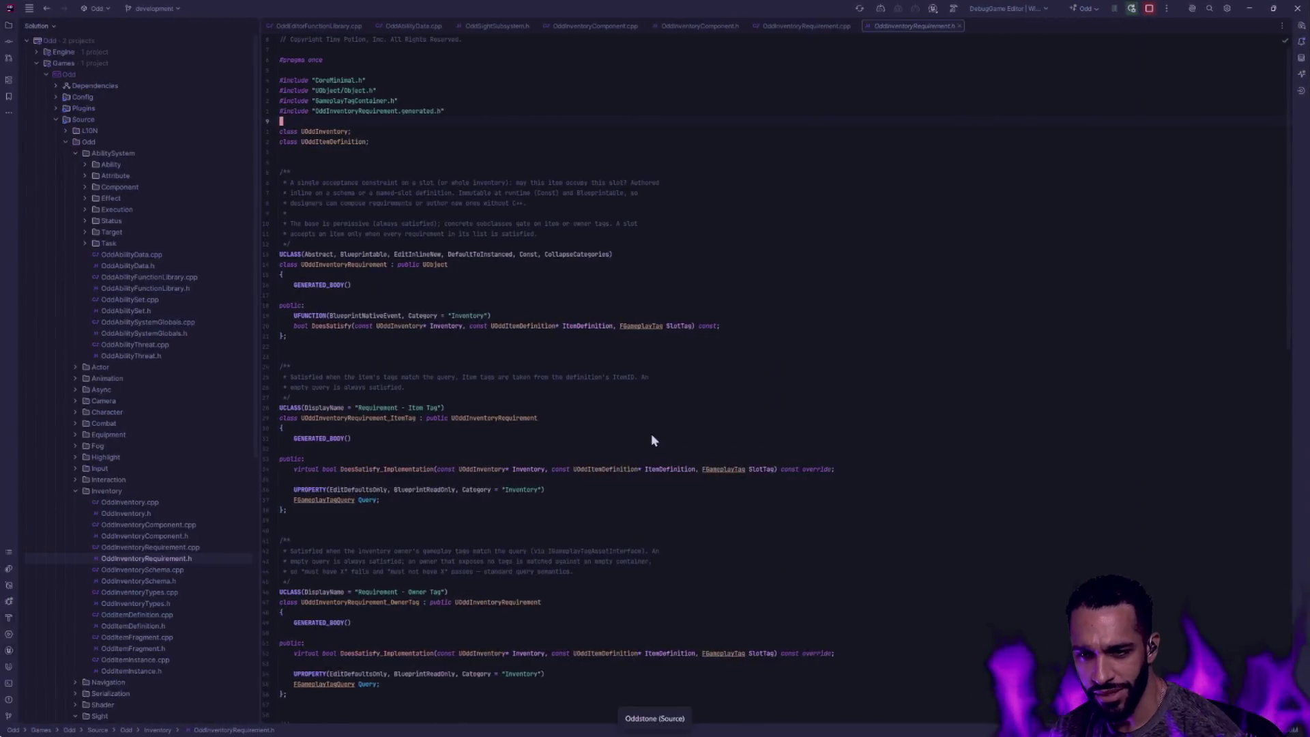
Switch from Rider to the Windows Terminal with the Claude Code panes
key("alt+Tab")
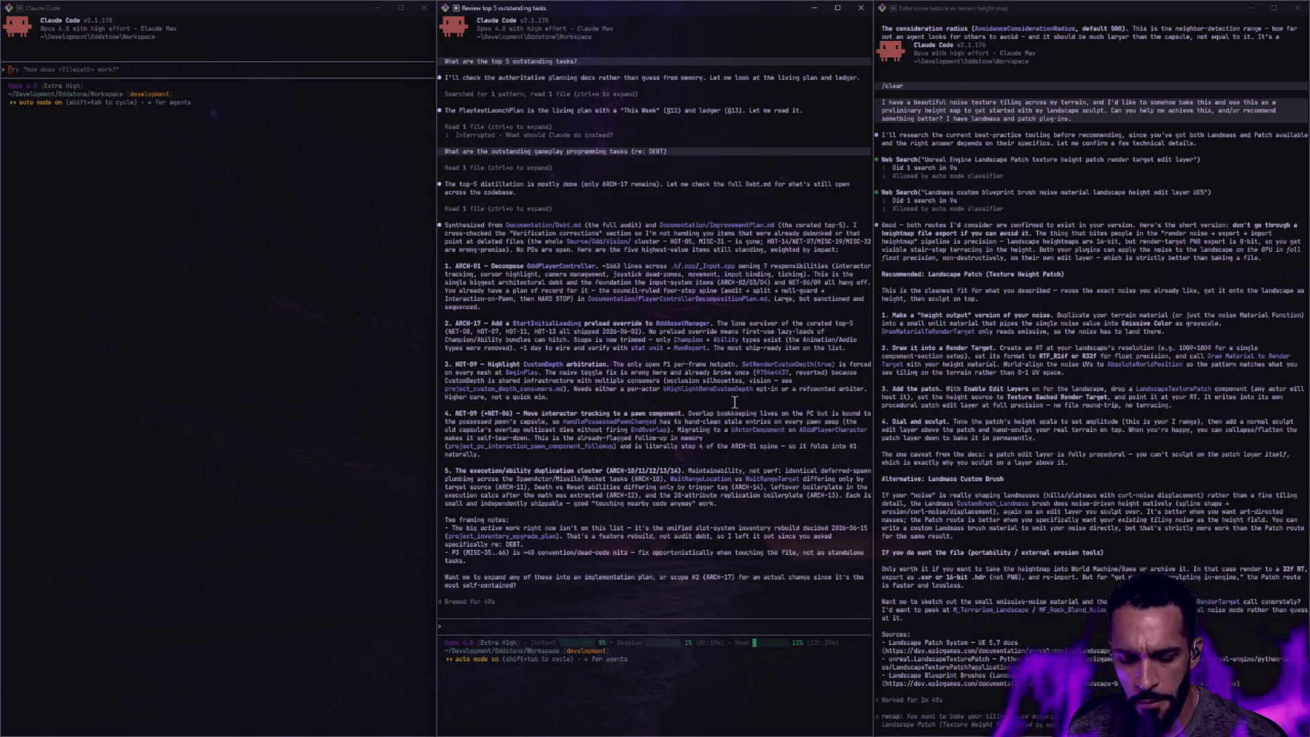
type("What do you mean eve")
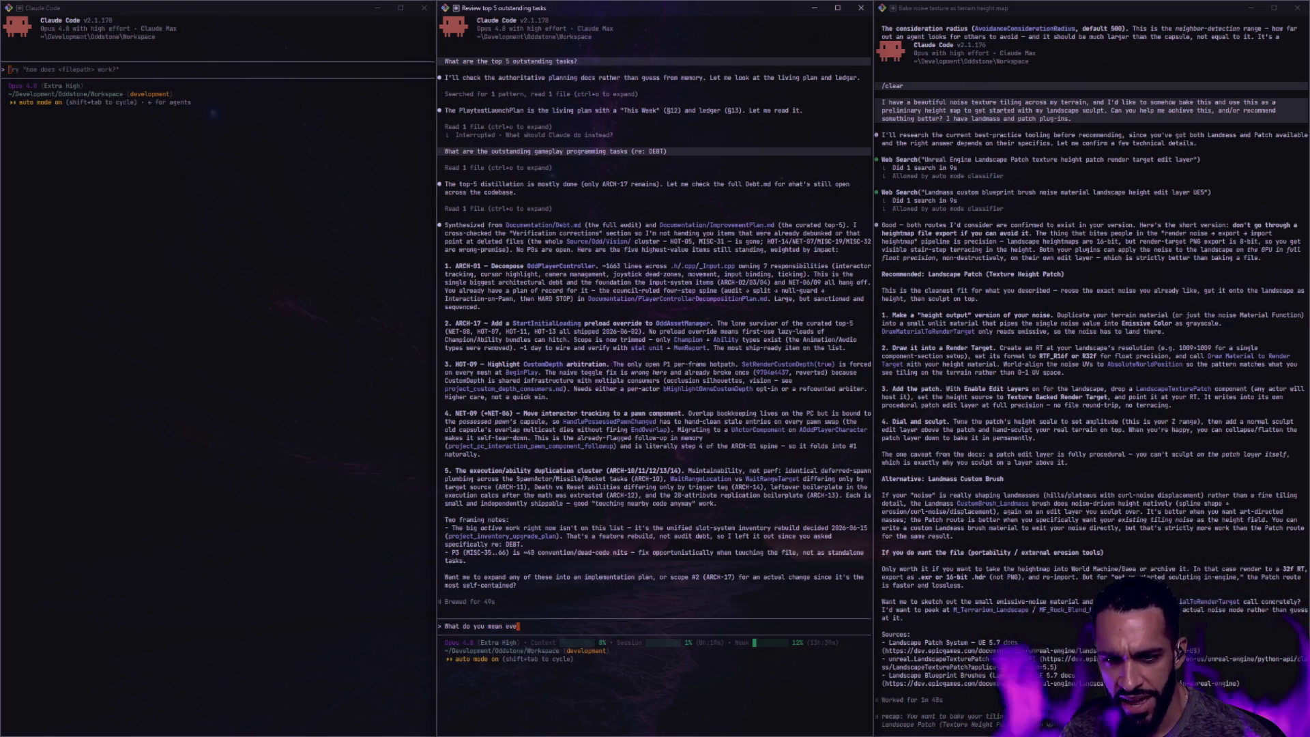
type("ry")
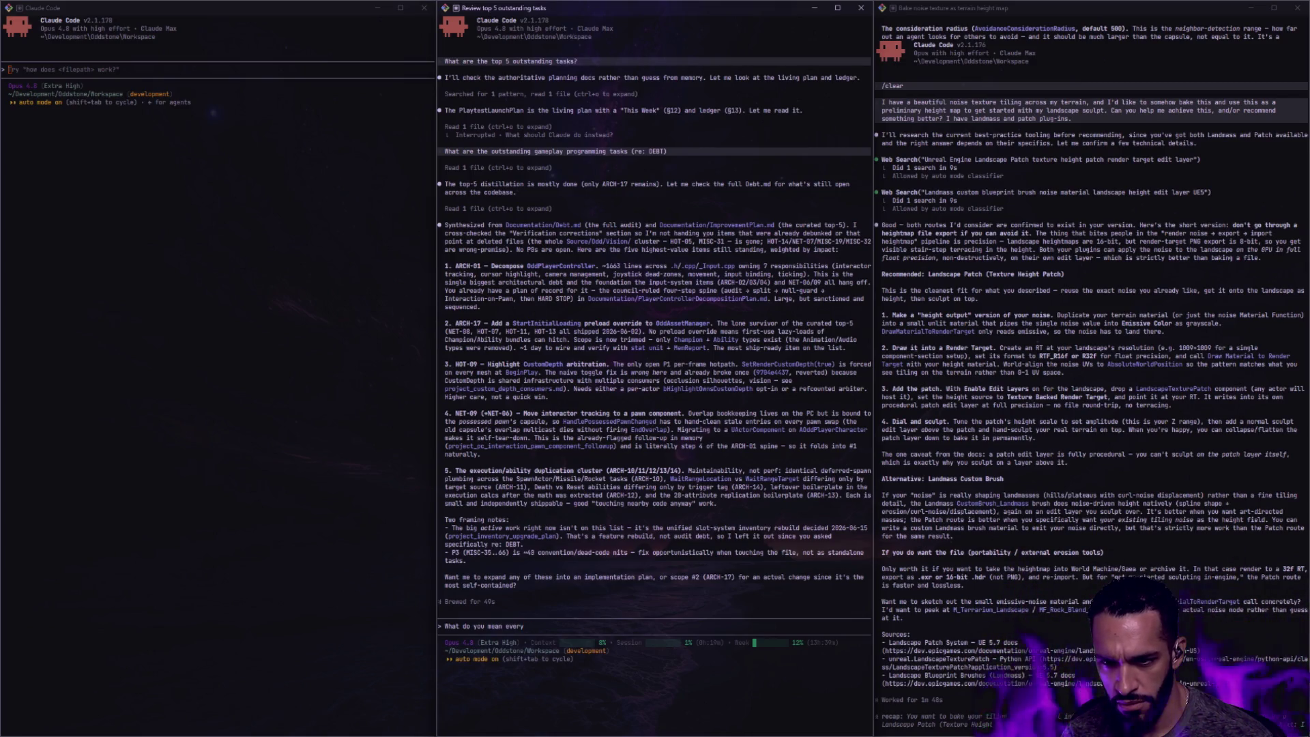
type(" mu")
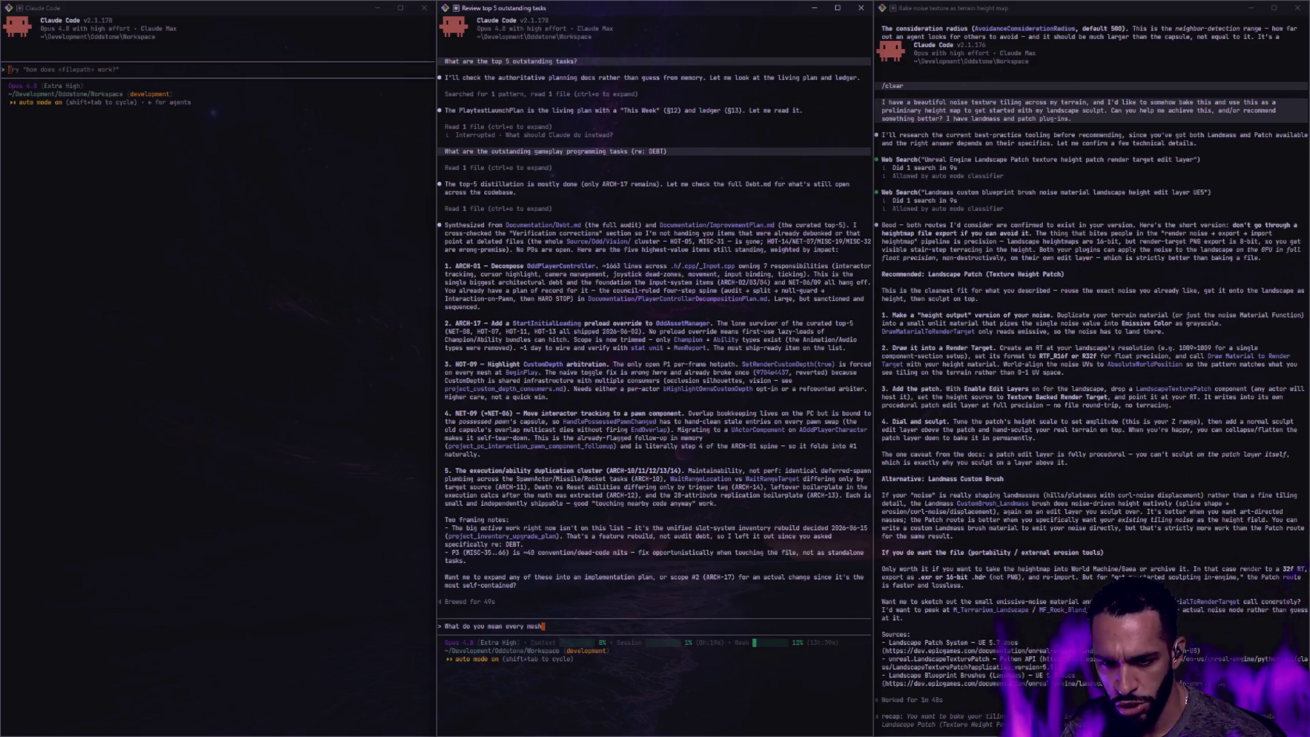
type("sh (re: 3)")
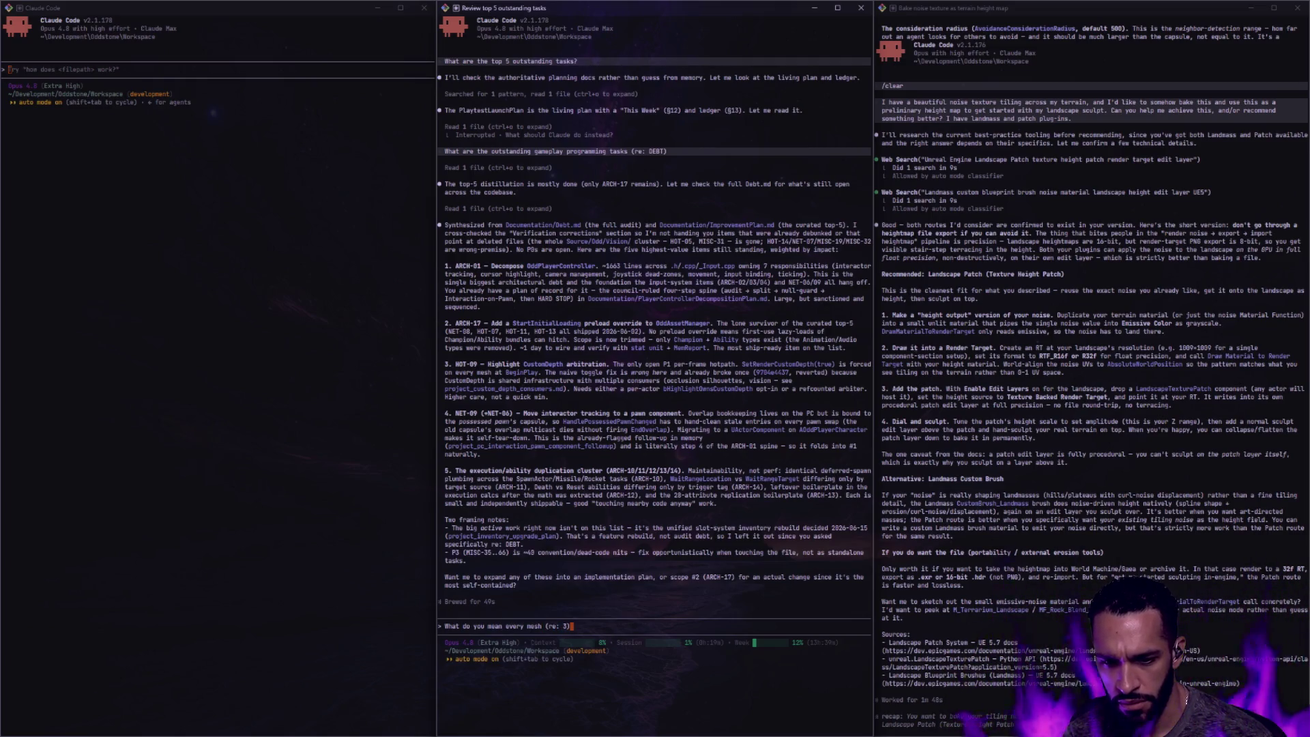
type(" uses")
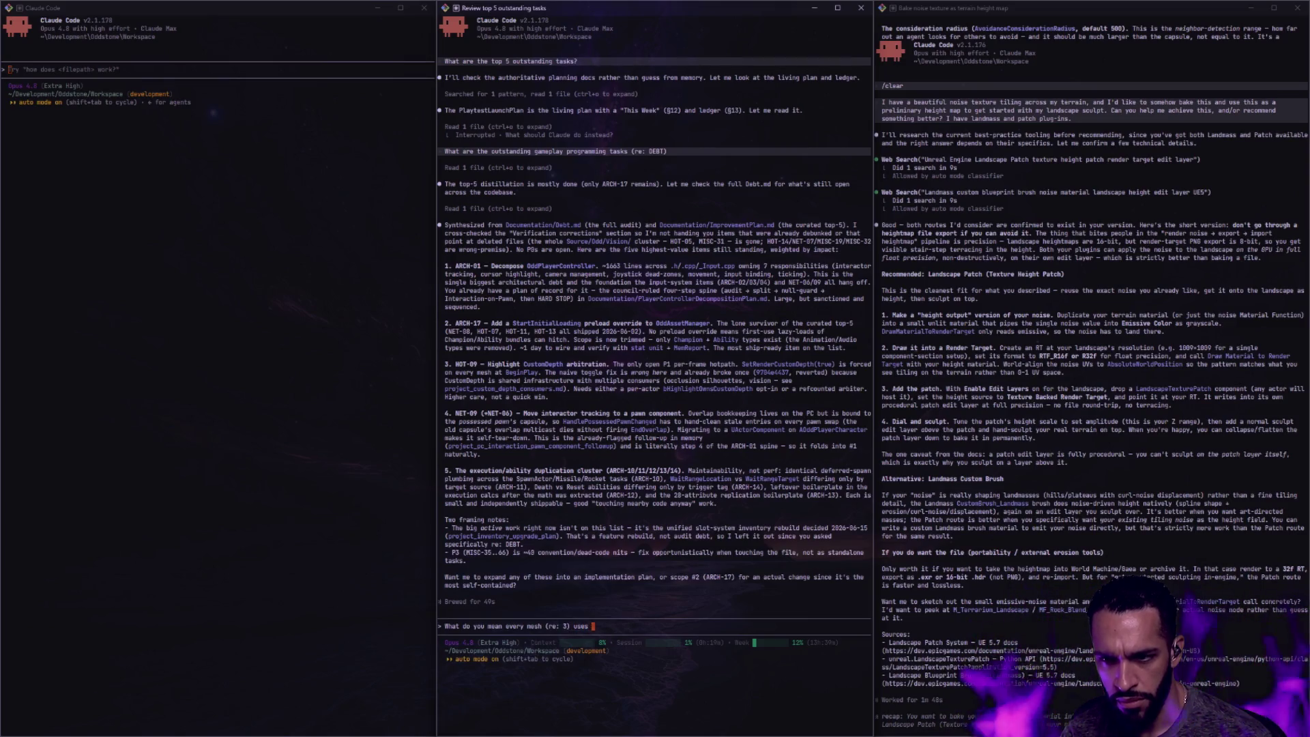
type(" custom depth")
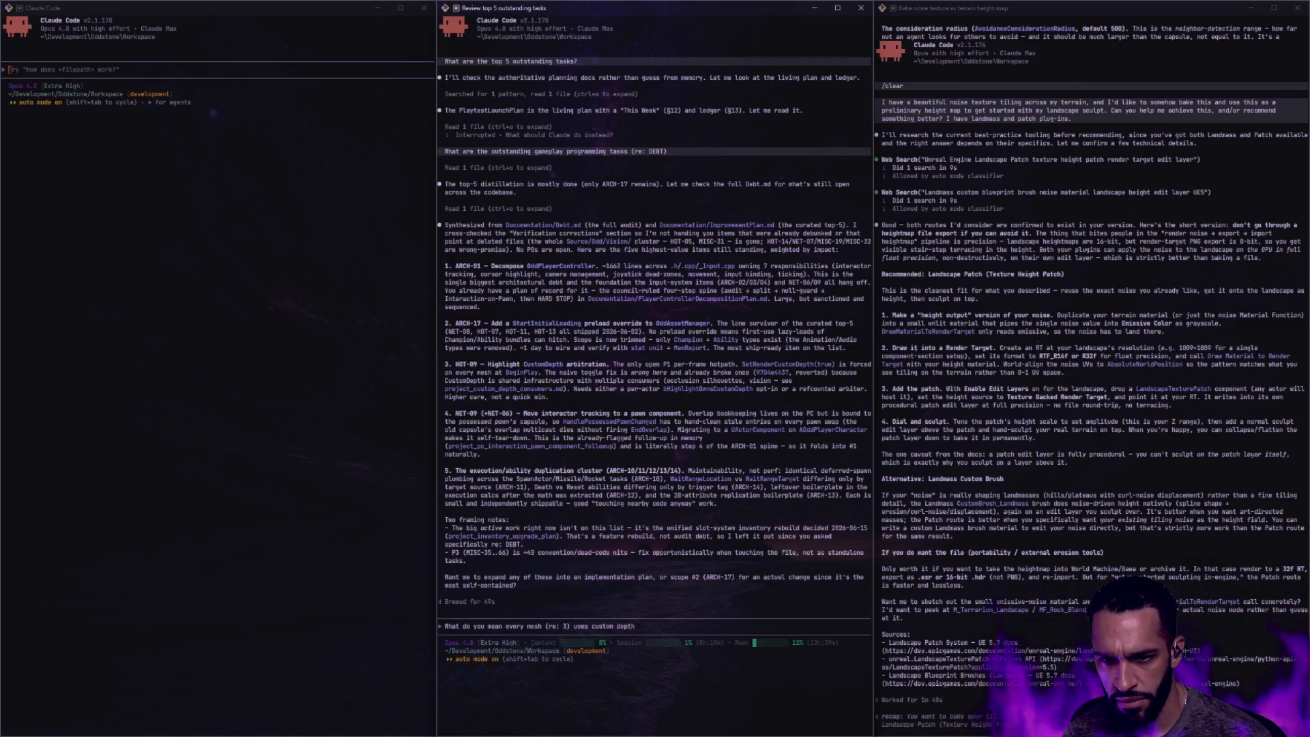
type("? You mean e")
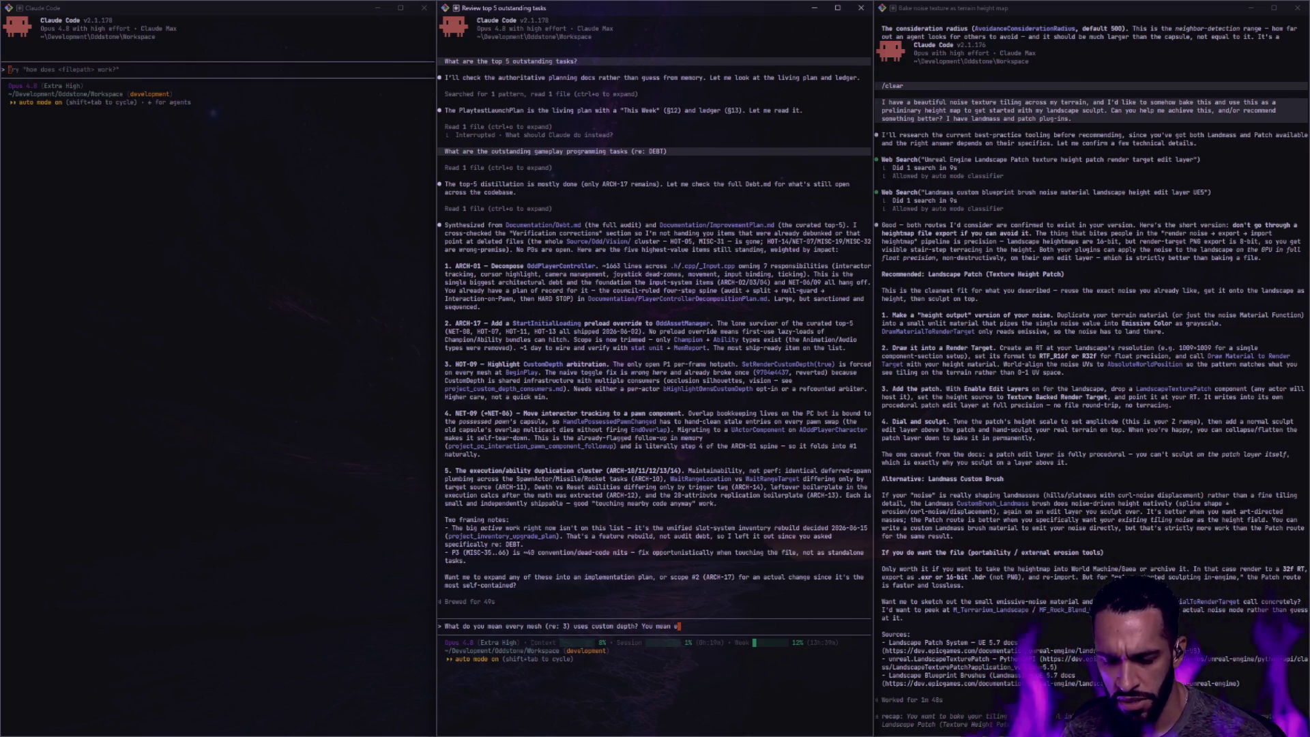
type("y ch")
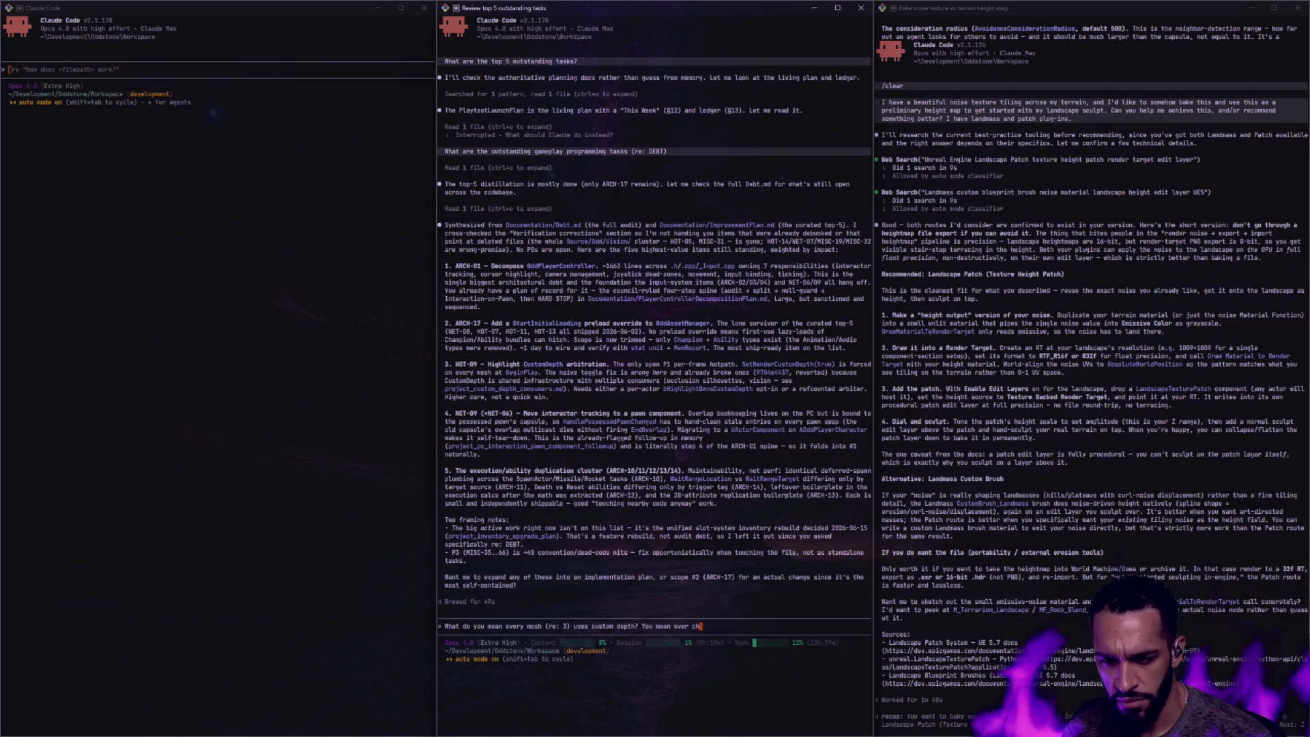
type("aracter")
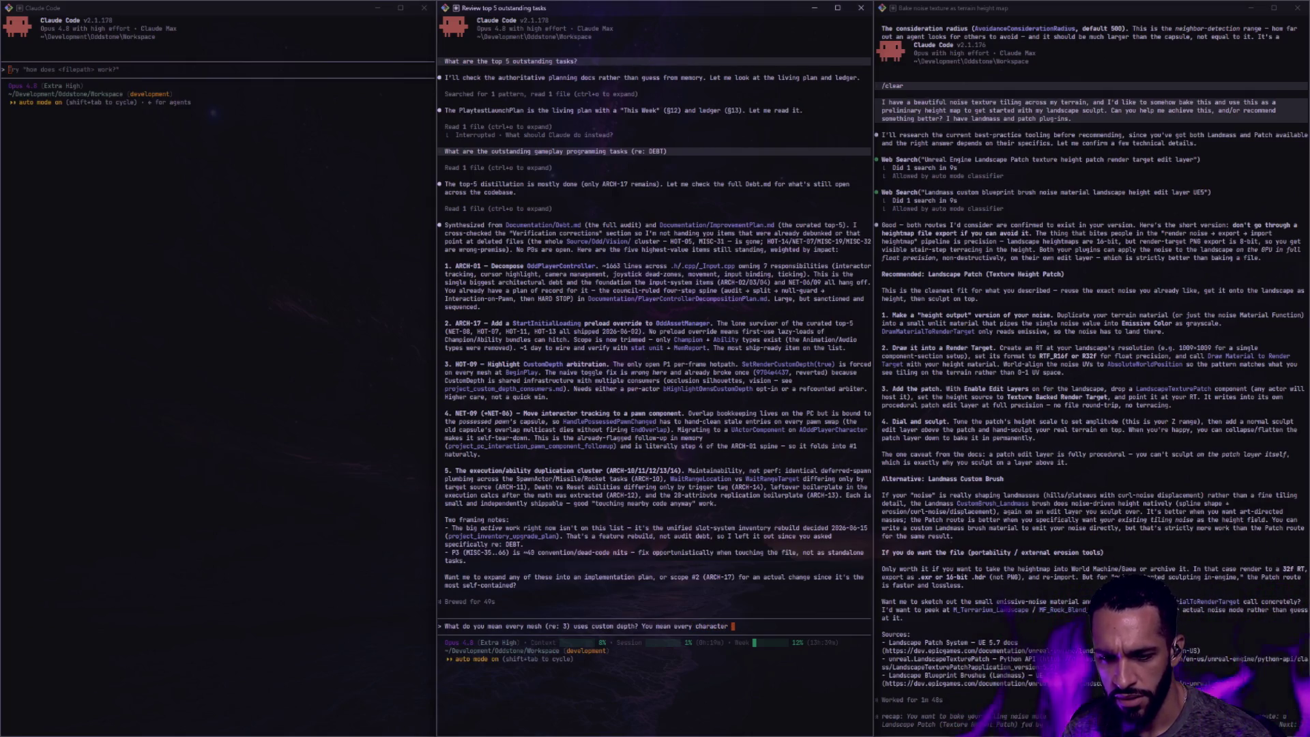
type(" mesh?")
Send the follow-up asking whether point 3's 'every mesh' with custom depth means every character mesh
key("Return")
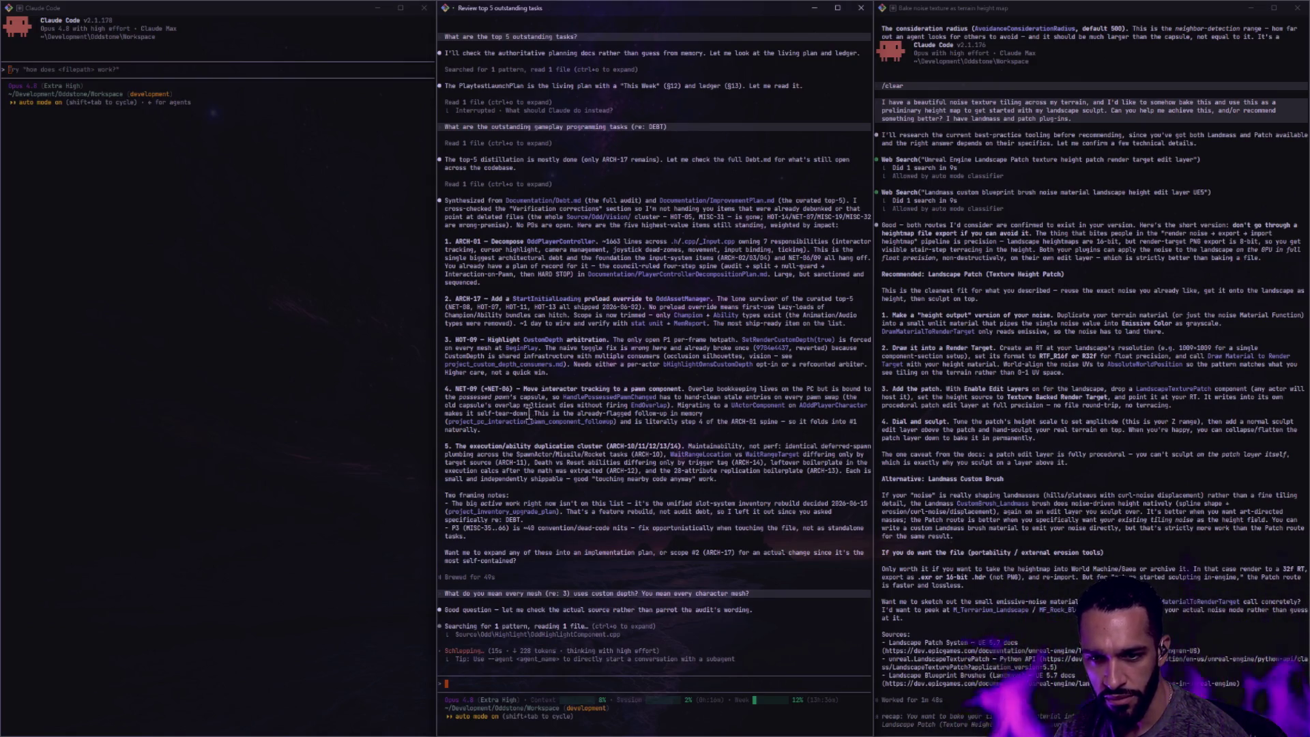
Read Claude's reply, marking the NET-09 paragraph and clearing the selection
left_click_drag(504, 430, 484, 391)
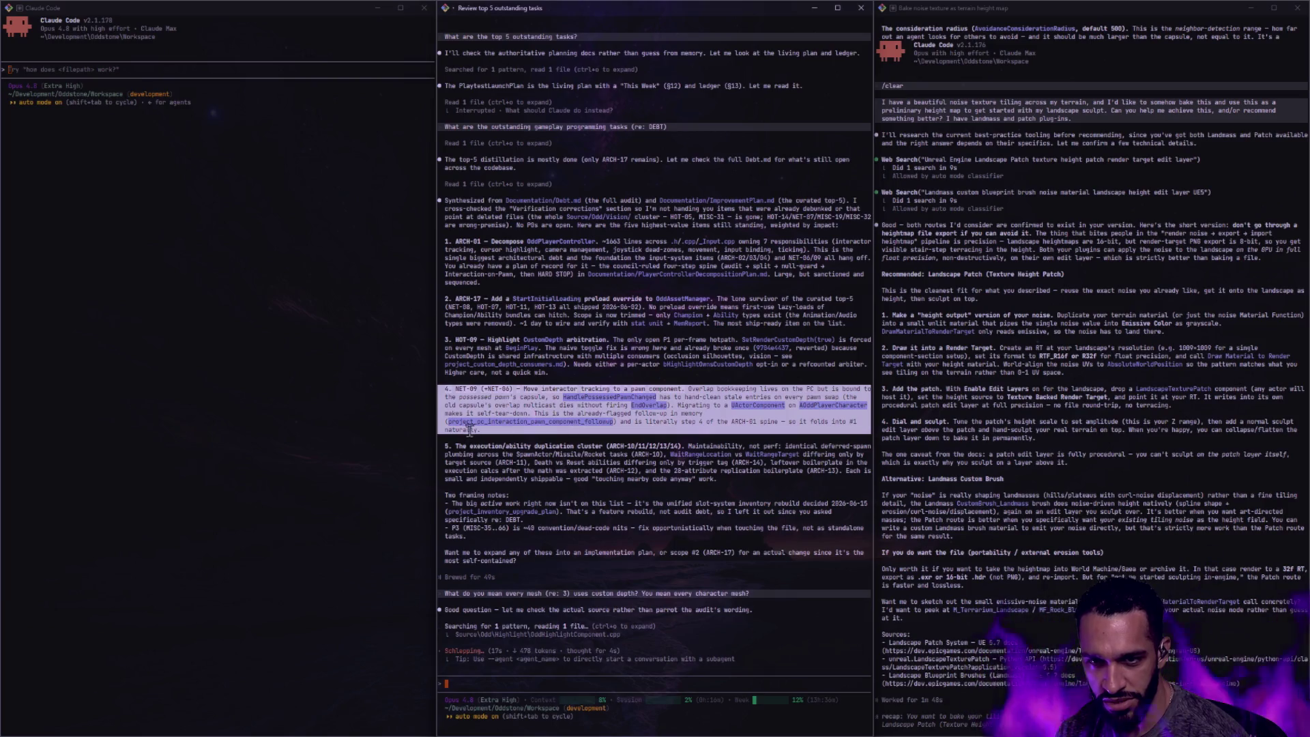
left_click(562, 459)
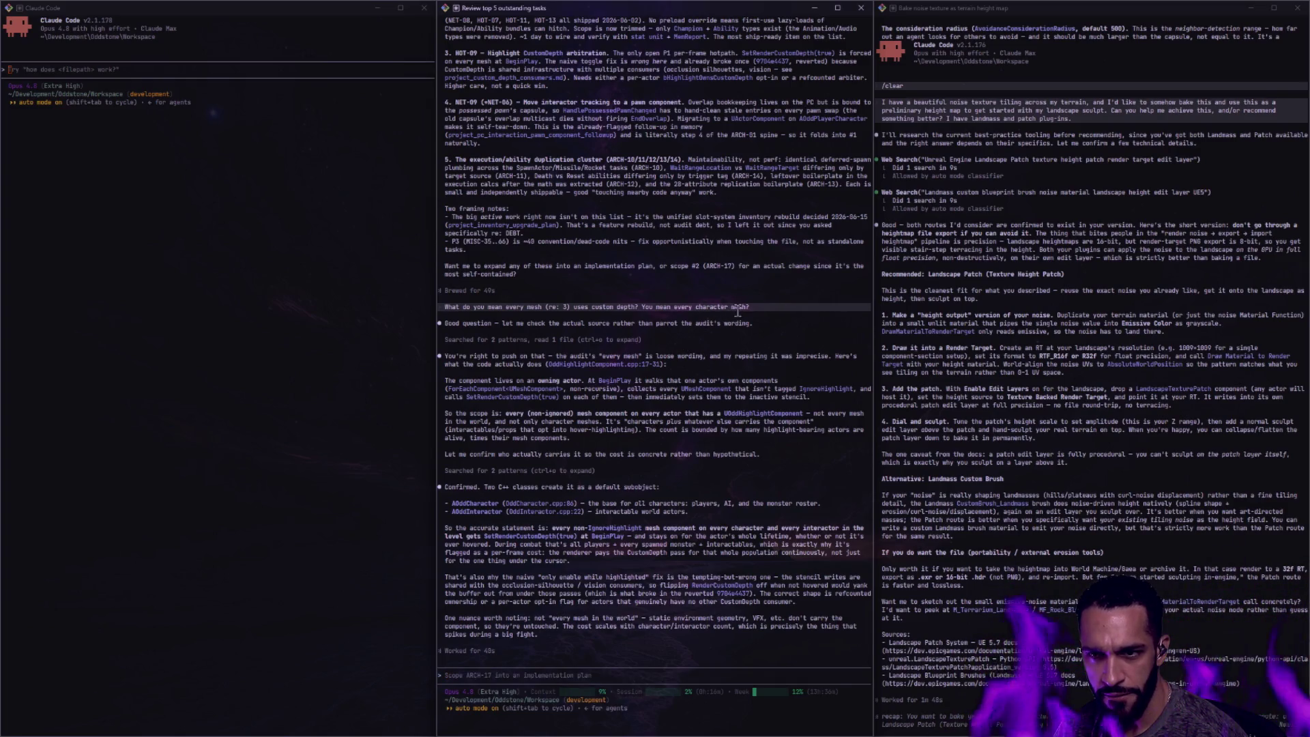
left_click_drag(560, 175, 590, 175)
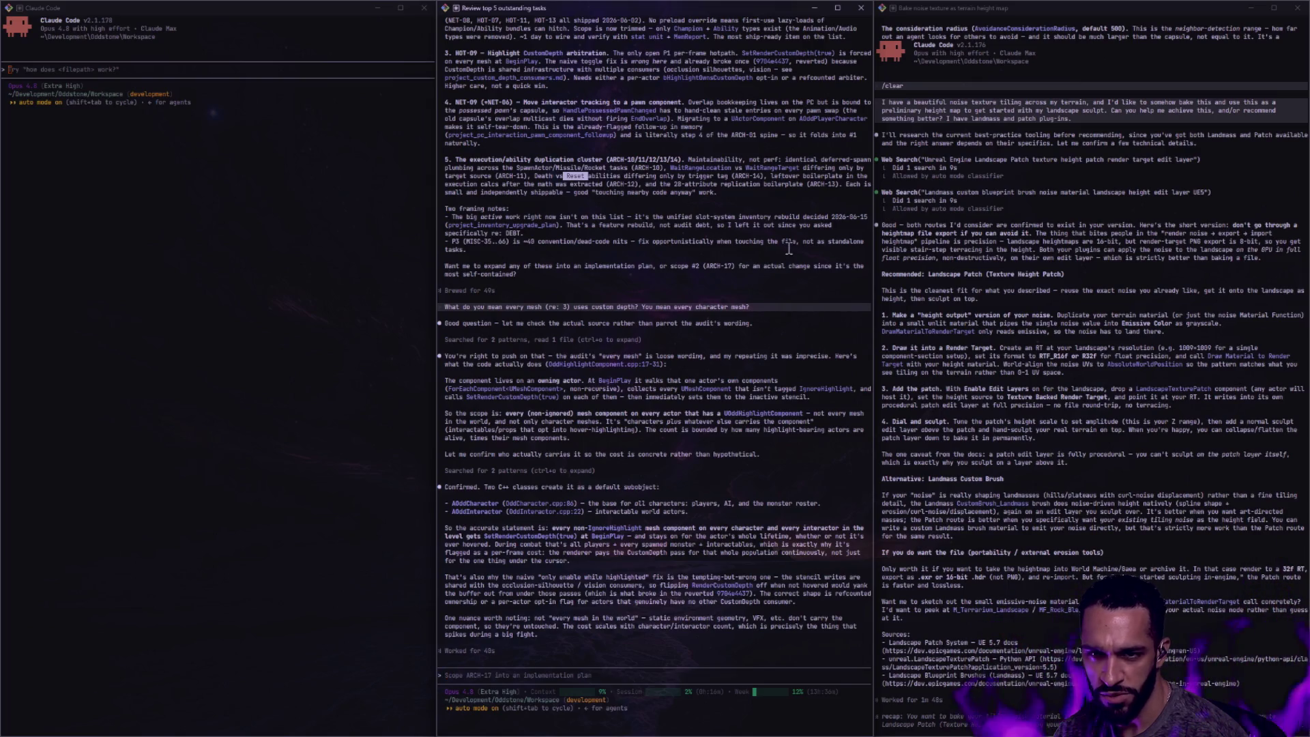
left_click(600, 167)
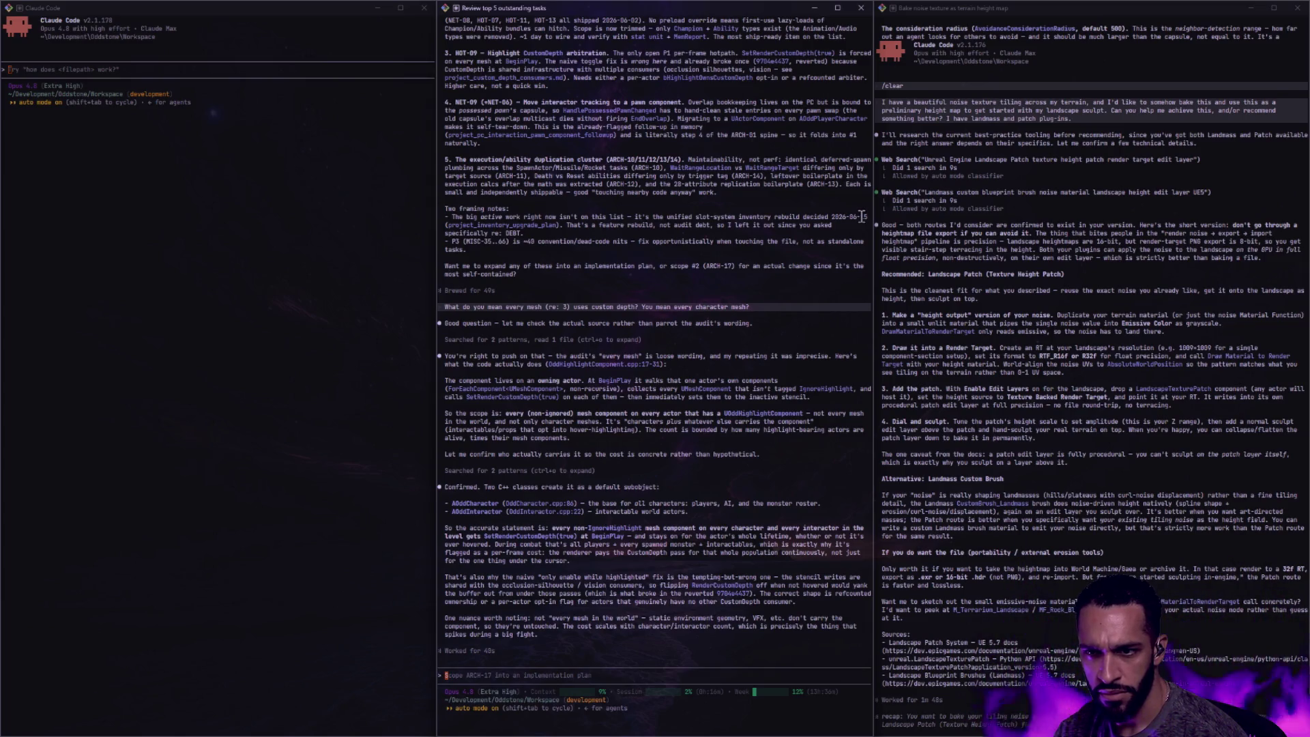
left_click_drag(863, 217, 555, 234)
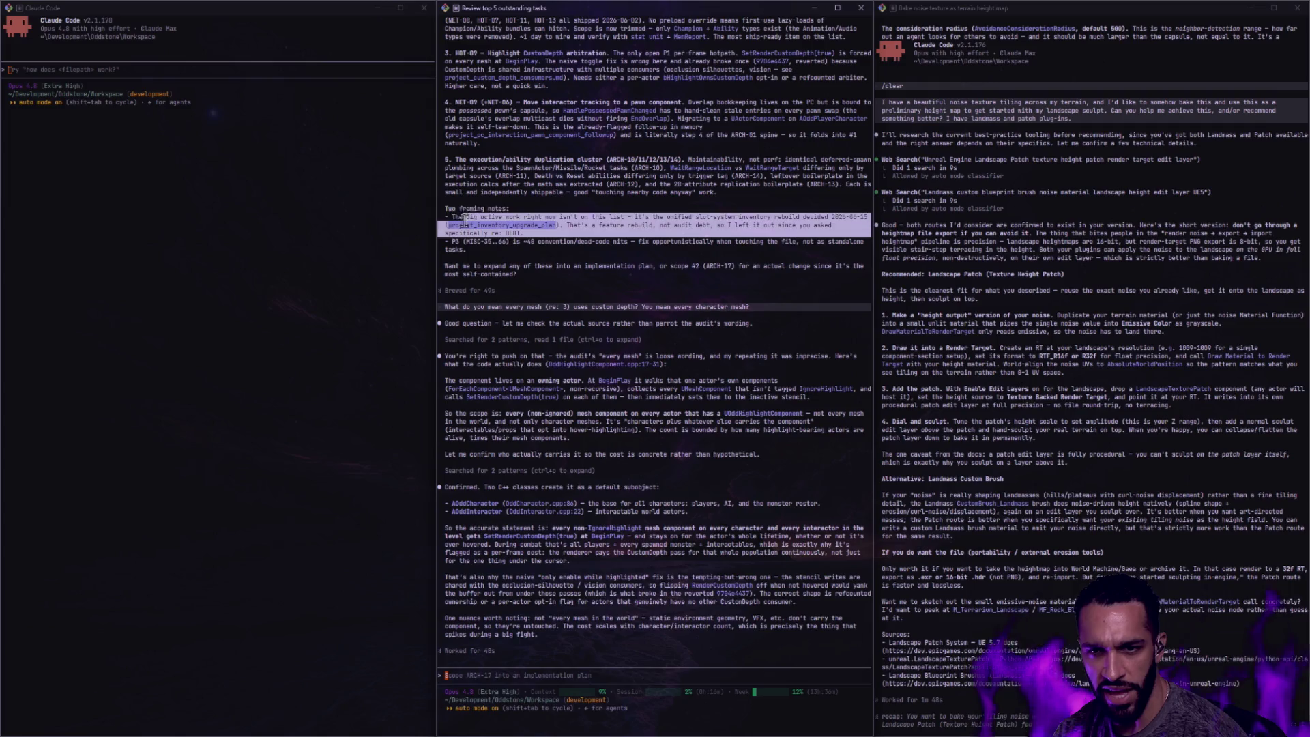
left_click(571, 251)
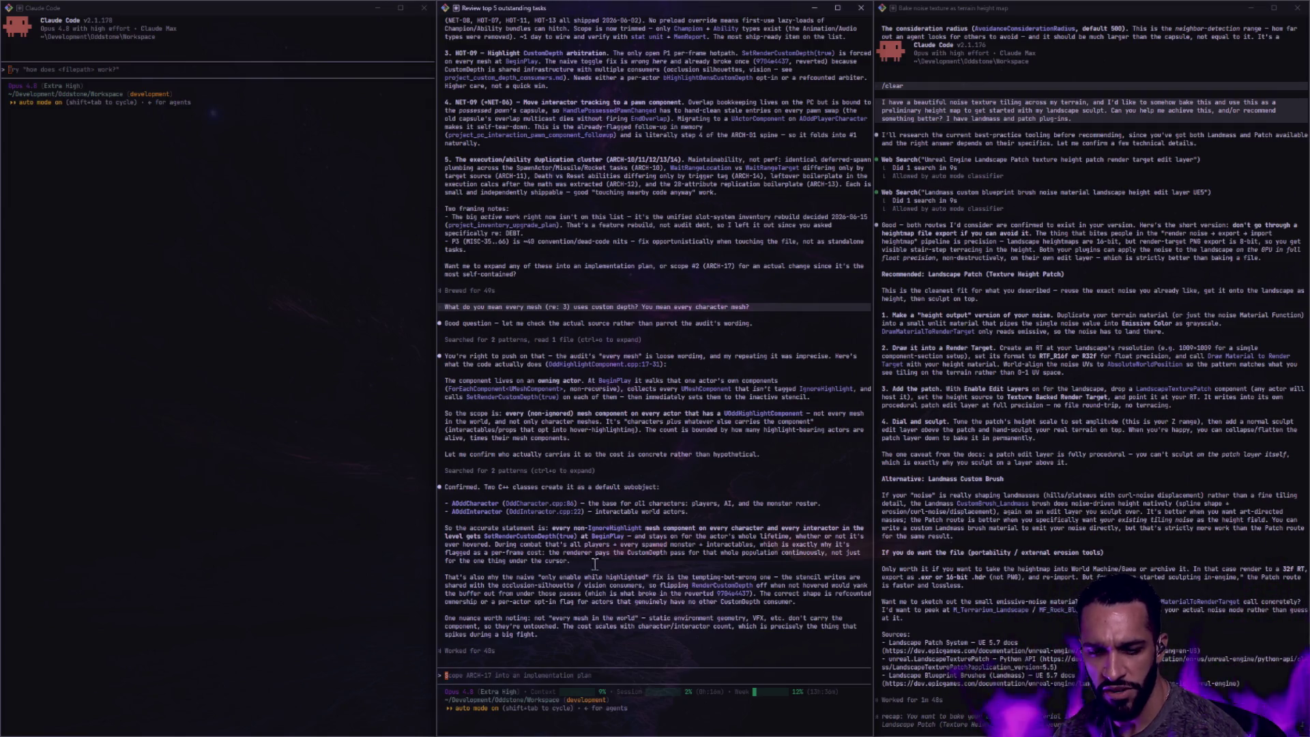
type("The ")
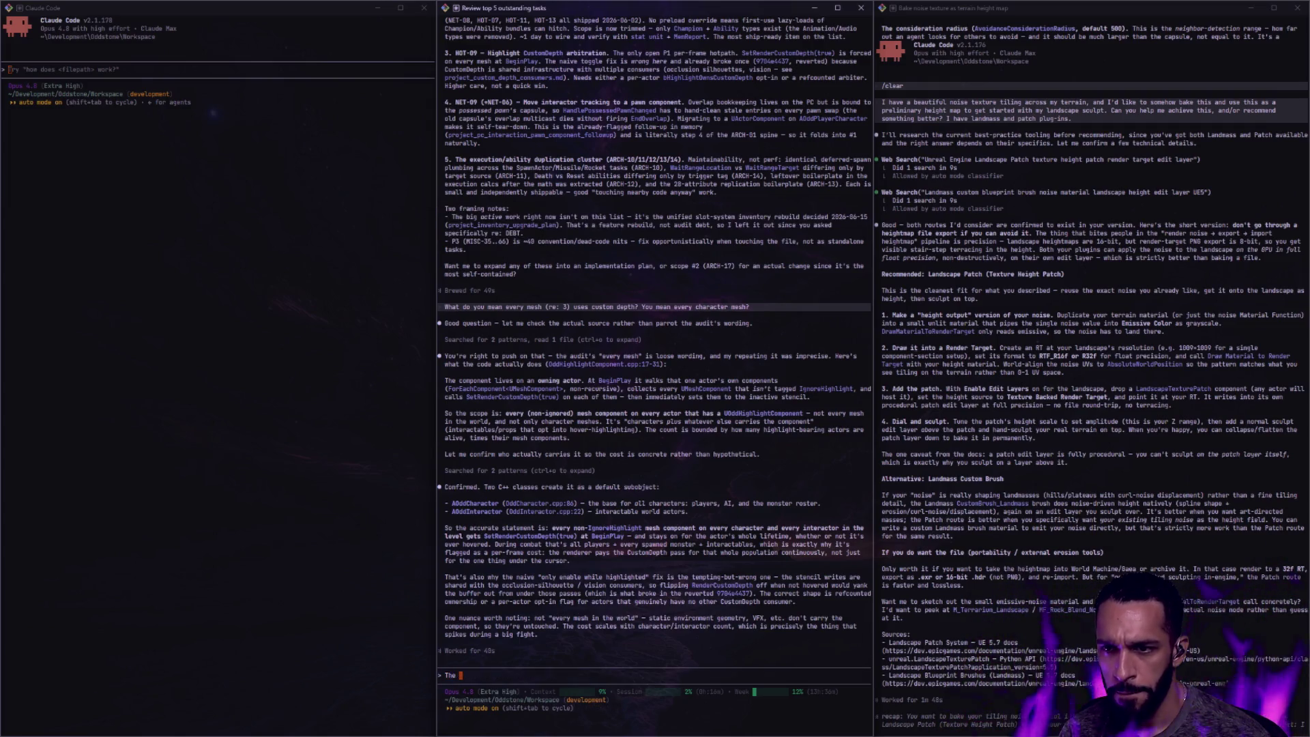
type("slot-system inventory was finis")
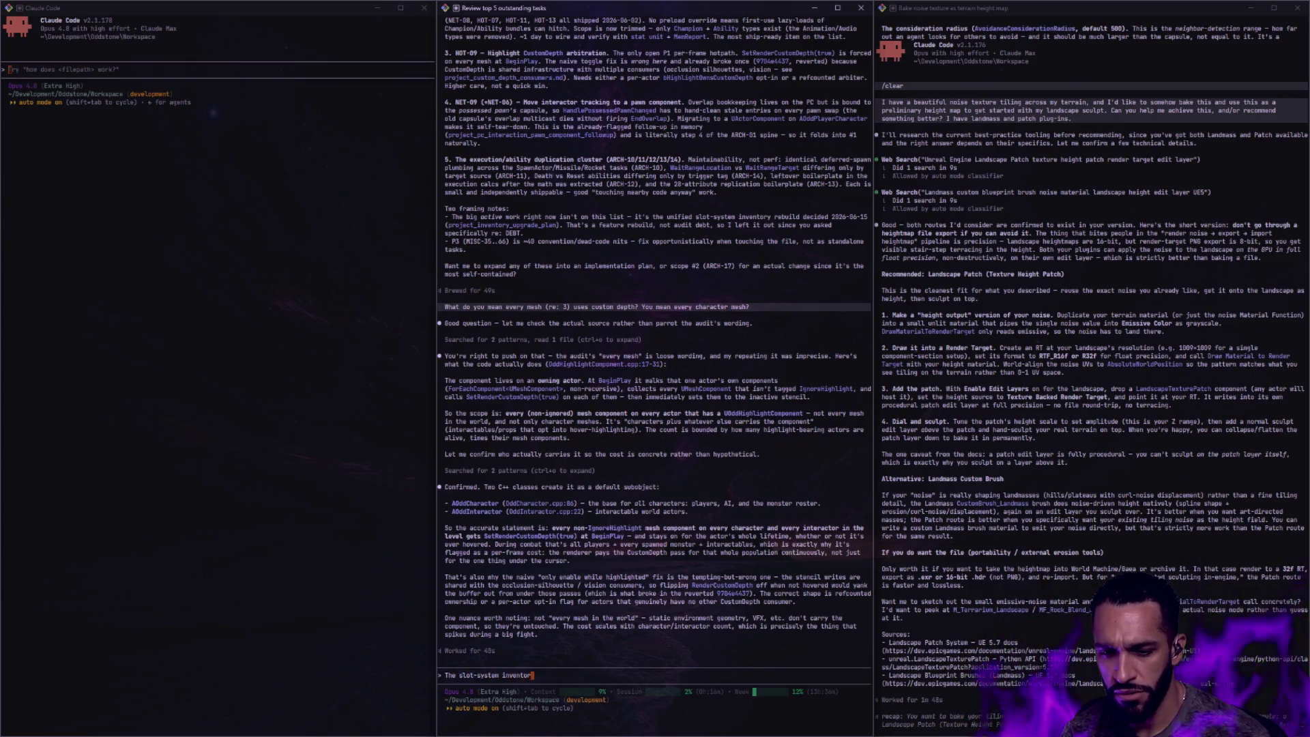
type("hed")
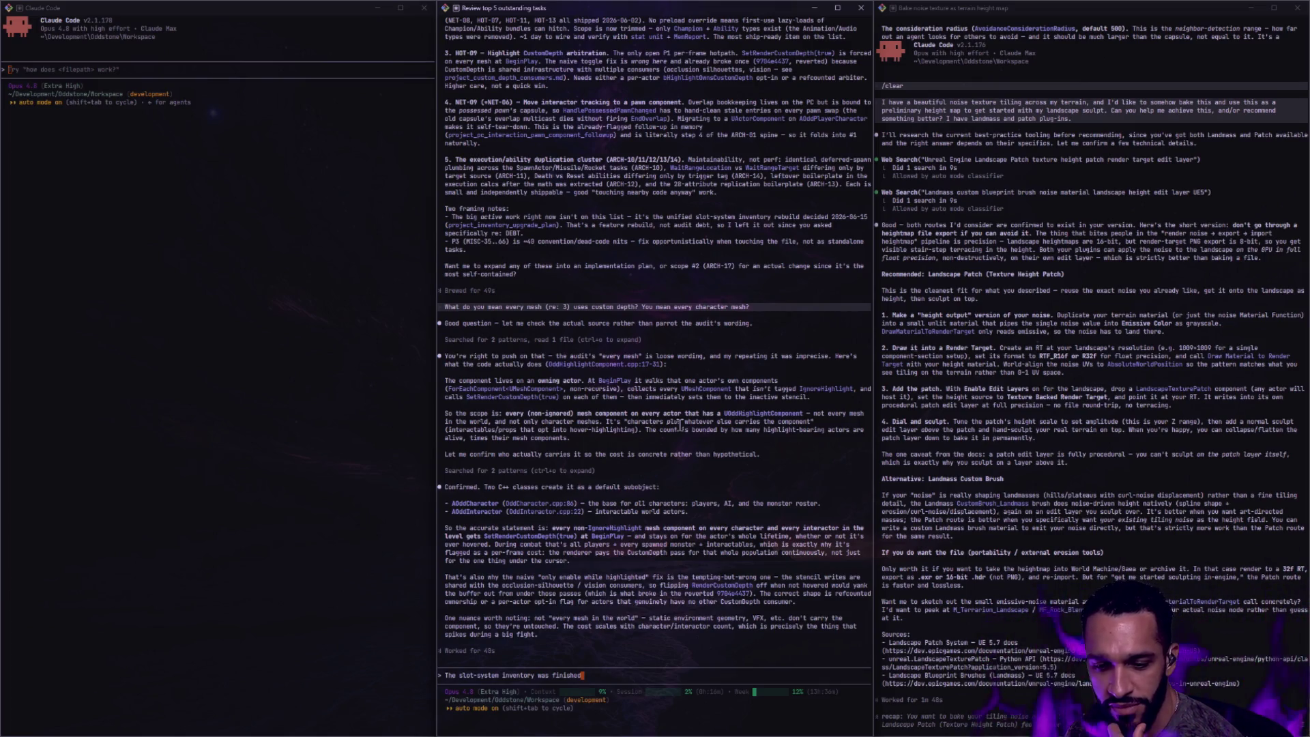
Send the note telling Claude the slot-system inventory was finished
key("Return")
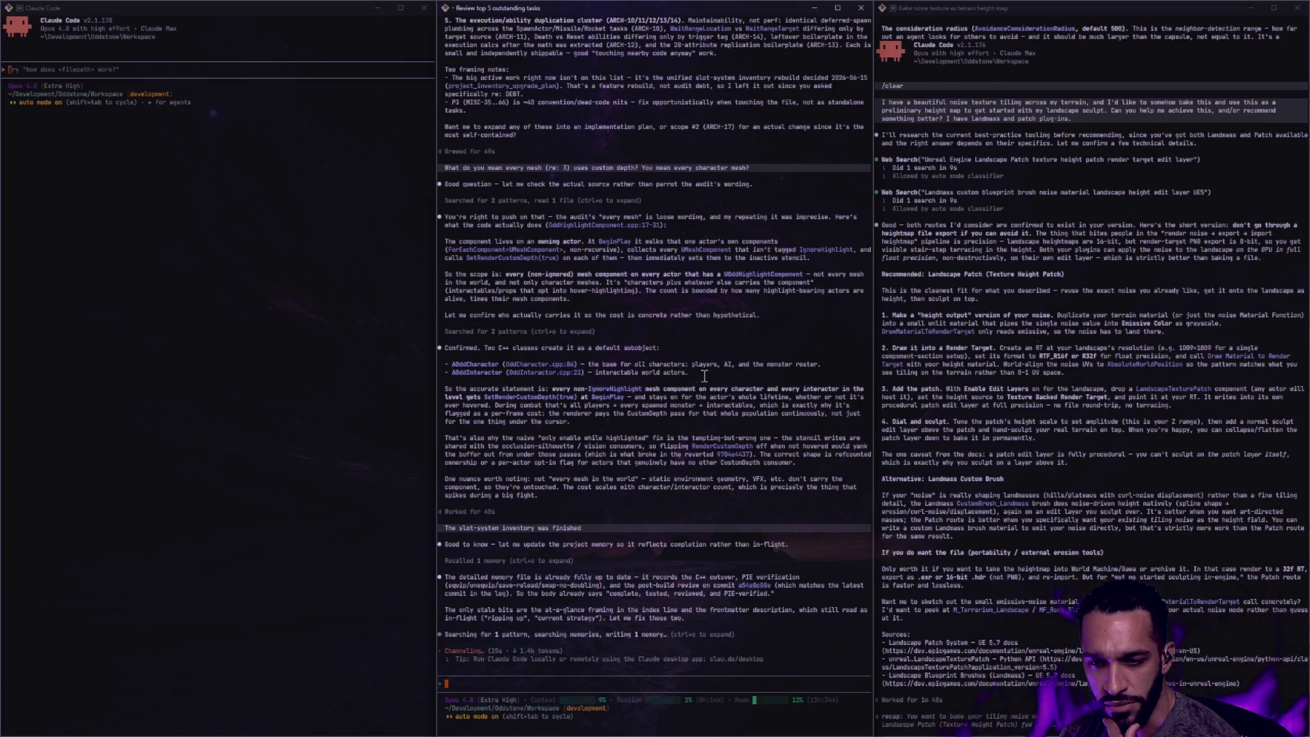
Read the memory-update reply, then return to Unreal's pending AlienGrass Delete Assets dialog
left_click_drag(441, 349, 502, 373)
left_click(502, 373)
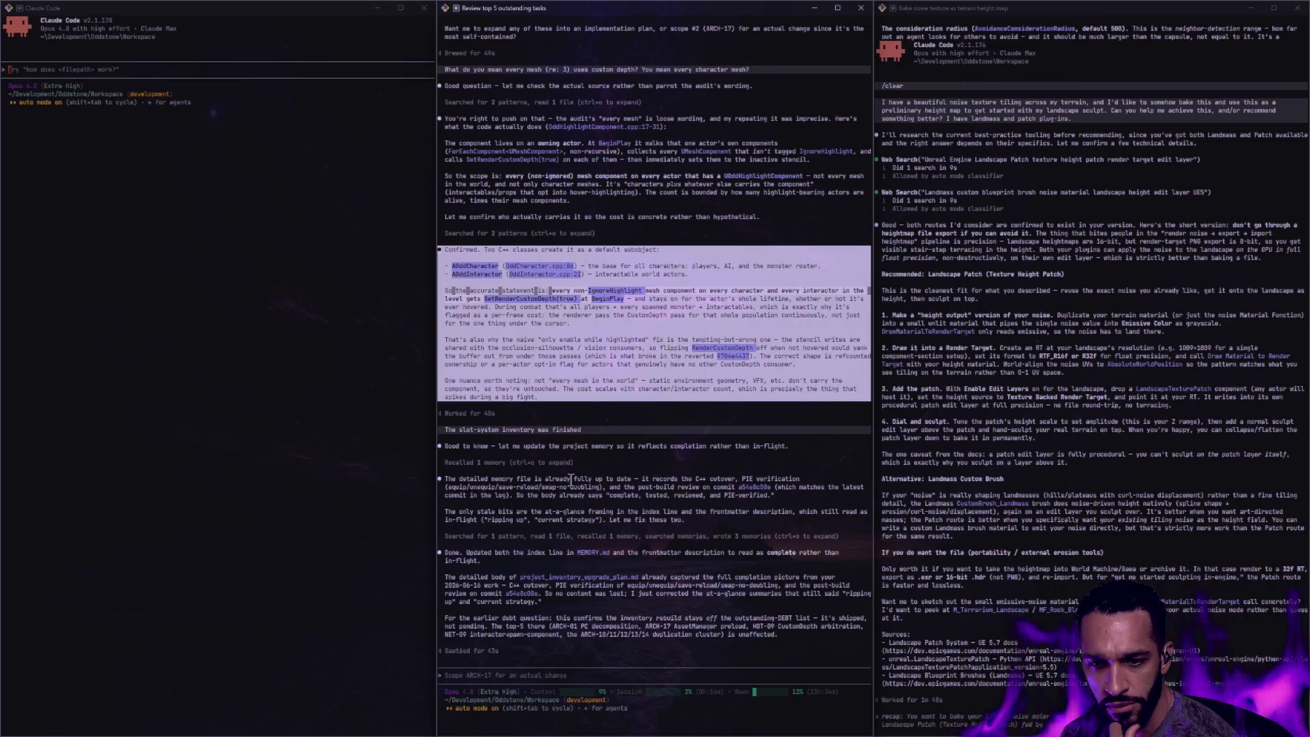
left_click(618, 465)
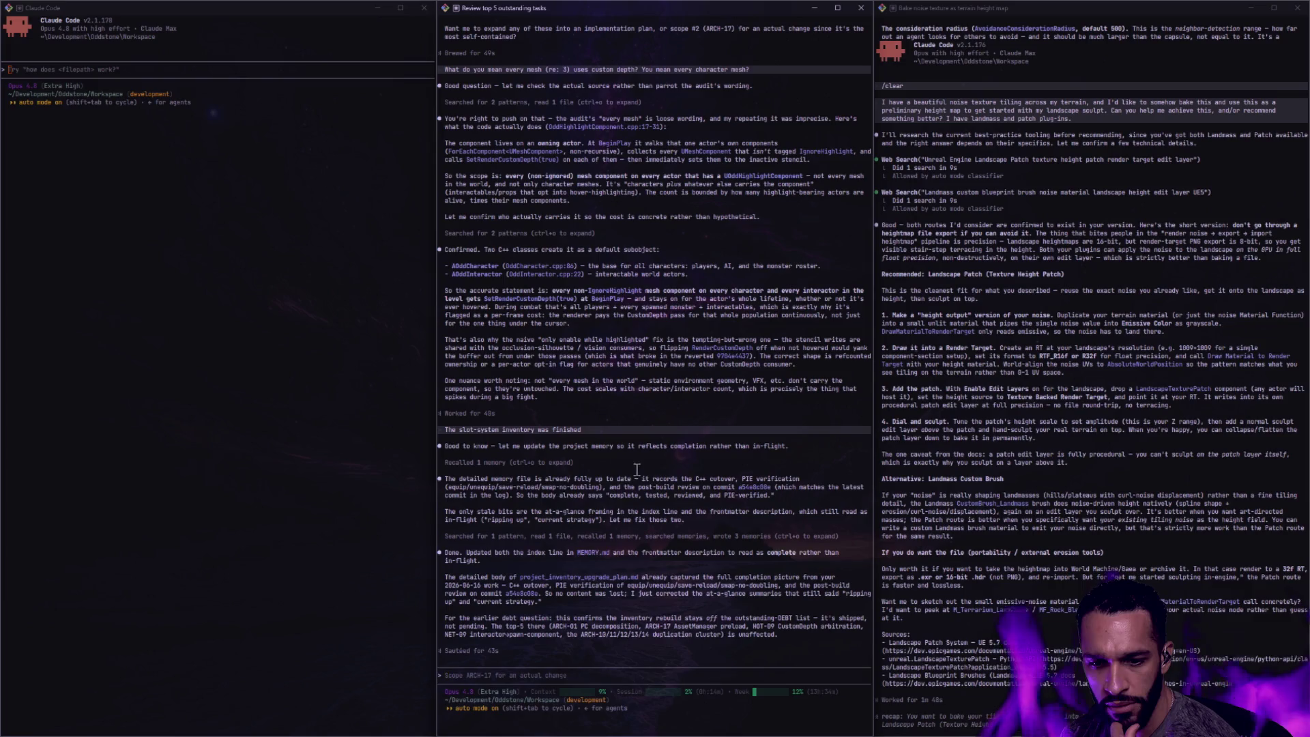
key("alt+Tab")
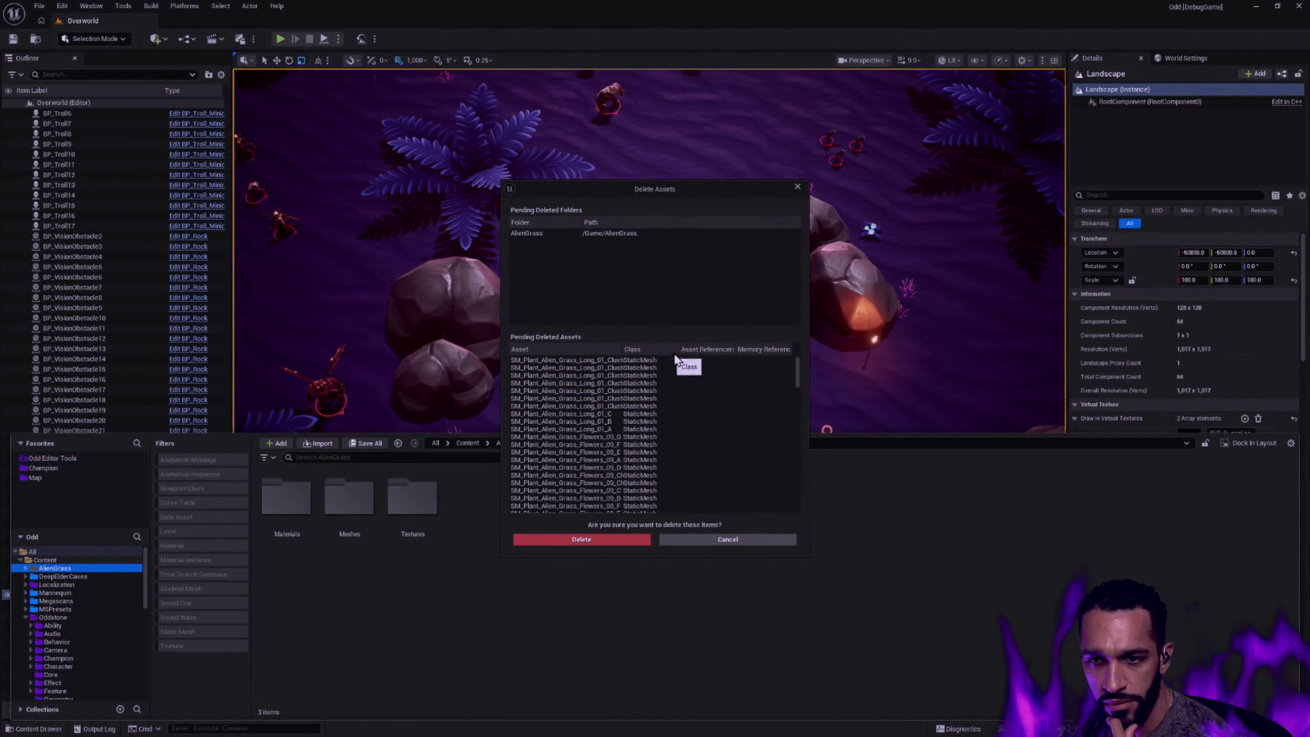
Confirm deleting the AlienGrass assets and collapse the Oddstone branch to reveal the plant packs
left_click(580, 540)
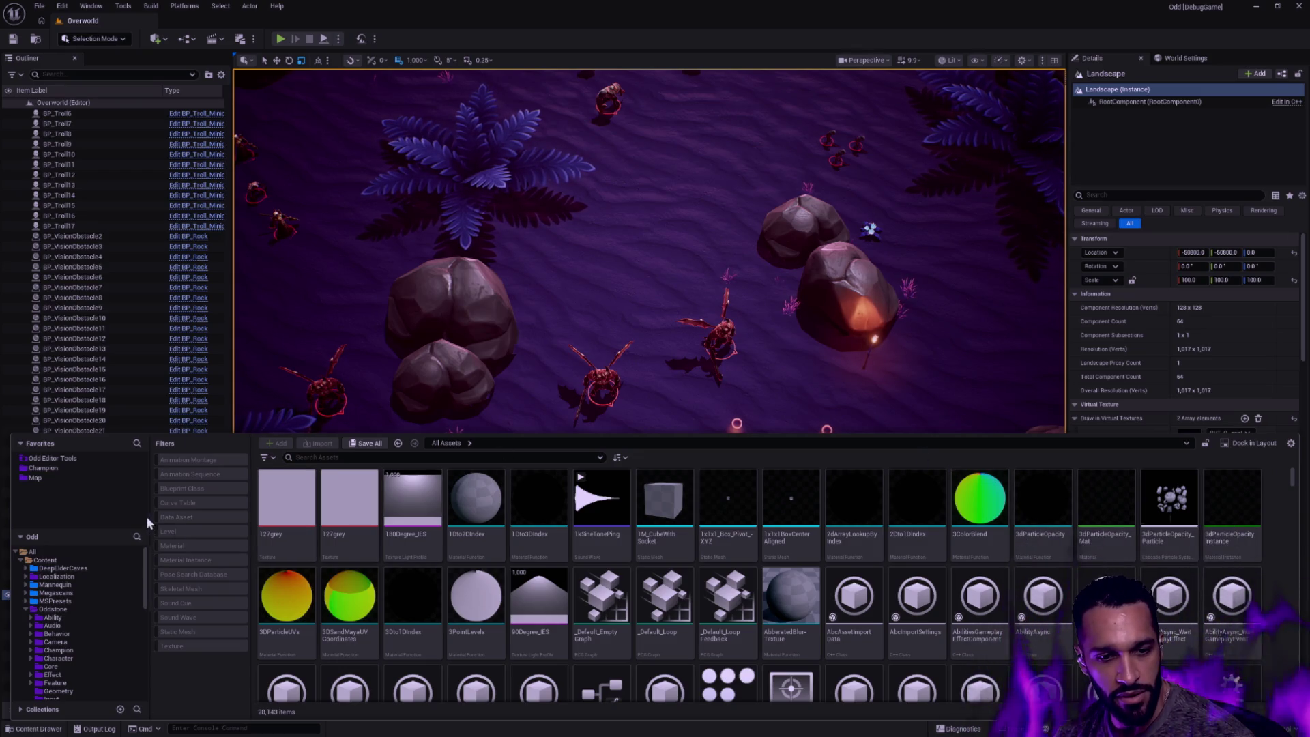
left_click(24, 618)
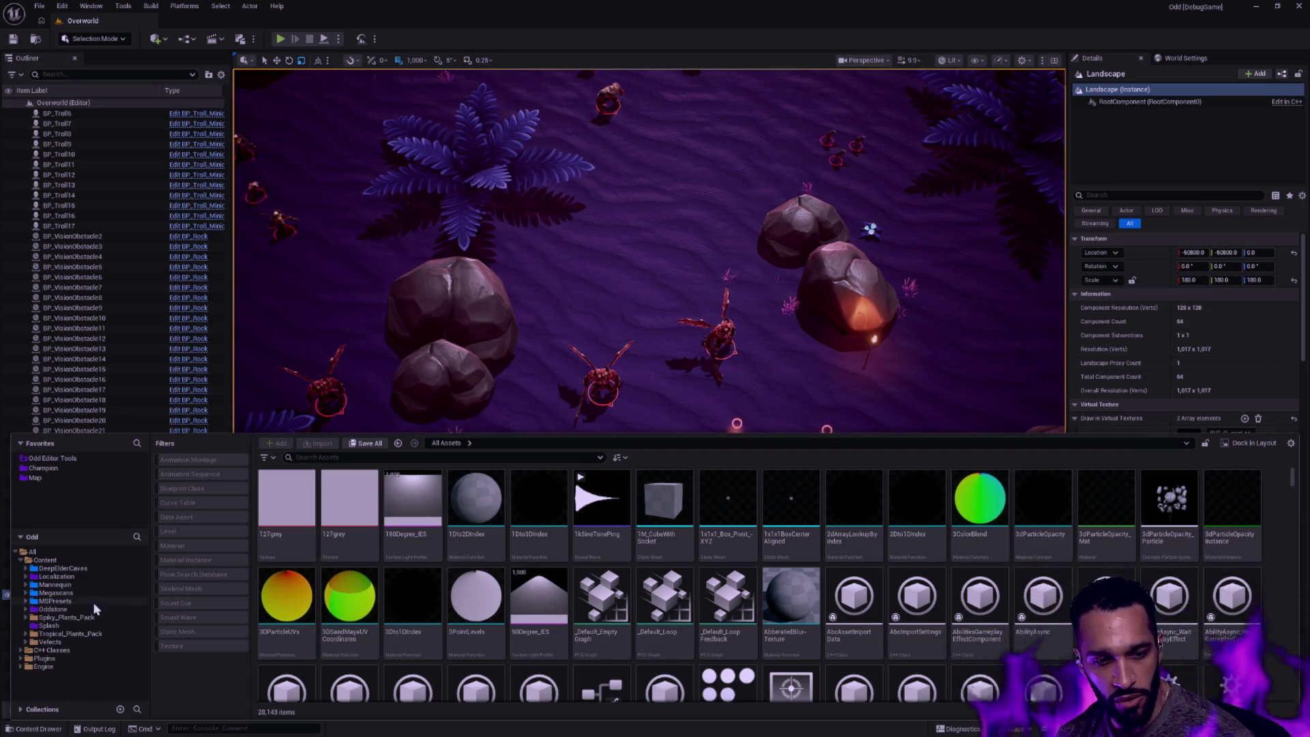
Browse Spiky_Plants_Pack's Meshes and Group_Meshes folders
left_click(68, 618)
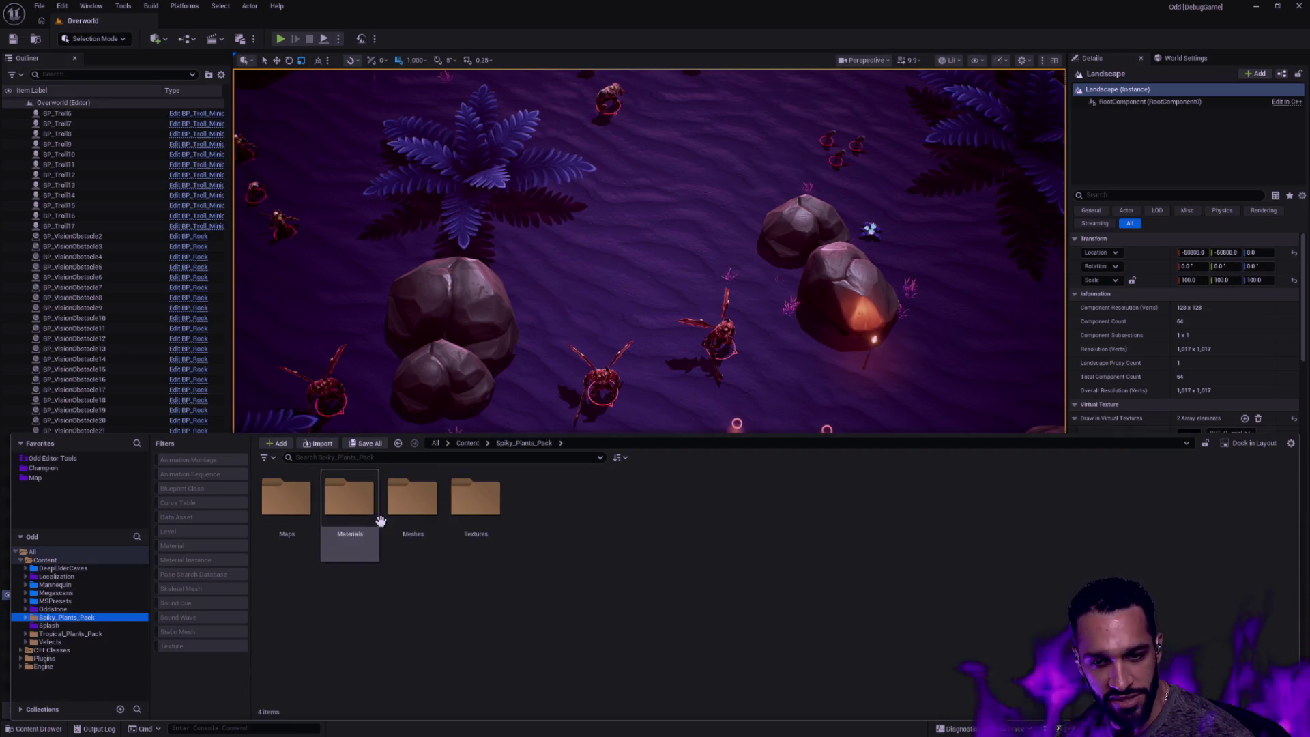
double_click(413, 507)
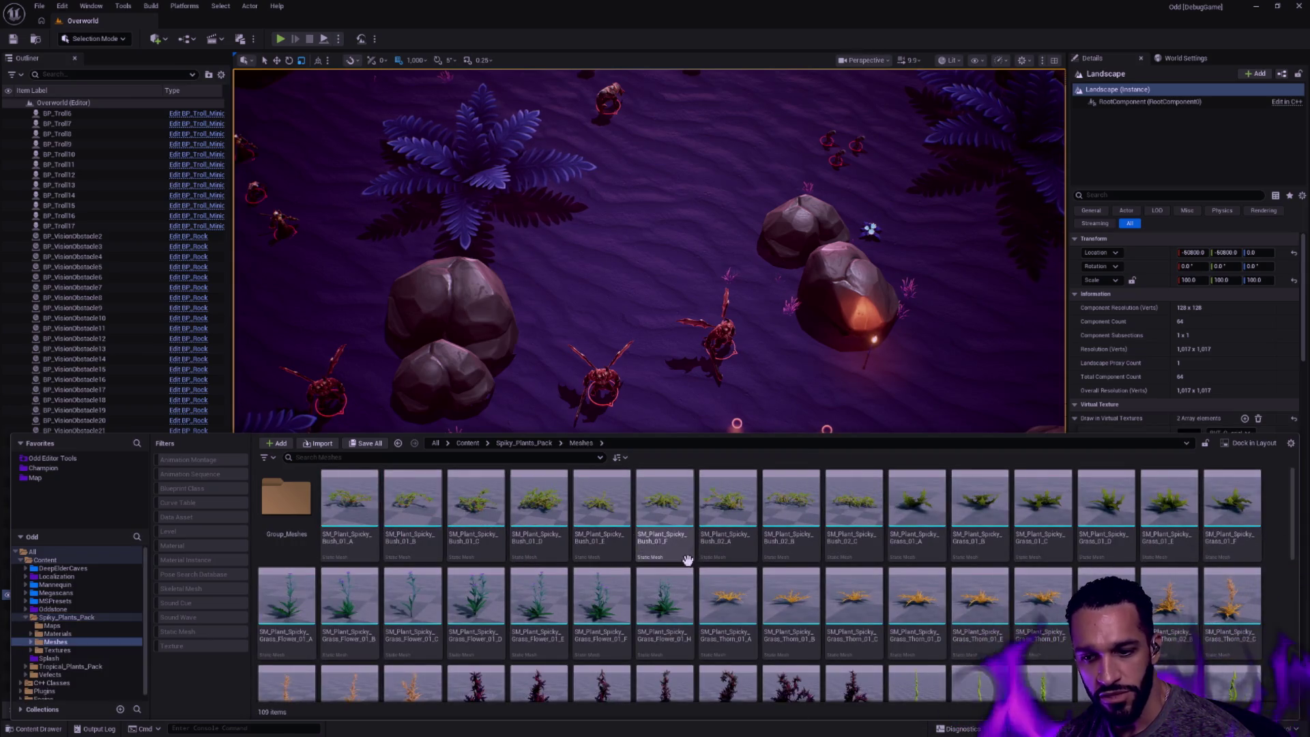
scroll(834, 592, "down", 1)
scroll(834, 592, "down", 2)
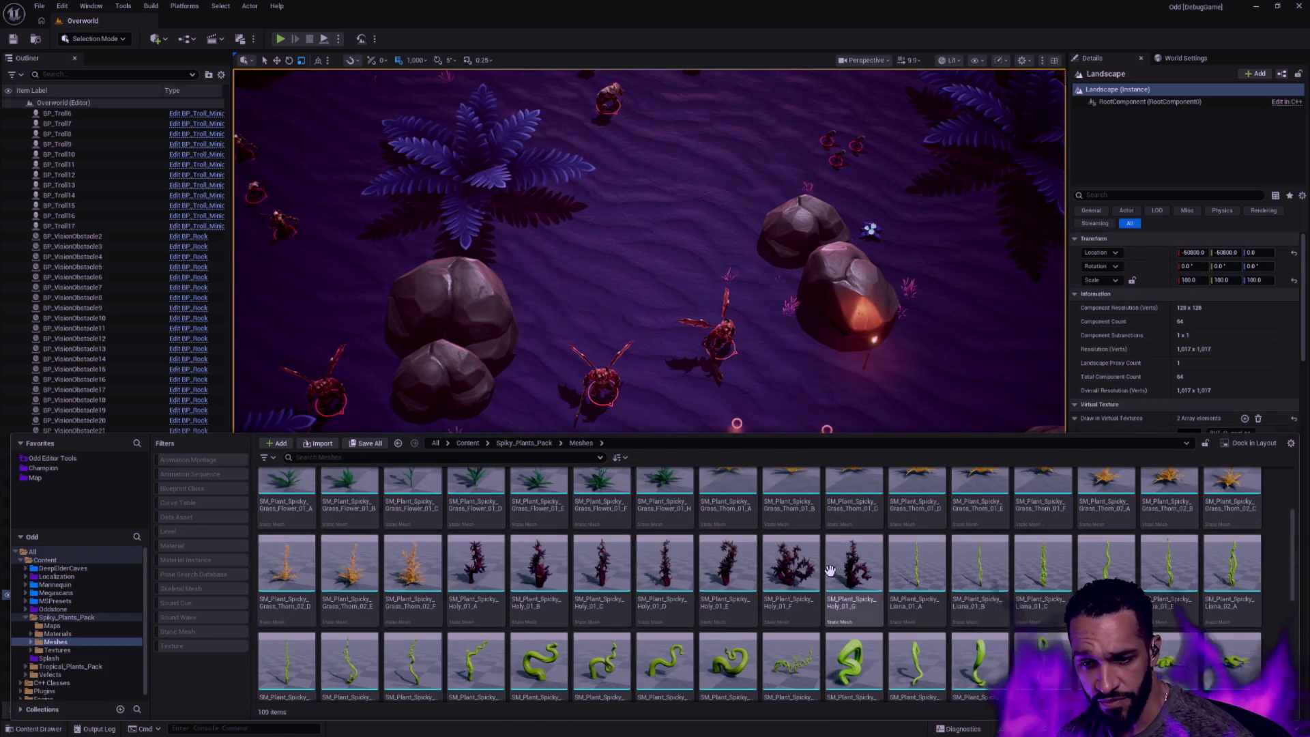
scroll(778, 574, "down", 2)
scroll(757, 563, "down", 2)
scroll(752, 563, "down", 2)
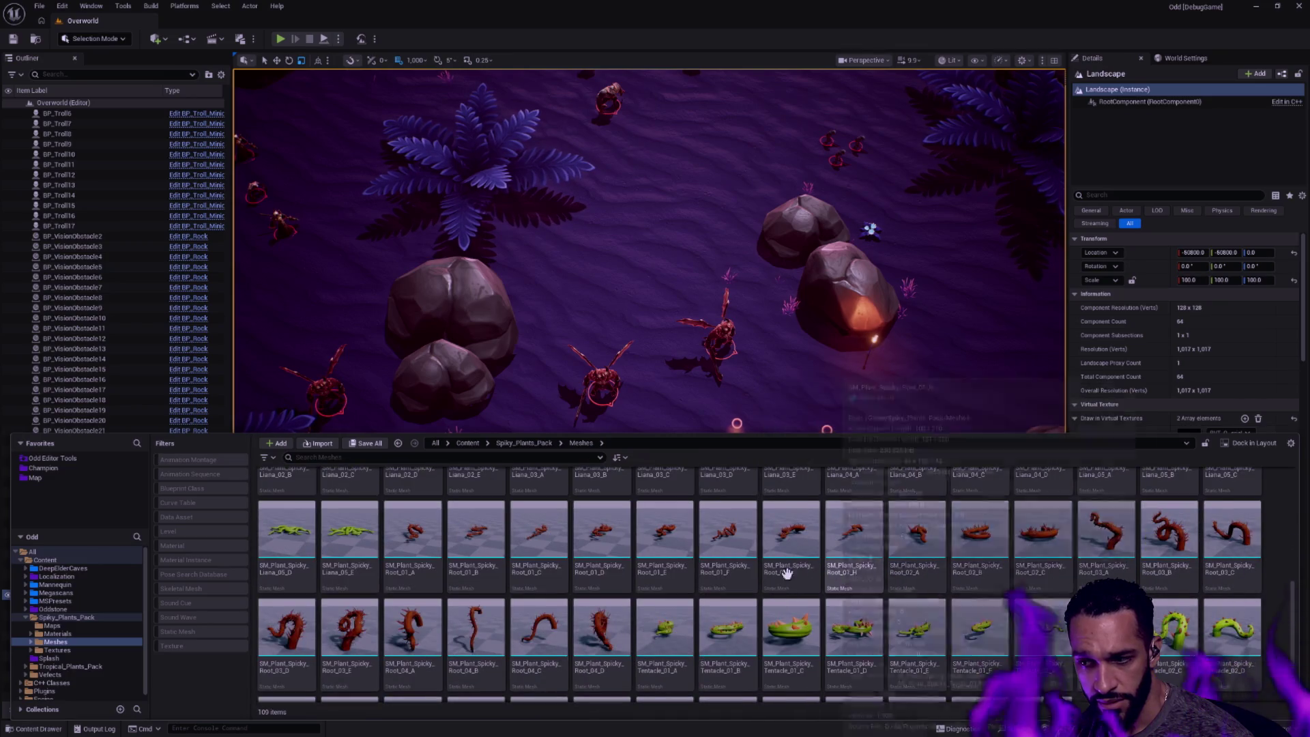
scroll(737, 568, "down", 2)
scroll(727, 571, "up", 4)
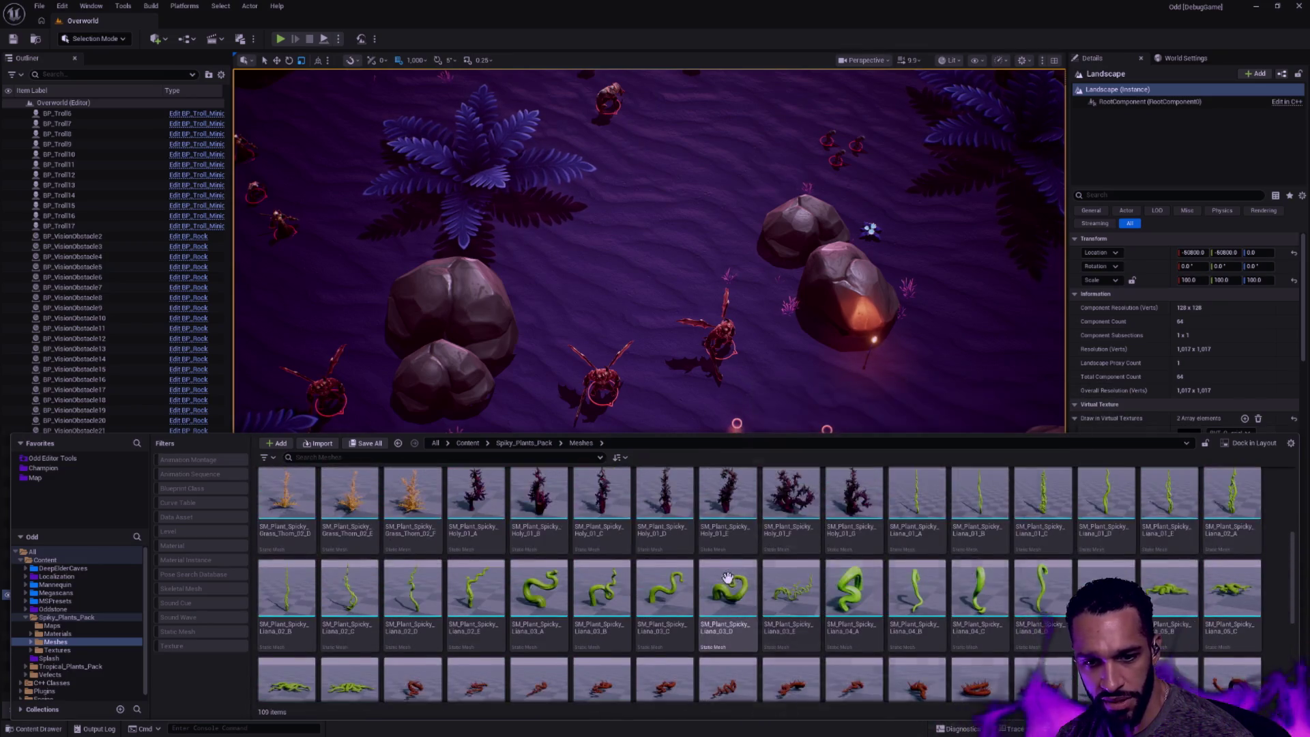
scroll(512, 554, "up", 4)
left_click(292, 513)
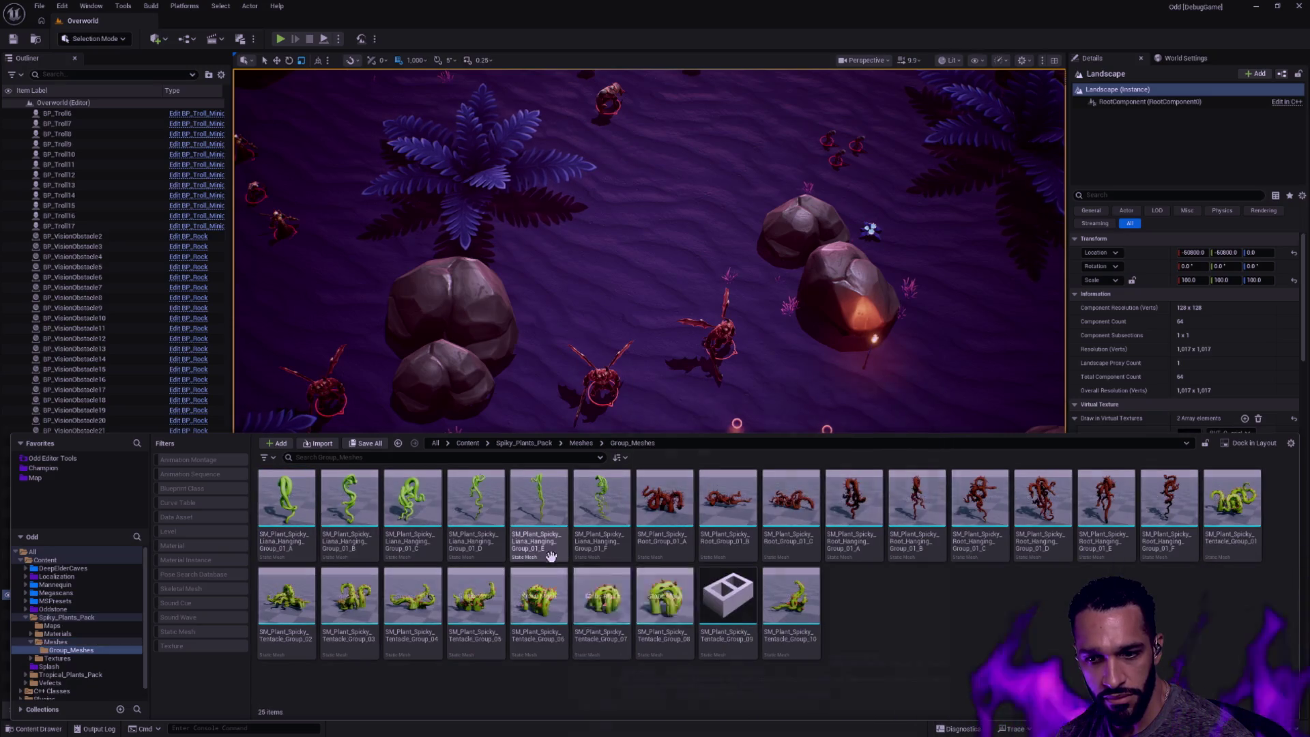
key("alt+Left")
Load the Spiky_Plants_Overview map from Maps, discarding unsaved changes
double_click(348, 501)
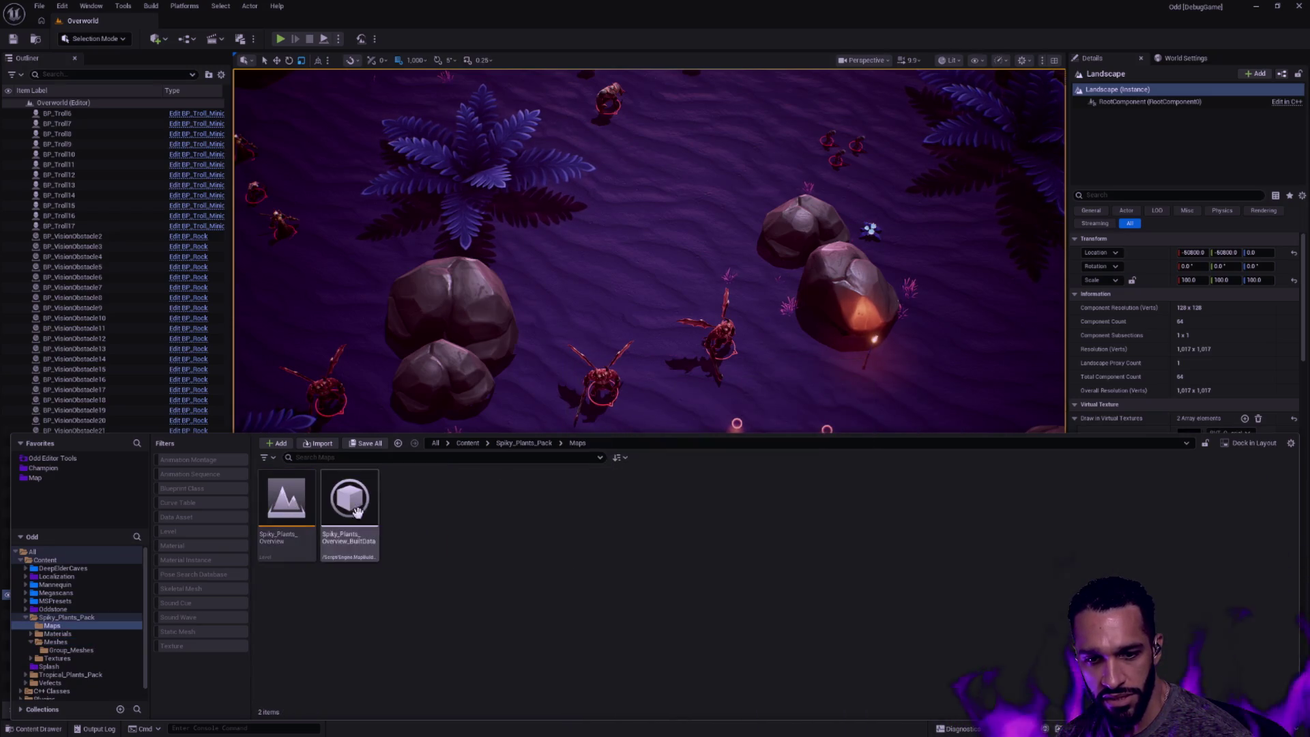
double_click(286, 501)
left_click(739, 489)
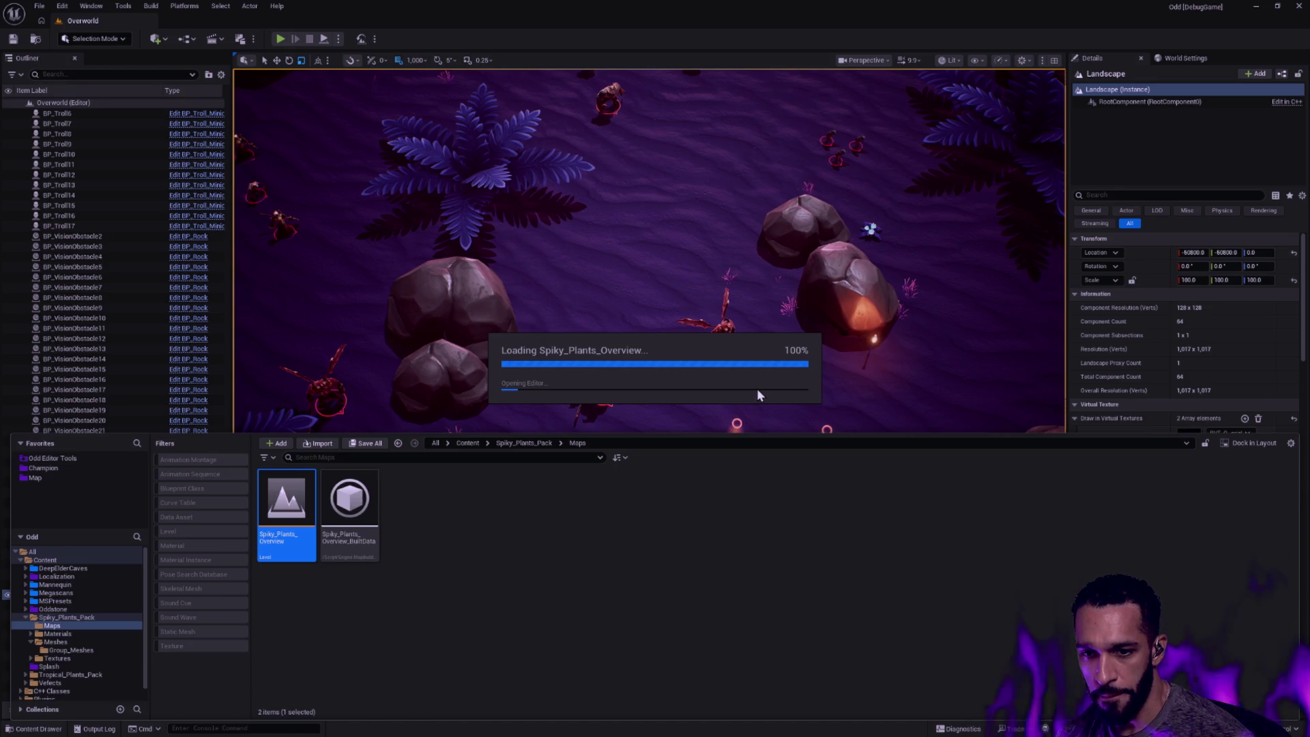
key("alt+Tab")
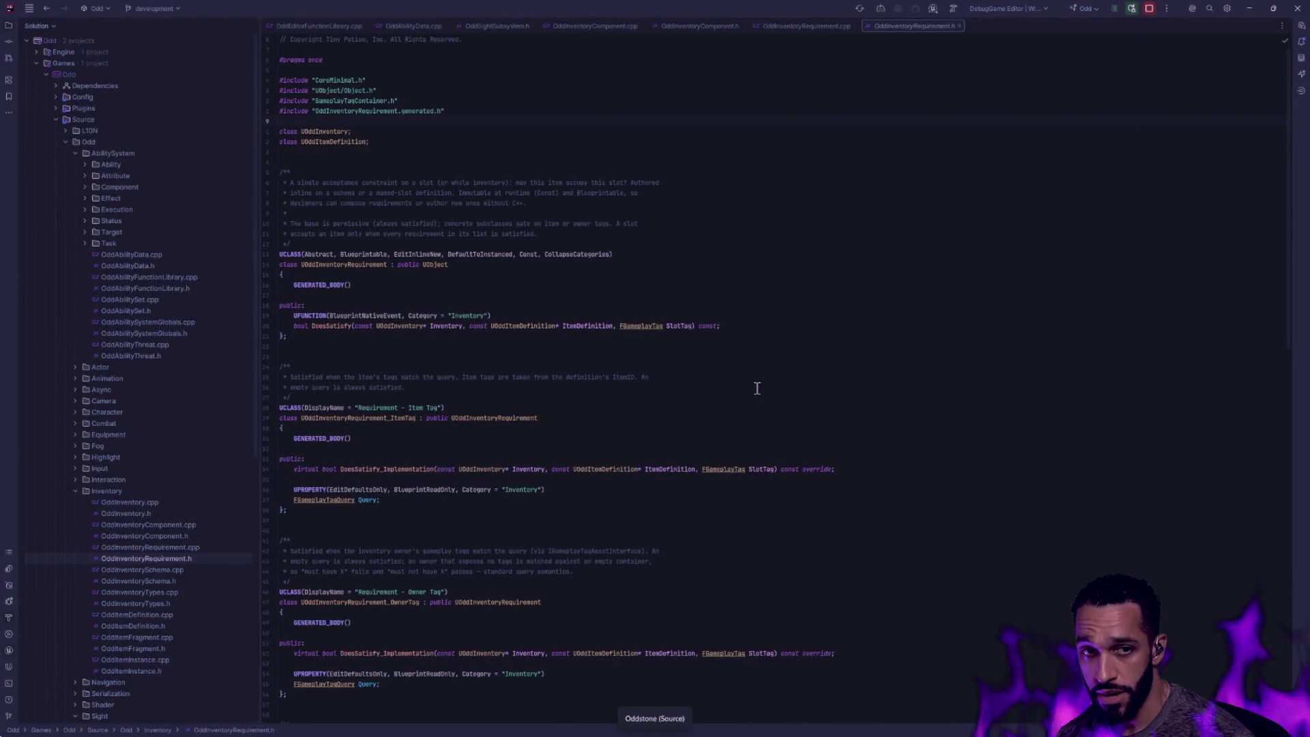
Run gs in Git Bash and review the changed and deleted files
key("alt+Tab")
key("alt+Tab")
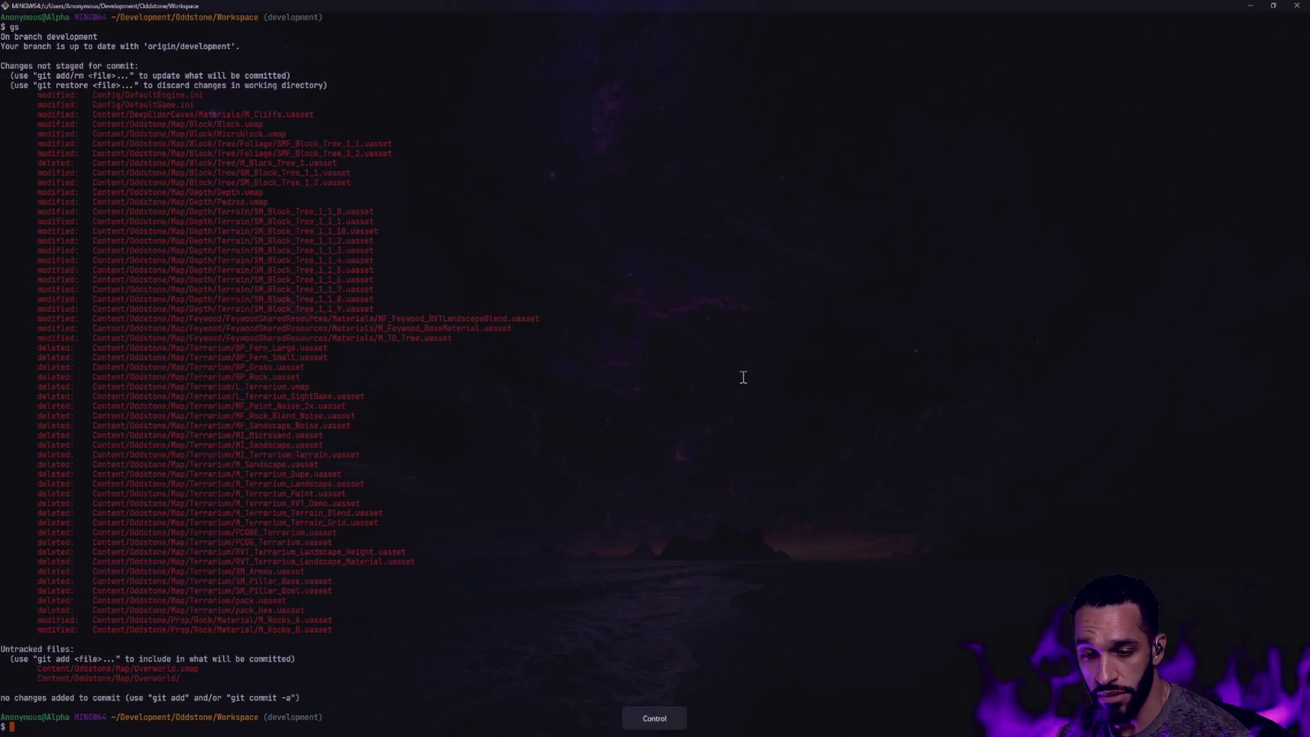
type("gs")
key("Return")
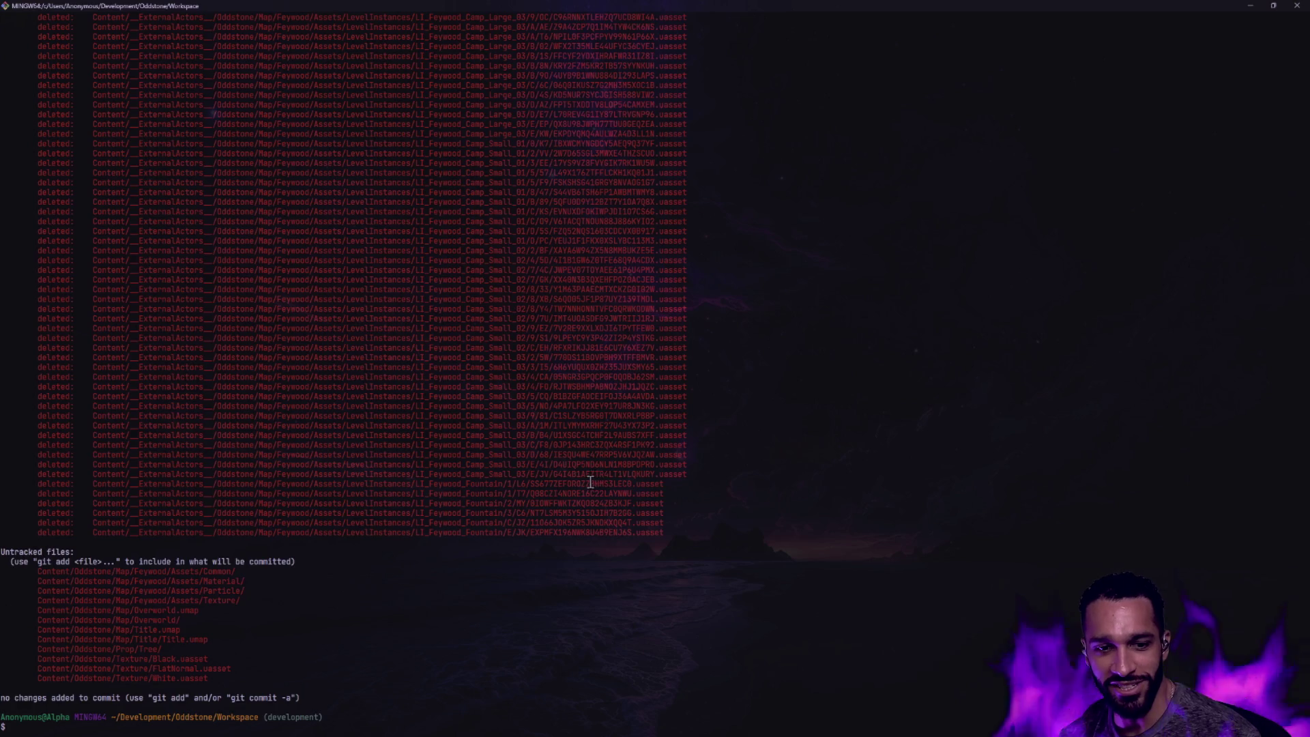
scroll(645, 411, "up", 5)
scroll(645, 410, "up", 5)
scroll(643, 530, "up", 5)
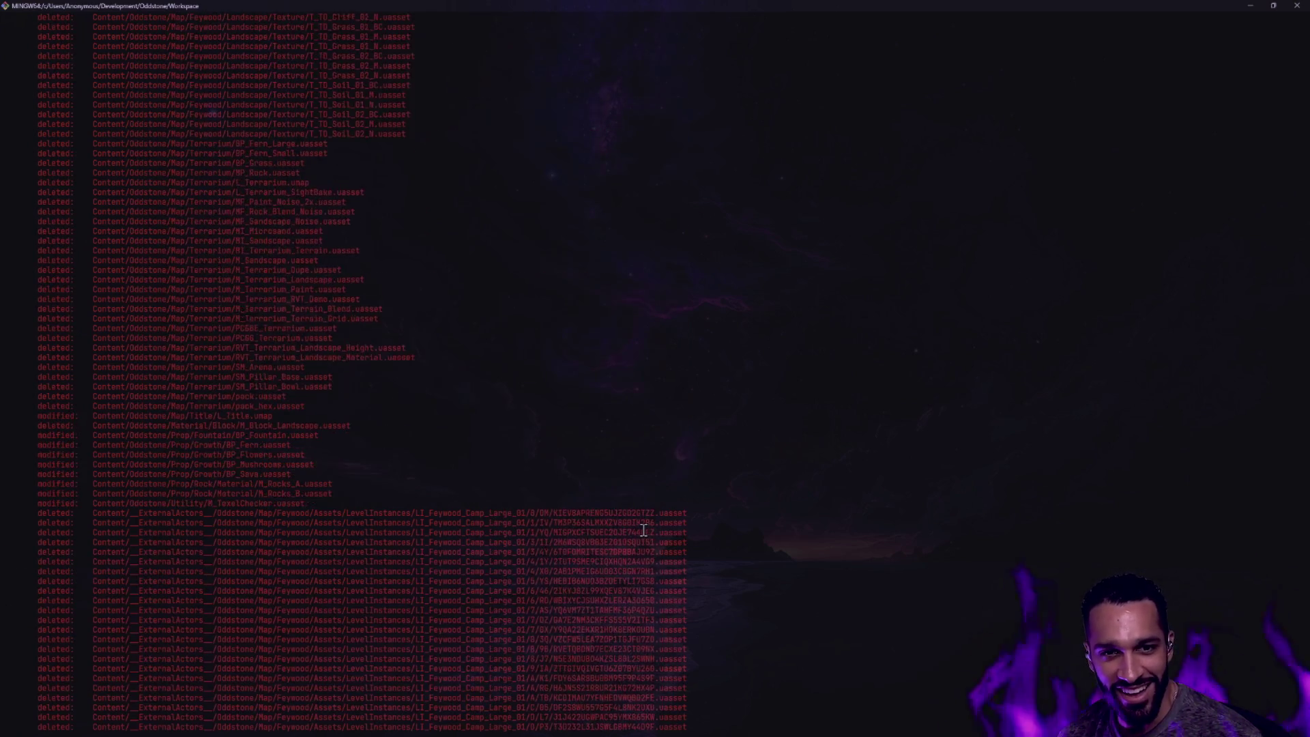
scroll(643, 531, "up", 5)
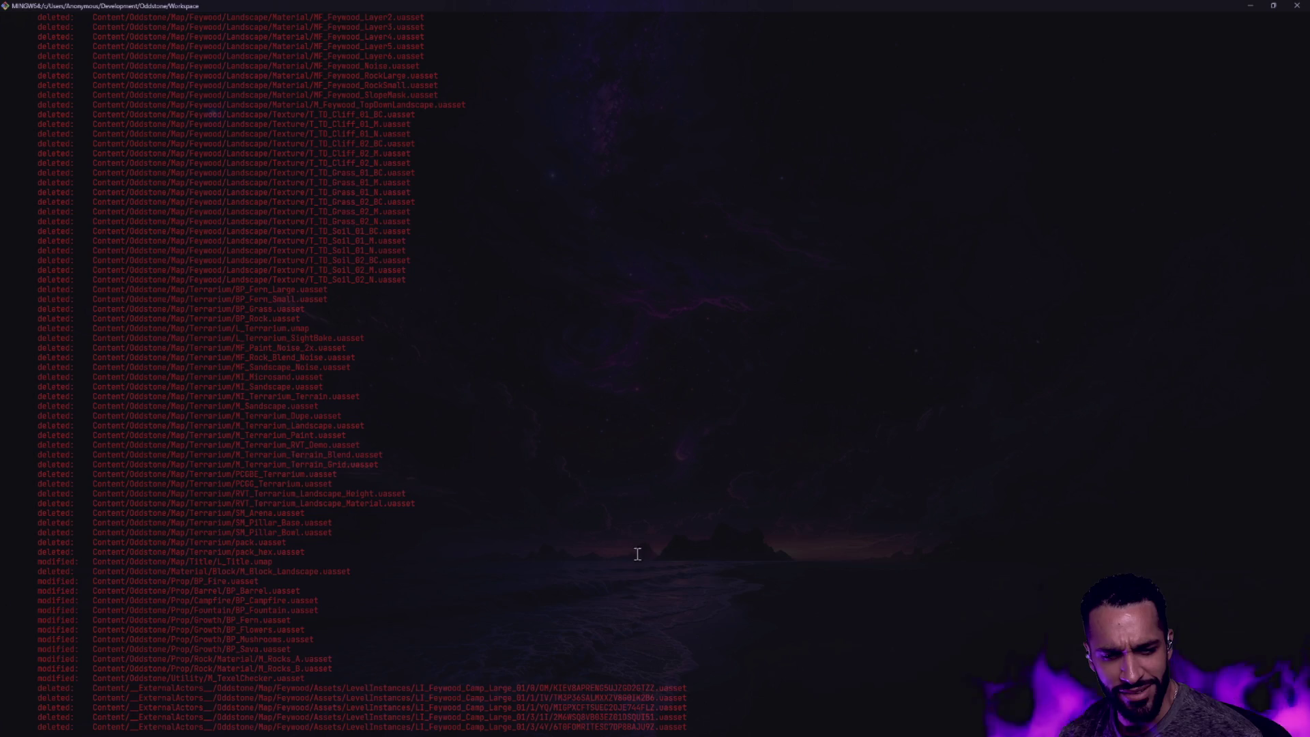
scroll(637, 554, "up", 5)
scroll(639, 544, "up", 5)
scroll(642, 538, "up", 5)
scroll(645, 533, "up", 5)
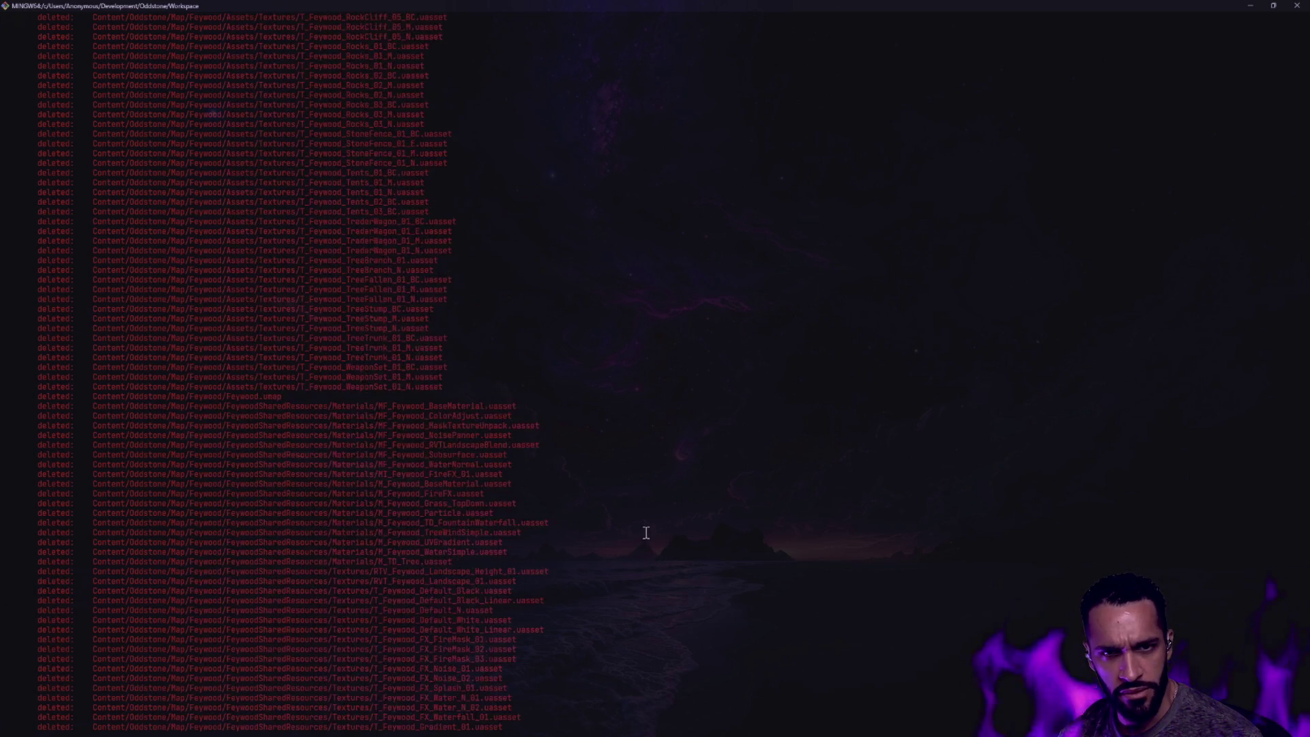
scroll(646, 532, "up", 5)
scroll(635, 532, "up", 5)
scroll(609, 530, "up", 5)
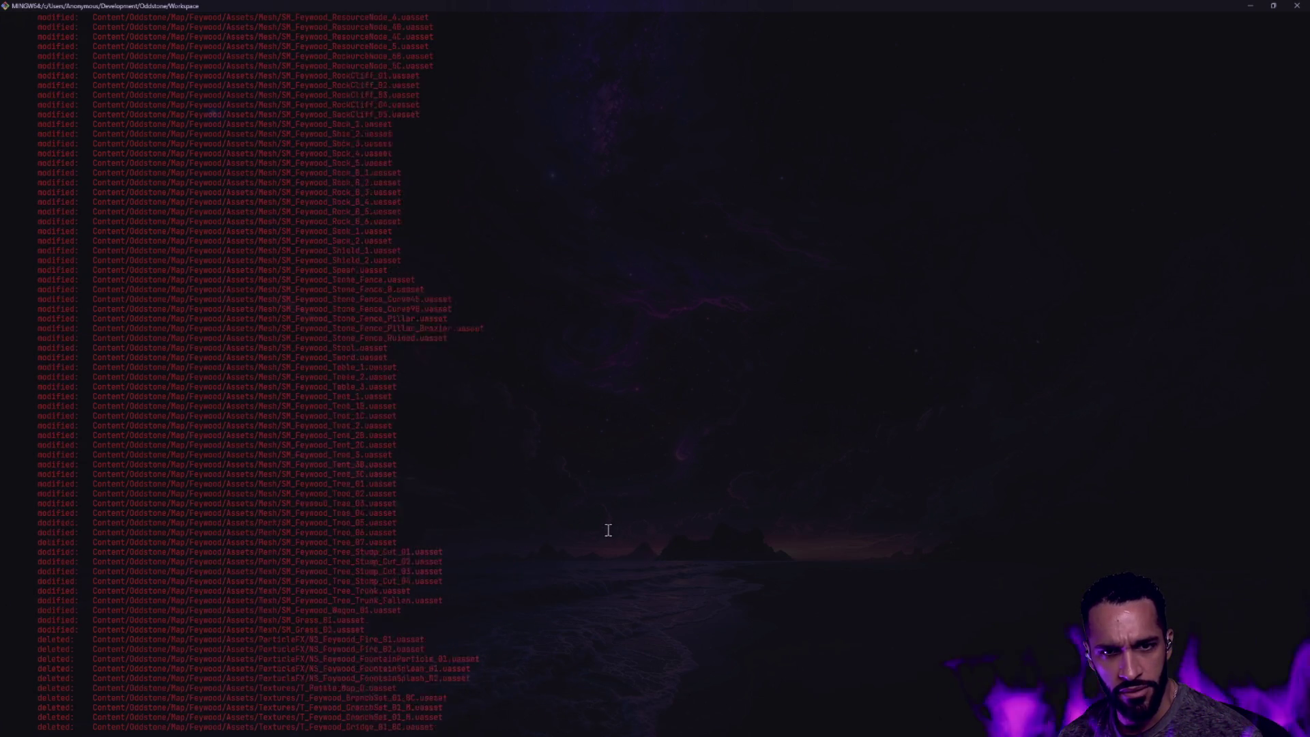
scroll(608, 530, "up", 5)
scroll(607, 520, "up", 4)
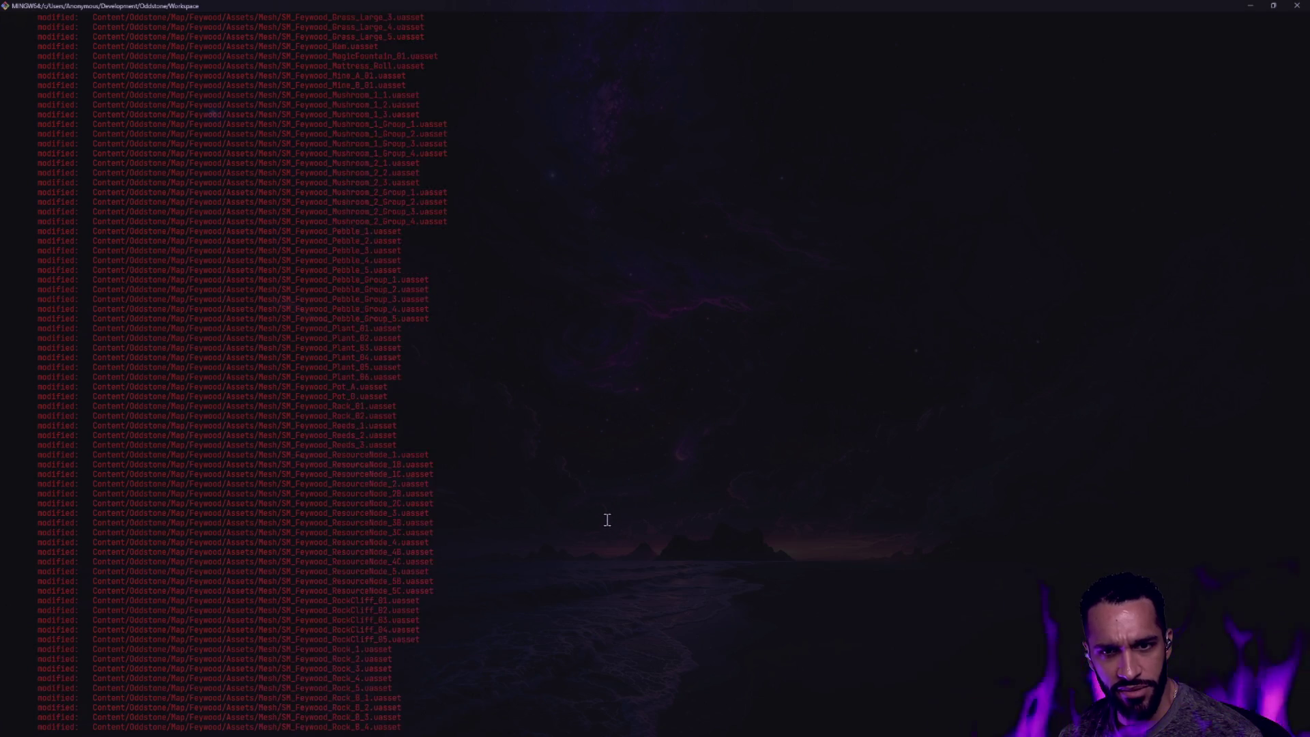
scroll(606, 520, "up", 4)
scroll(606, 520, "up", 4)
scroll(606, 519, "up", 4)
scroll(605, 520, "up", 4)
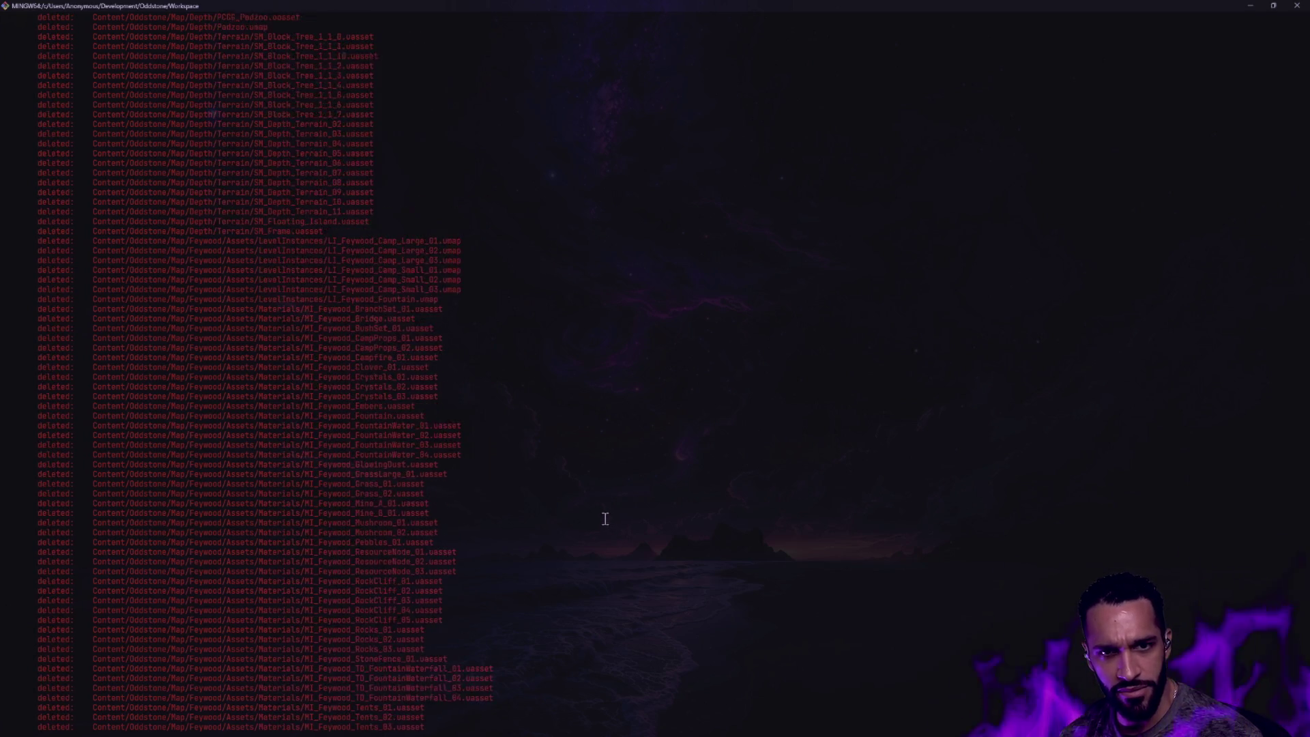
scroll(605, 519, "up", 4)
scroll(605, 519, "up", 4)
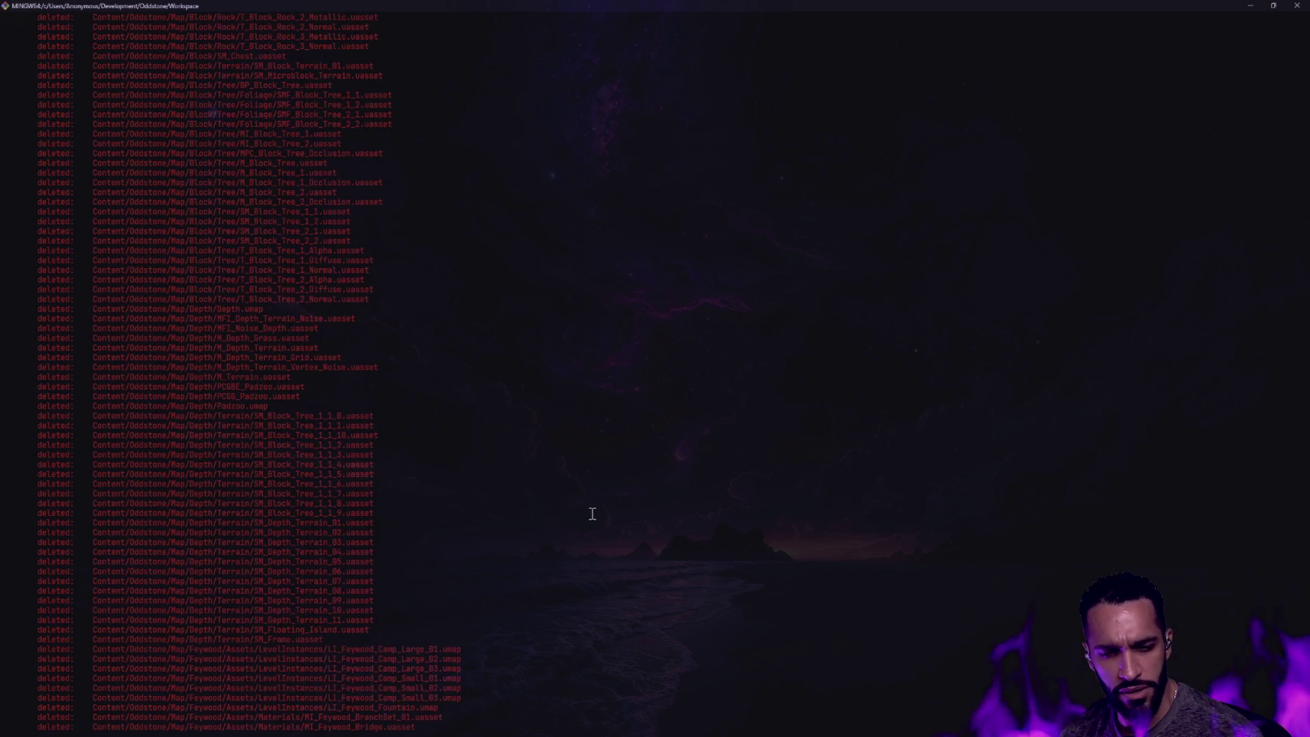
scroll(592, 515, "up", 4)
scroll(589, 517, "up", 4)
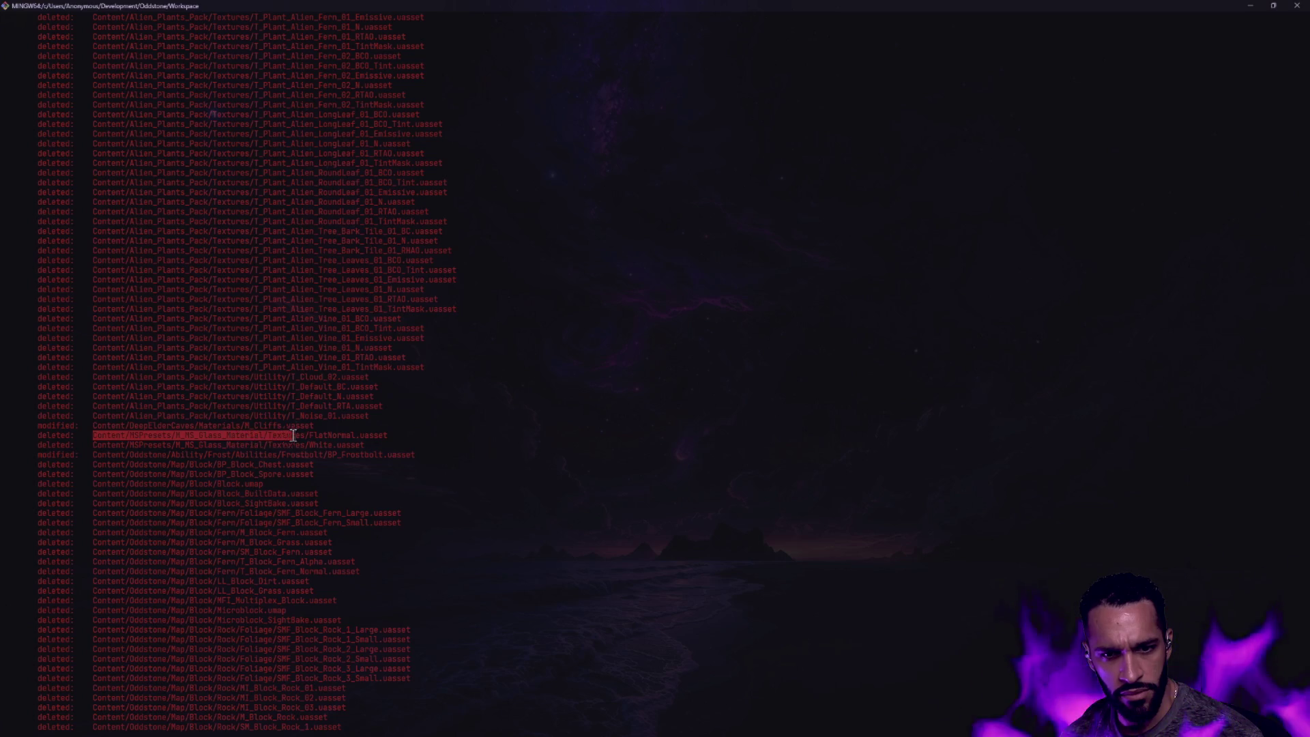
key("ctrl+c")
type("git restore")
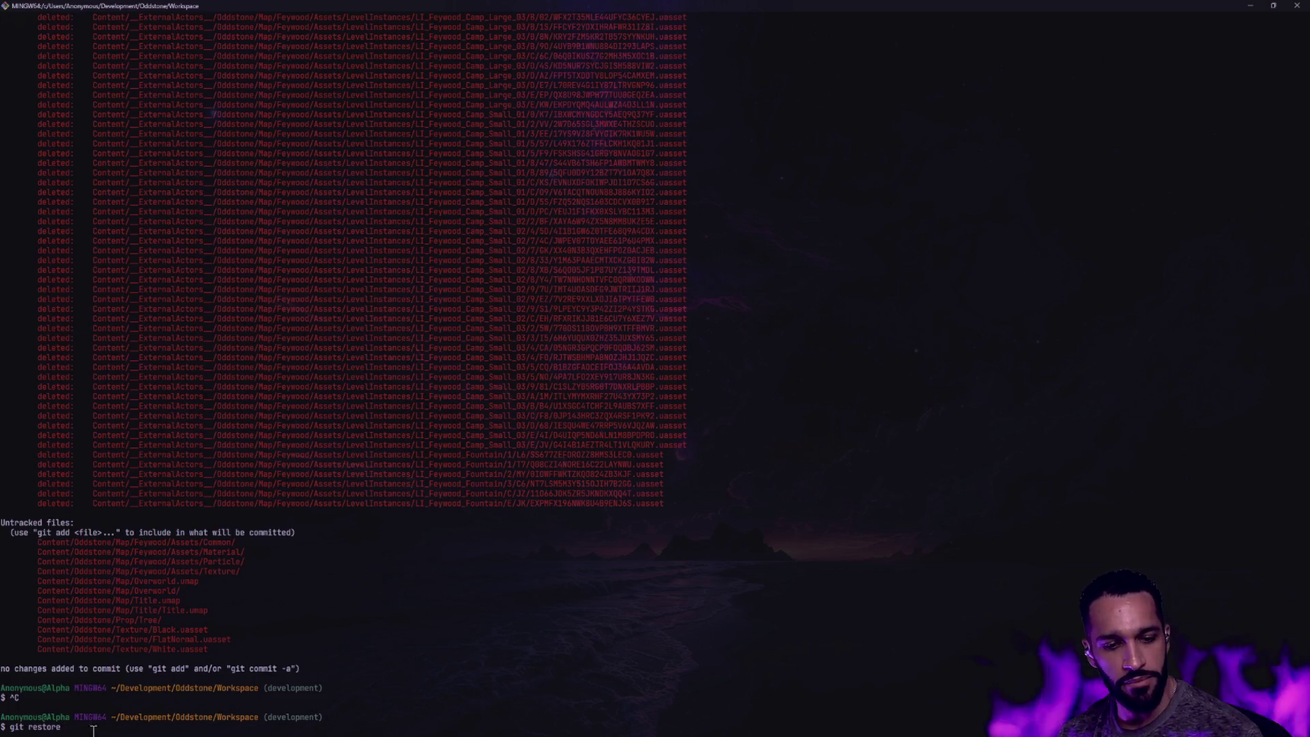
Git-restore the MSPresets M_MS_Glass_Material textures folder, then return to Unreal
key("shift+Insert")
key("Return")
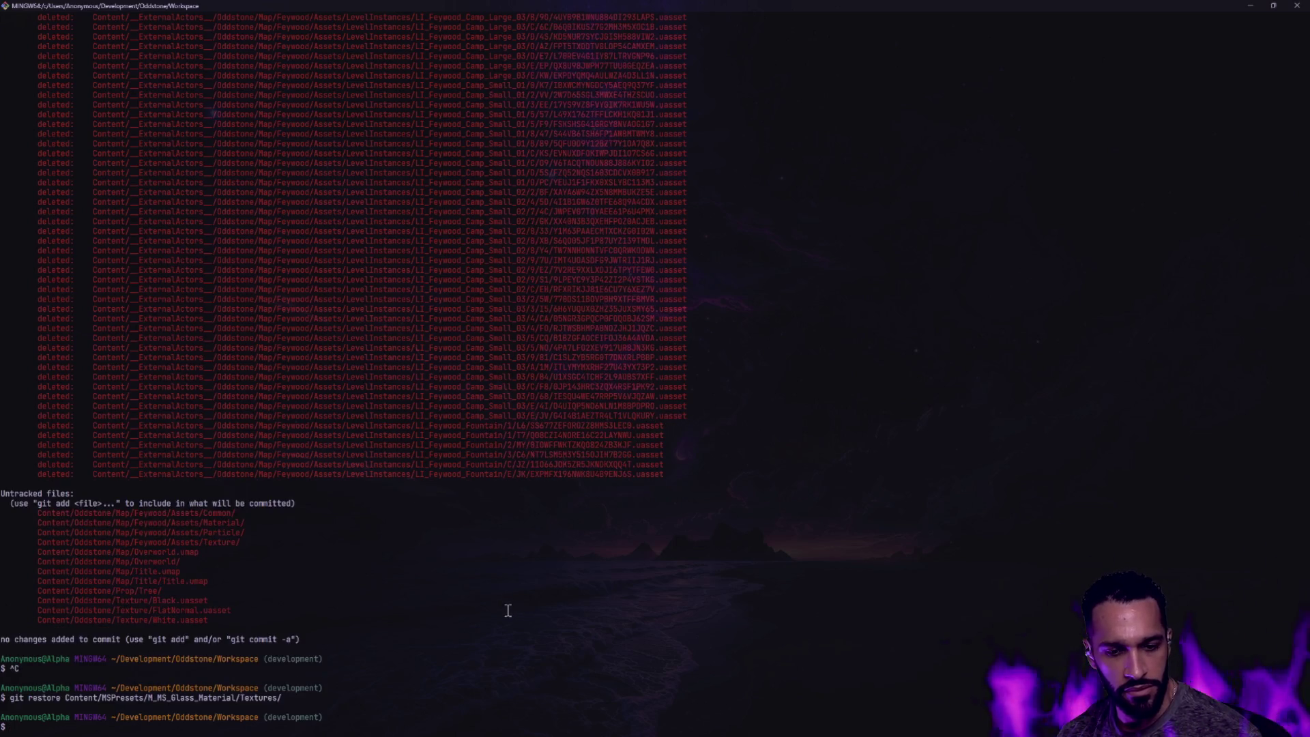
key("alt+Tab")
key("alt+Tab")
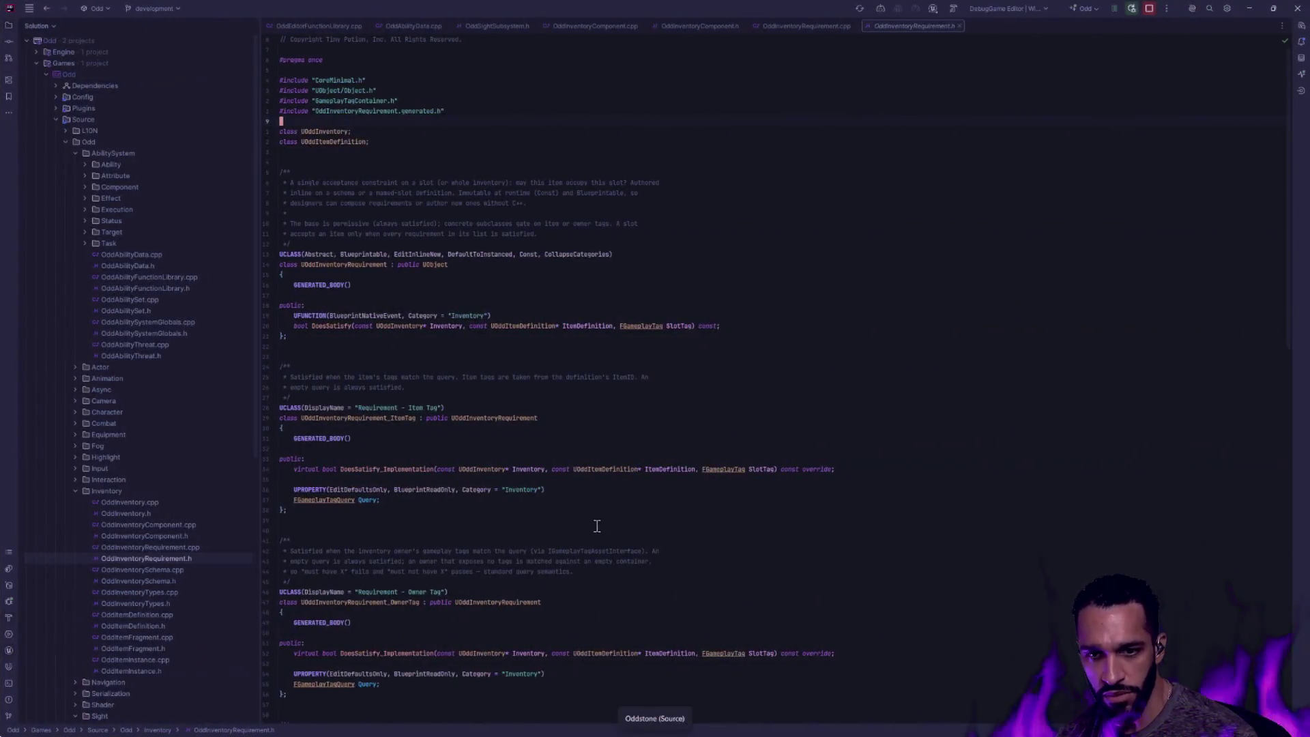
key("alt+Tab")
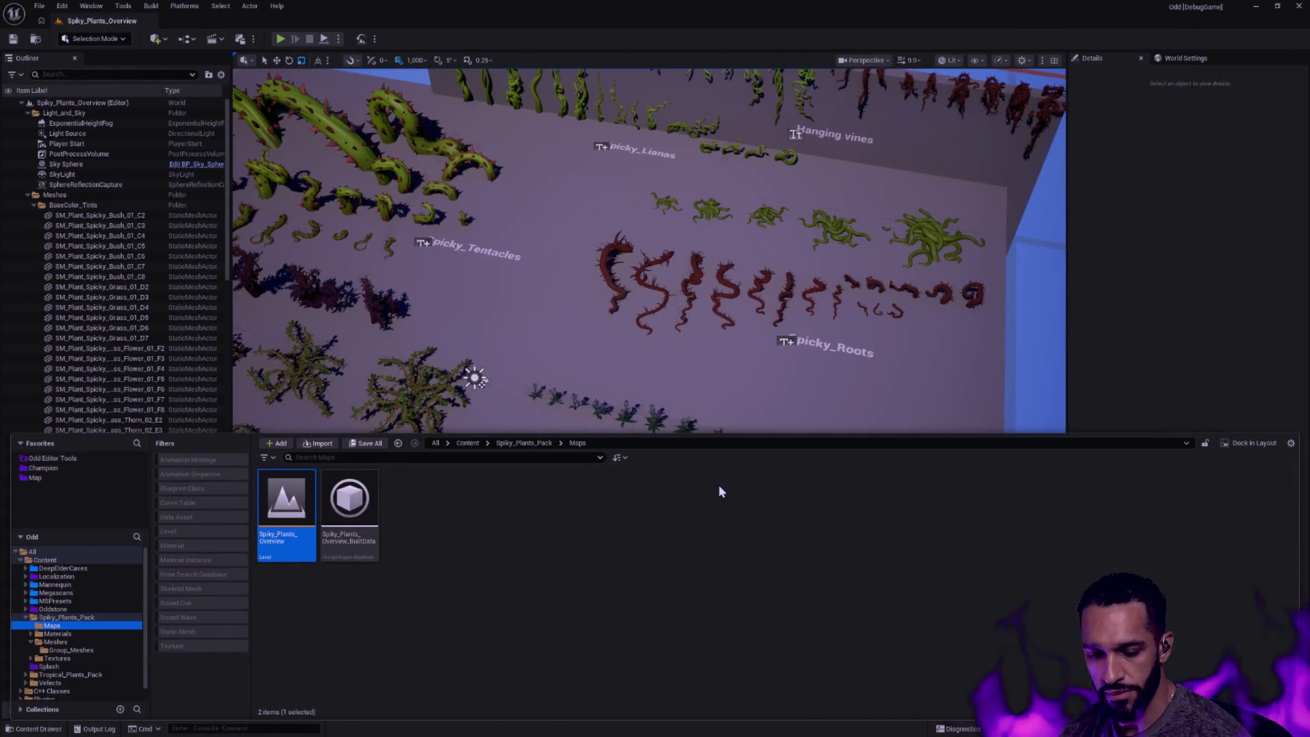
key("ctrl+space")
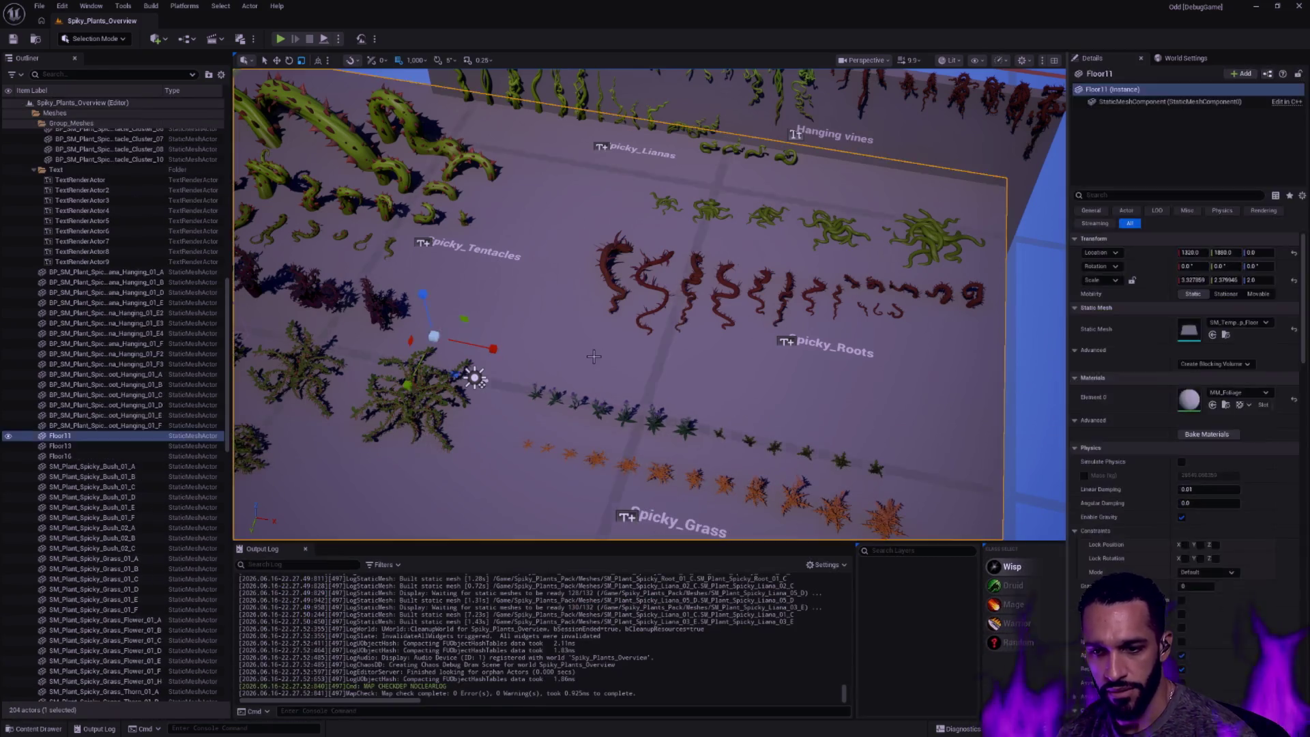
right_click(682, 328)
mouse_move(717, 409)
left_mouse_down()
mouse_move(656, 404)
mouse_move(643, 381)
mouse_move(656, 308)
mouse_move(512, 308)
left_mouse_up()
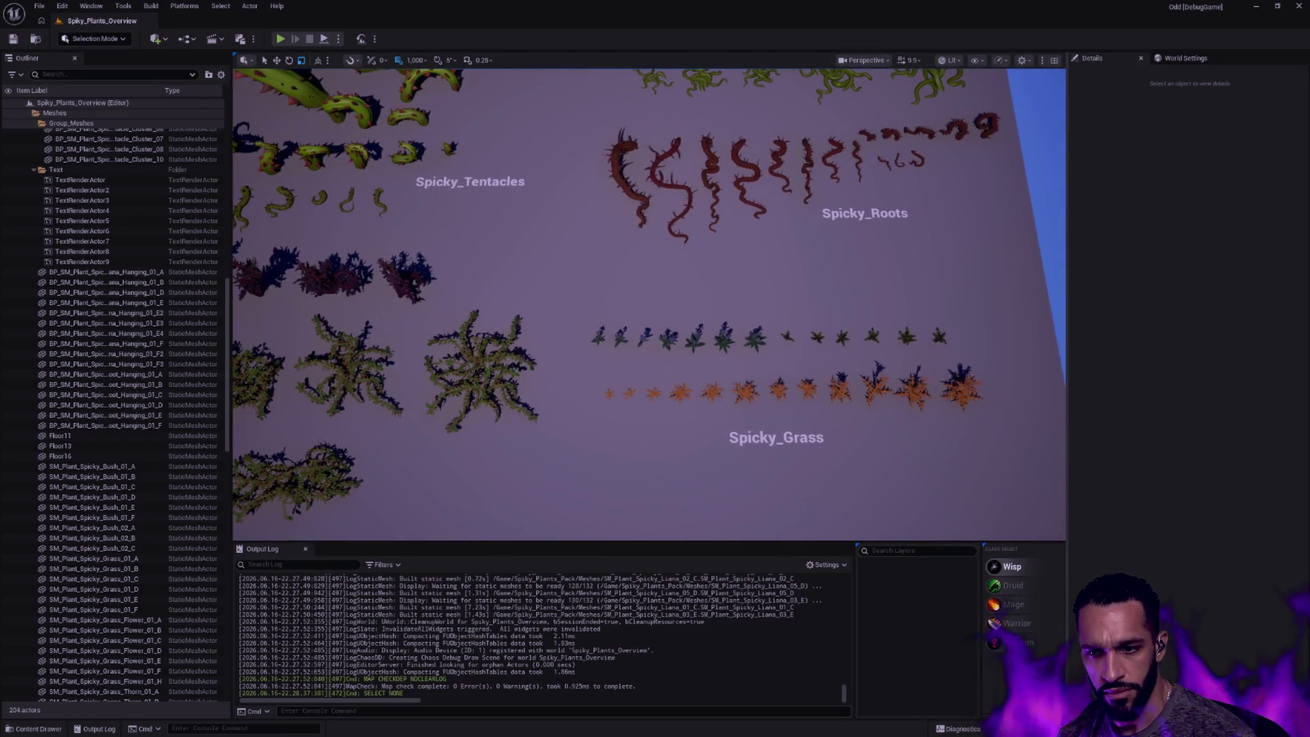
left_click_drag(656, 308, 614, 266)
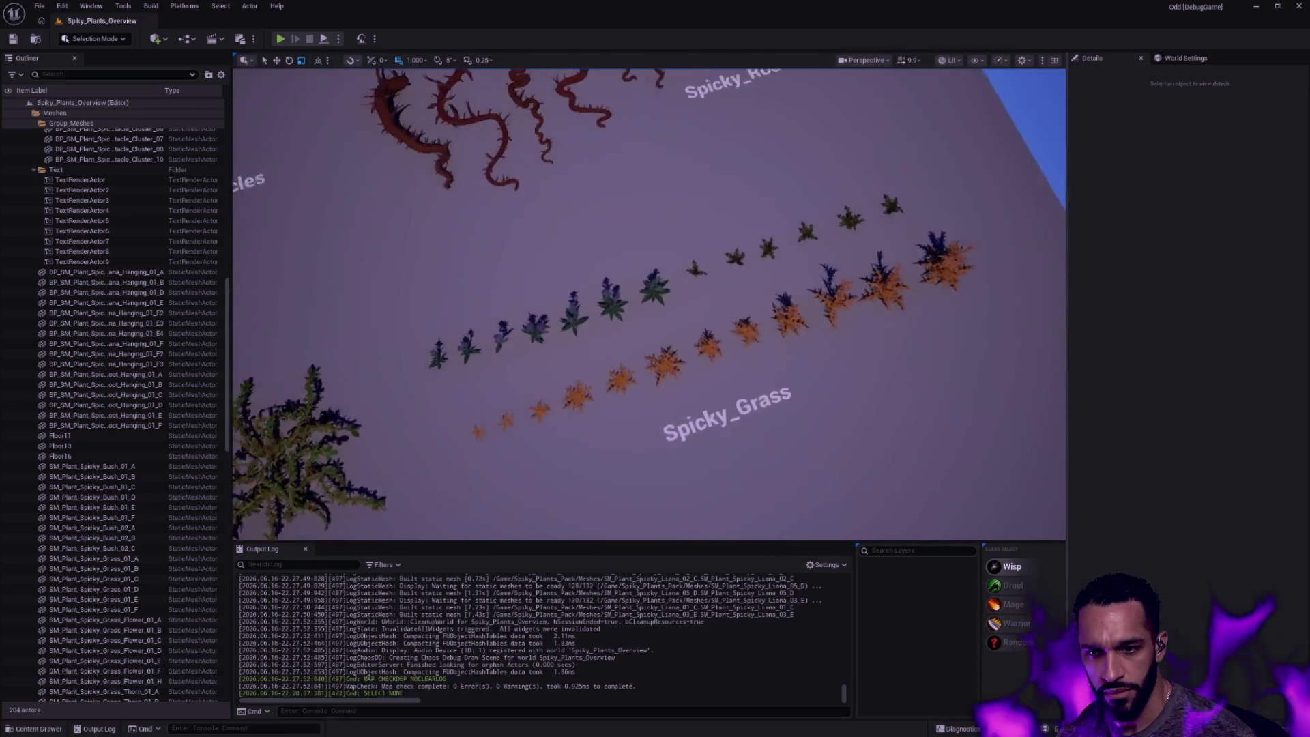
left_click_drag(655, 308, 573, 348)
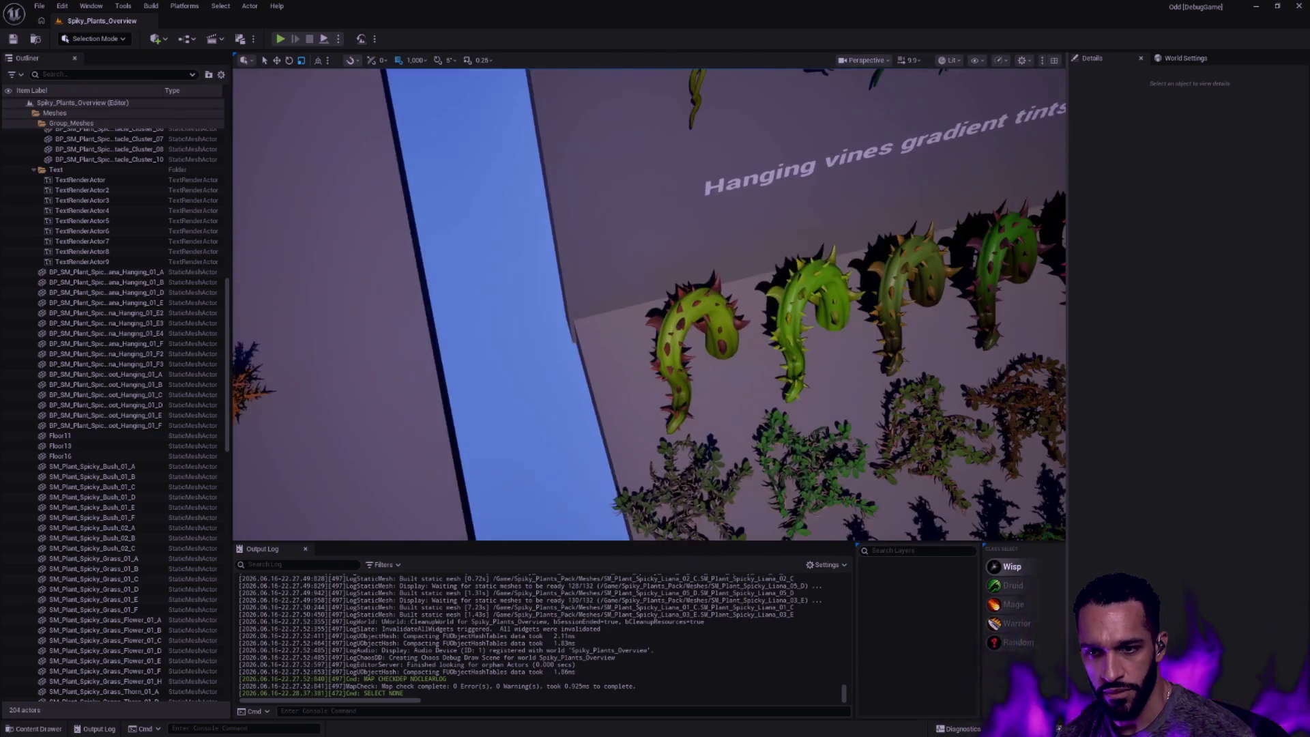
left_click_drag(655, 307, 614, 369)
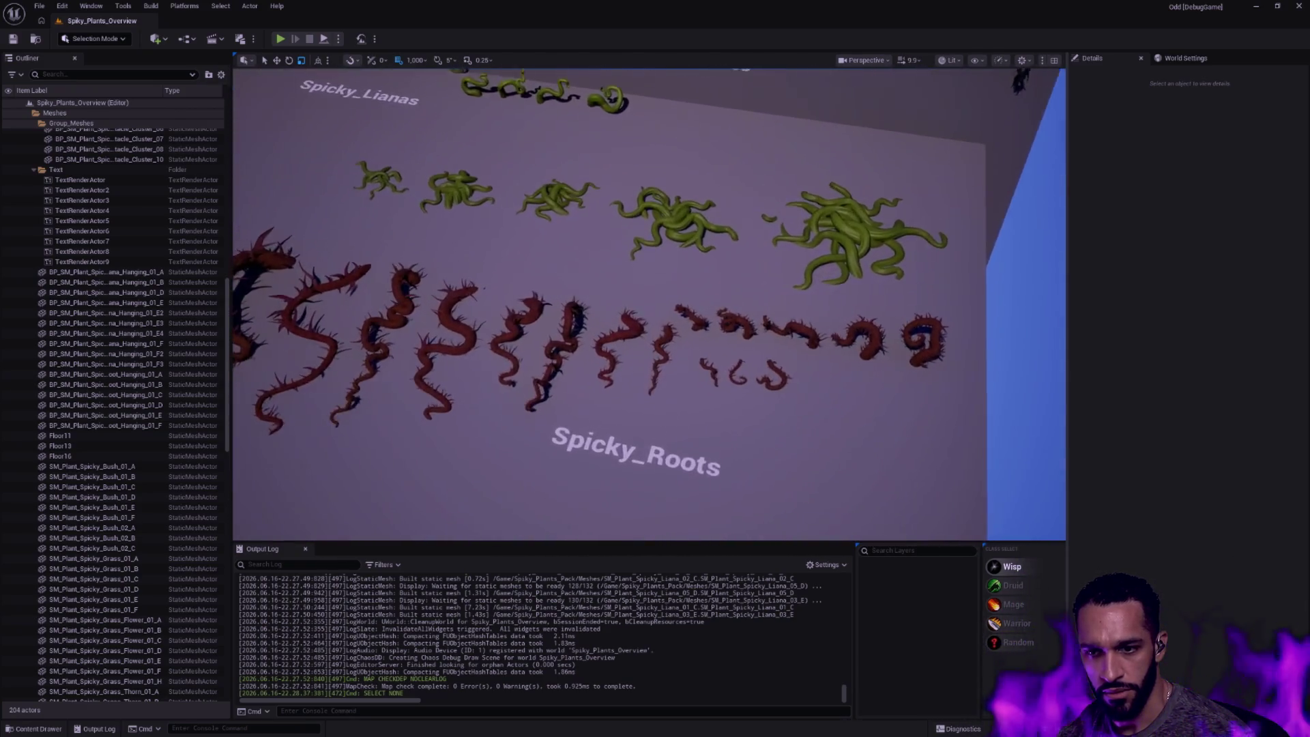
left_click_drag(655, 307, 615, 349)
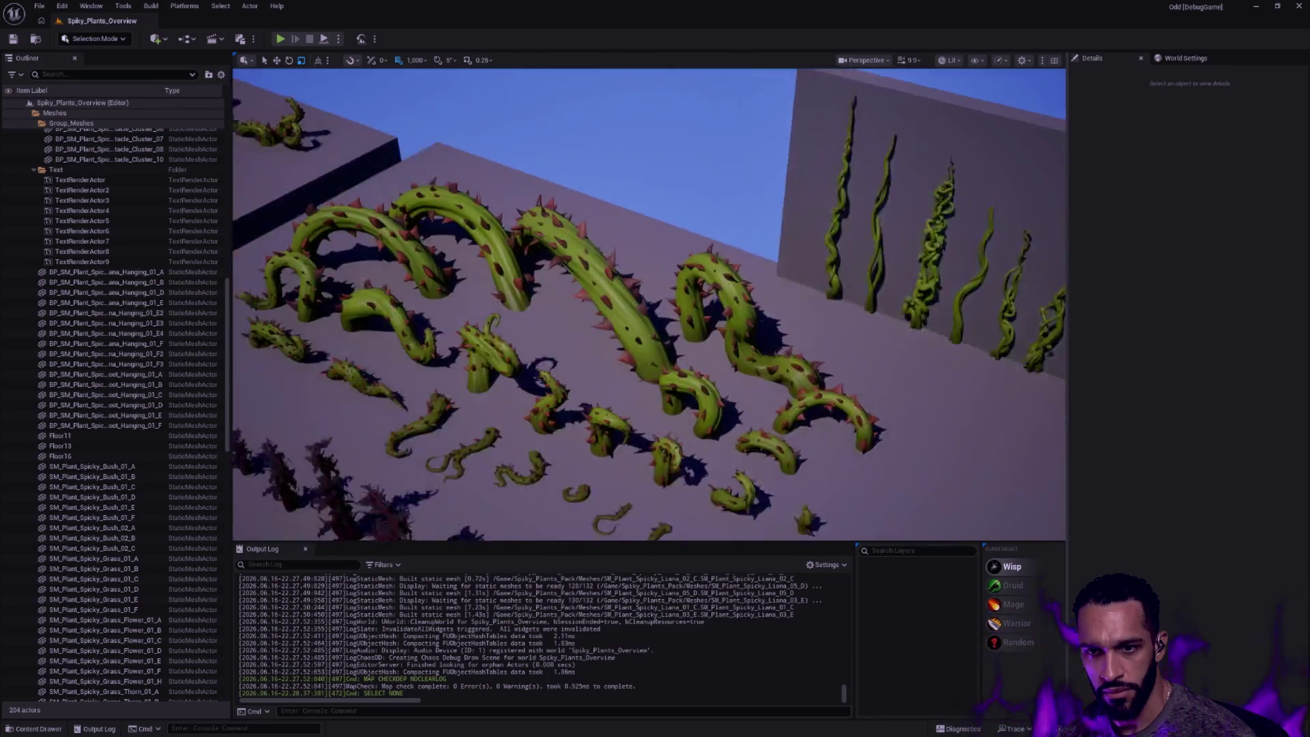
left_click_drag(656, 307, 615, 348)
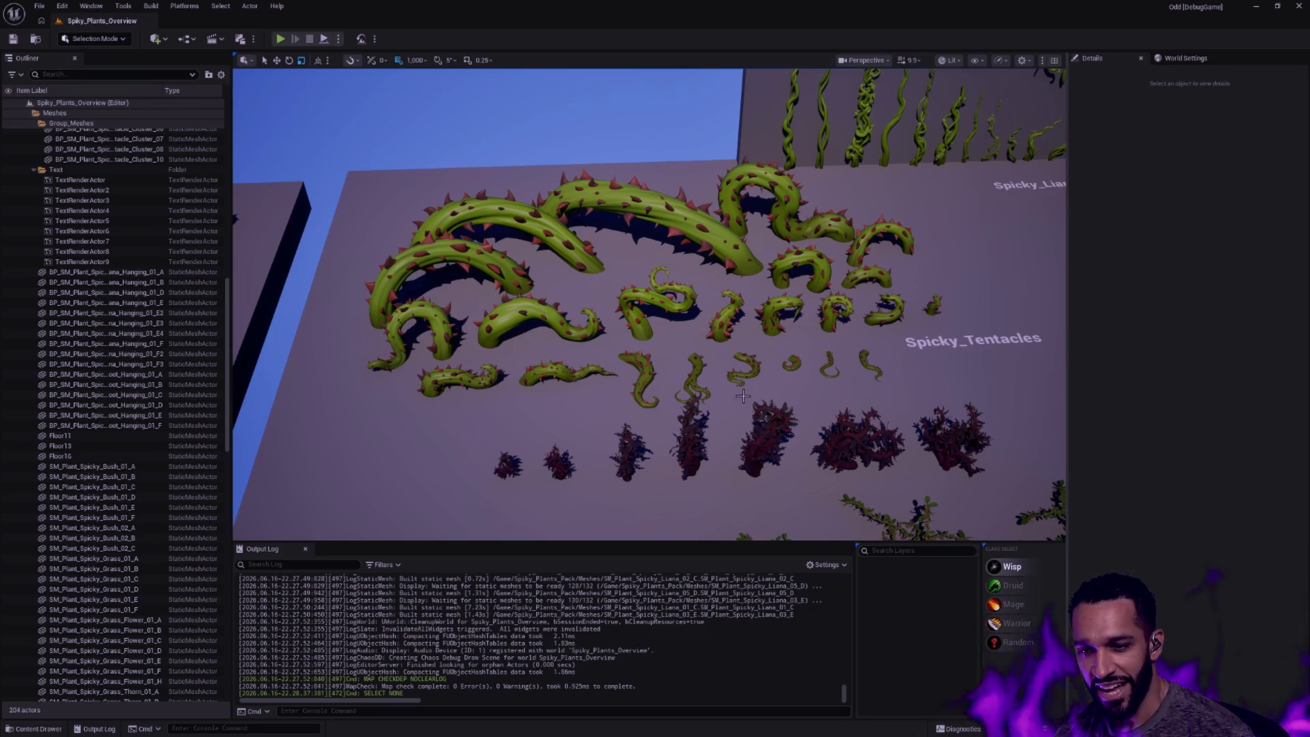
left_click_drag(703, 388, 655, 349)
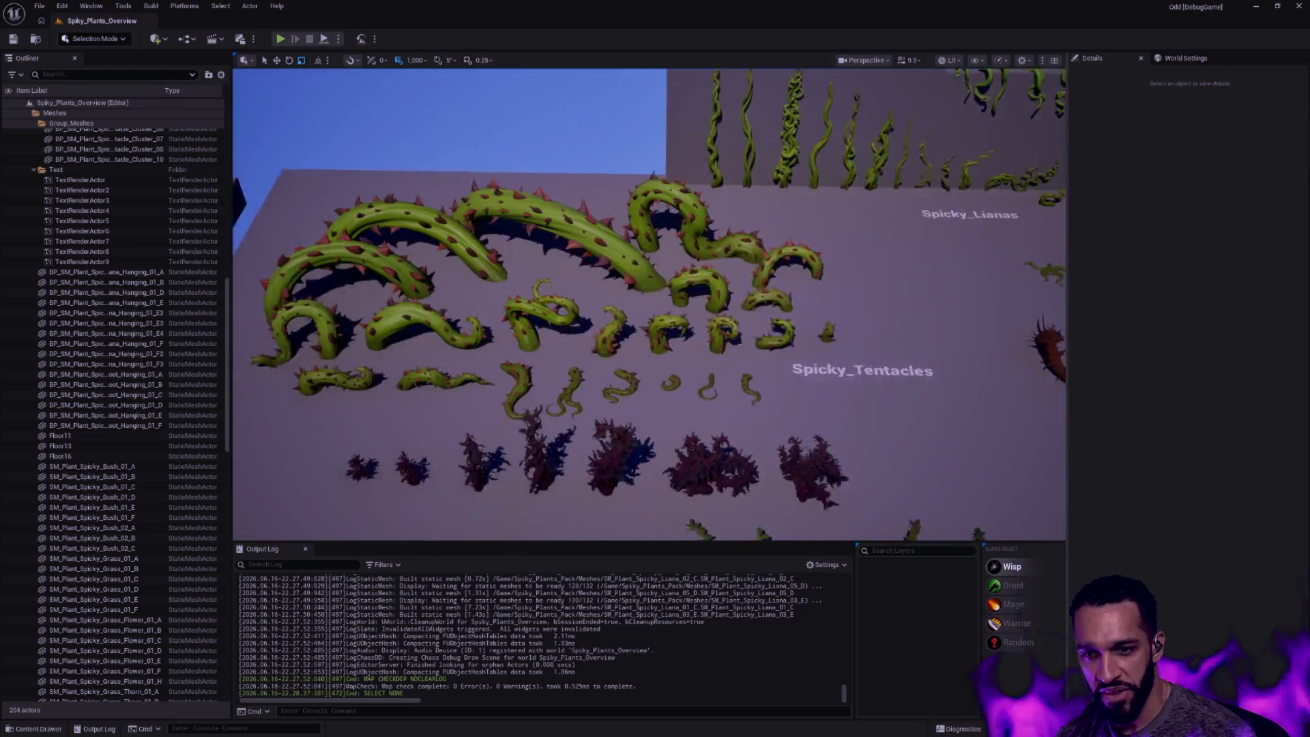
left_click_drag(702, 389, 703, 390)
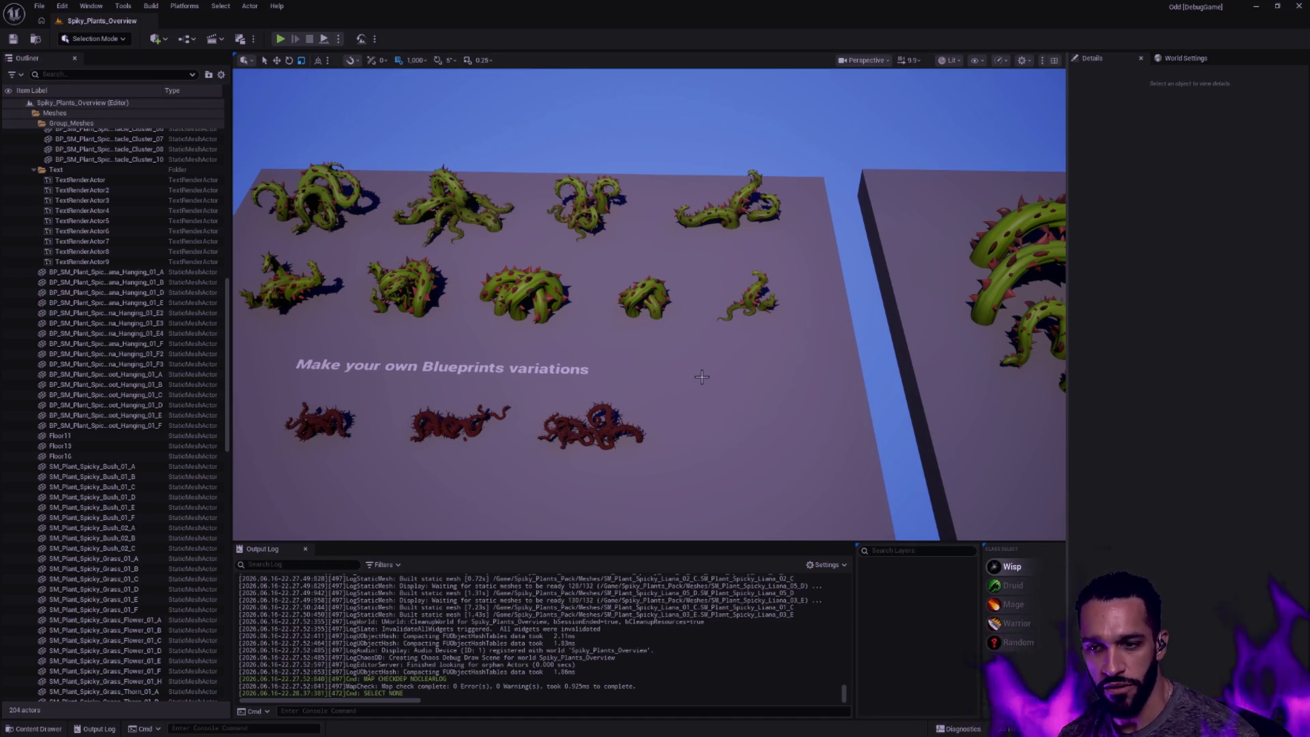
mouse_move(679, 414)
left_mouse_down()
mouse_move(679, 361)
mouse_move(614, 308)
left_mouse_up()
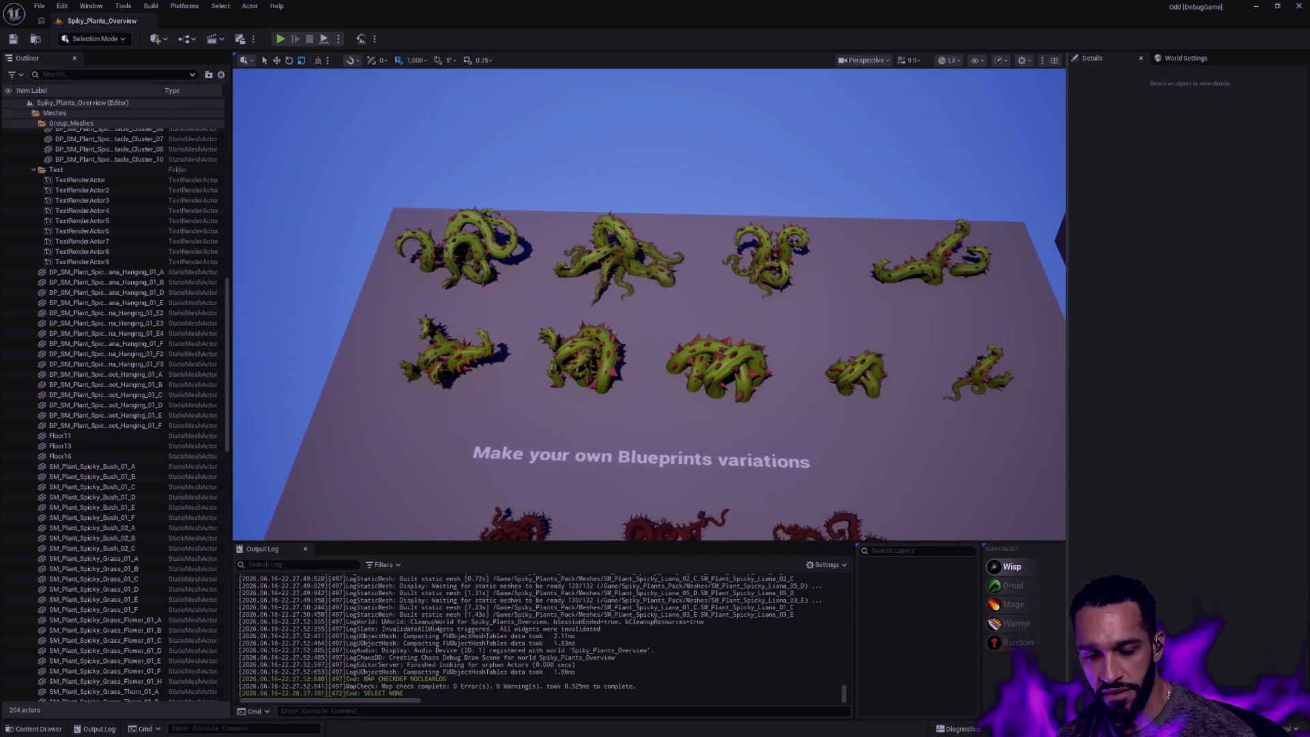
mouse_move(655, 307)
left_mouse_down()
mouse_move(656, 287)
mouse_move(679, 413)
mouse_move(656, 307)
mouse_move(676, 327)
mouse_move(635, 307)
mouse_move(717, 411)
left_mouse_up()
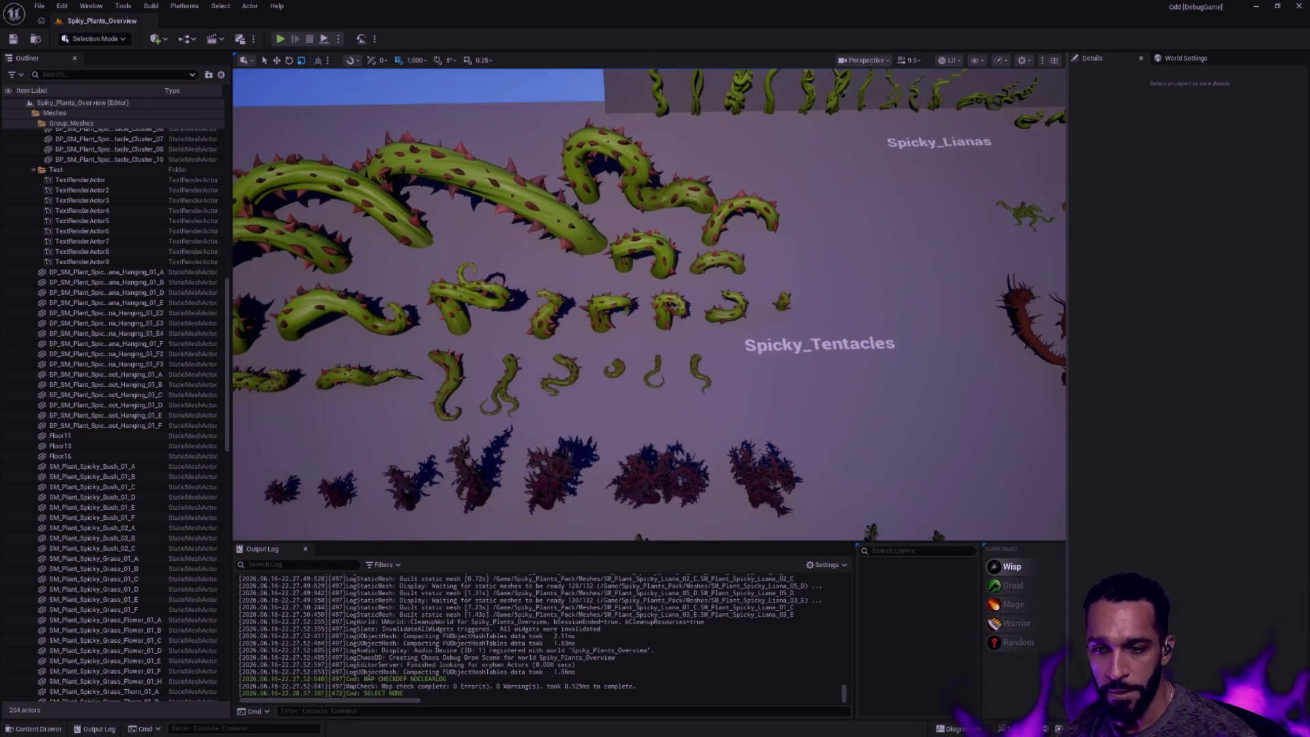
left_click_drag(790, 449, 655, 399)
left_click_drag(656, 308, 717, 359)
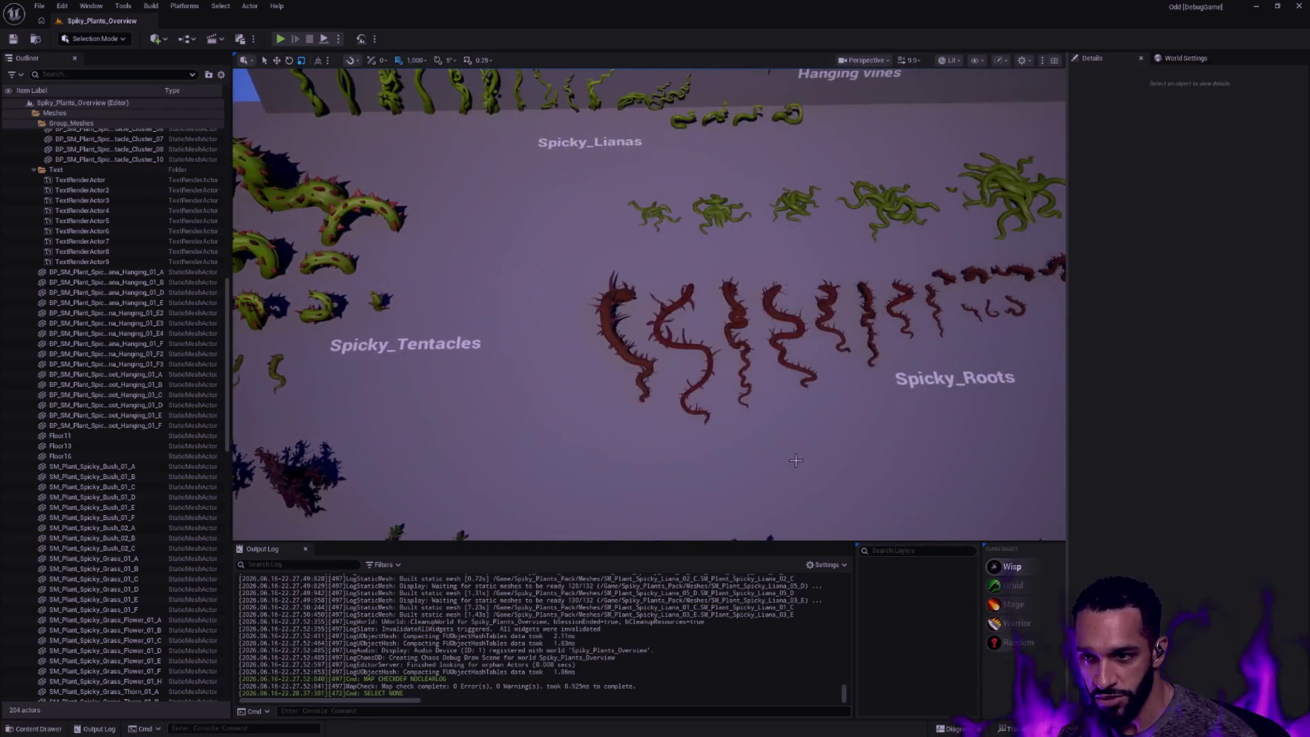
left_click_drag(656, 307, 717, 338)
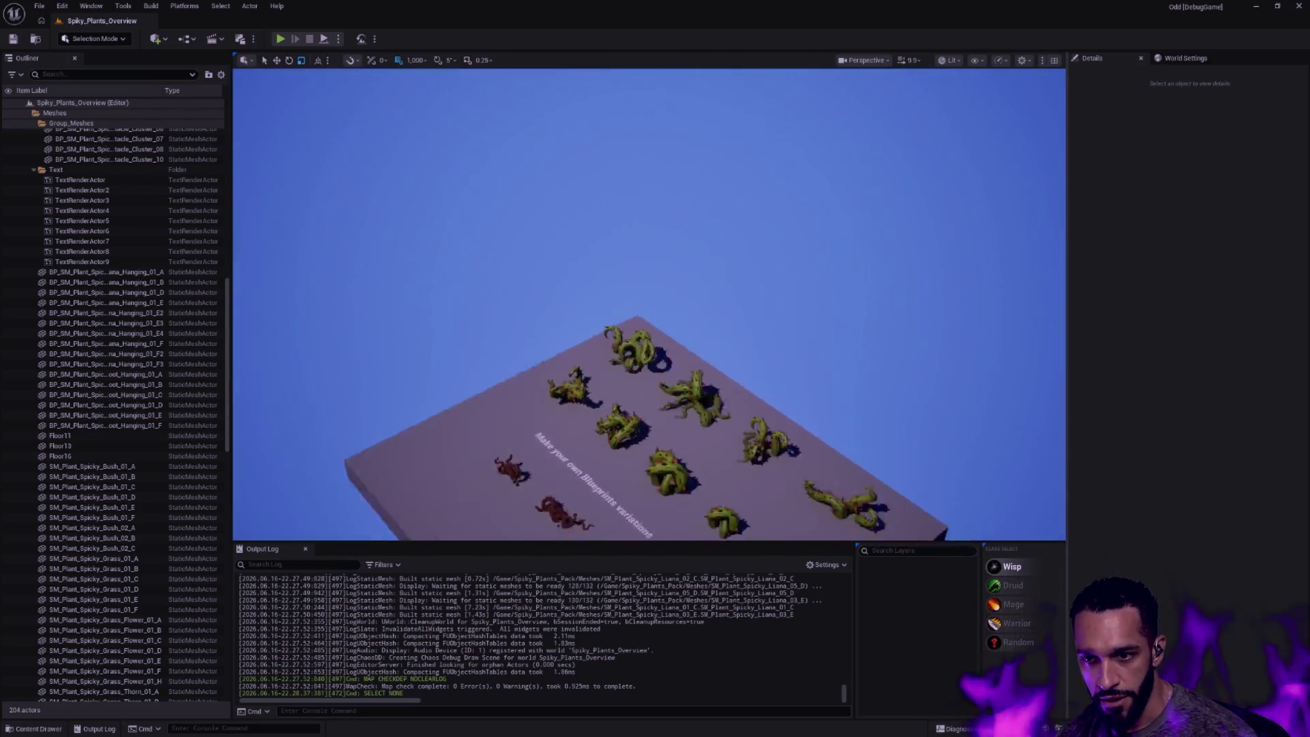
left_click_drag(655, 307, 717, 338)
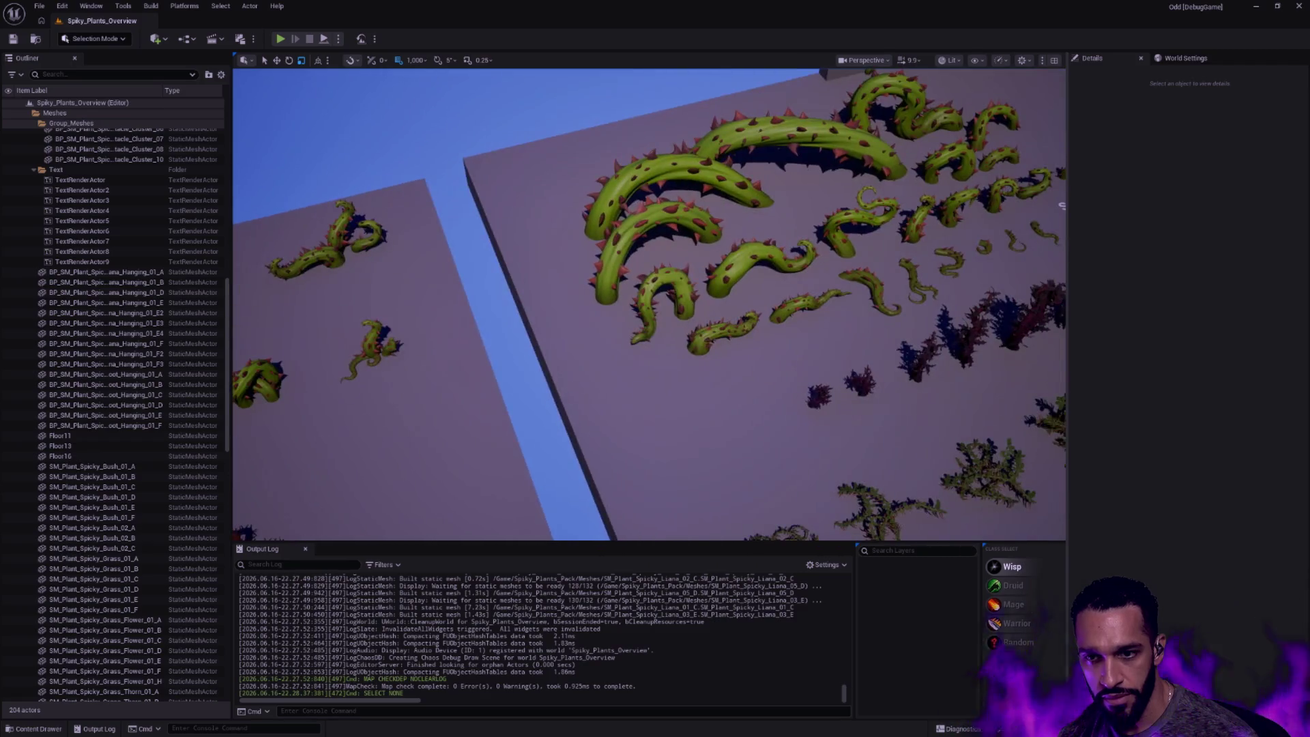
left_click_drag(656, 307, 717, 338)
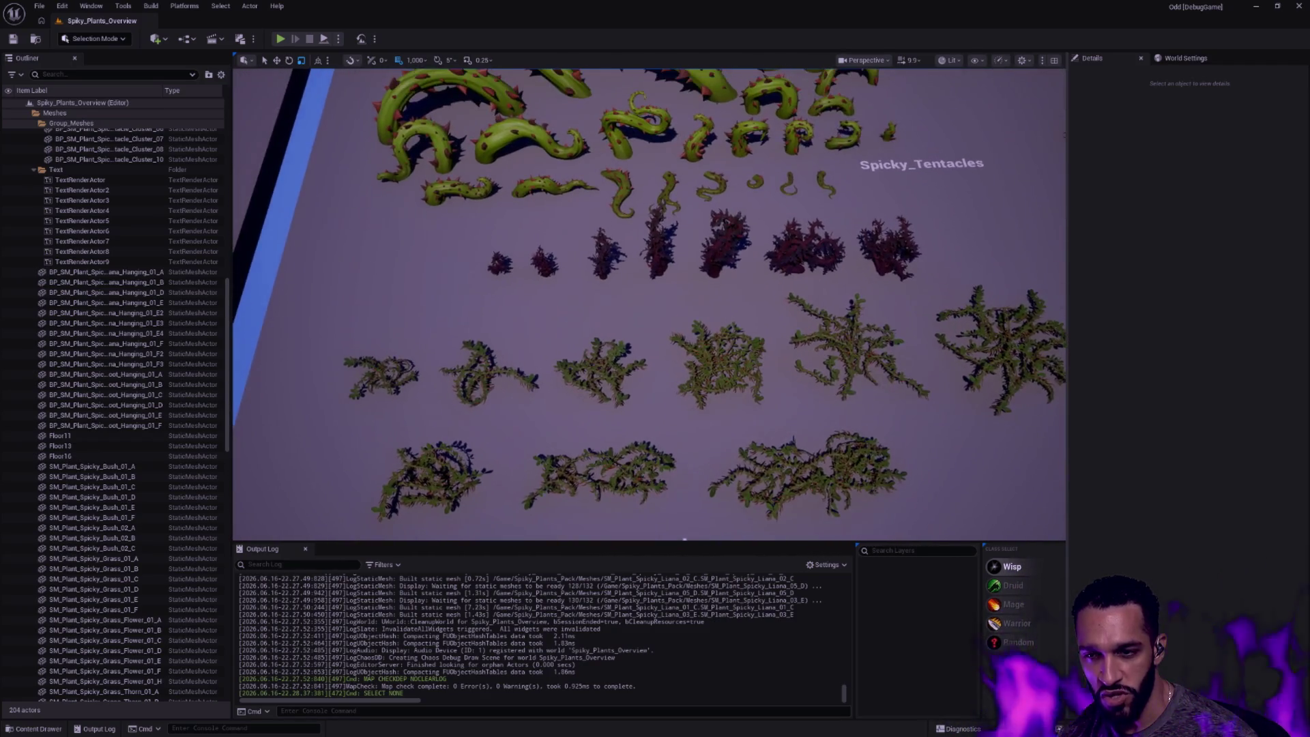
left_click_drag(656, 307, 717, 338)
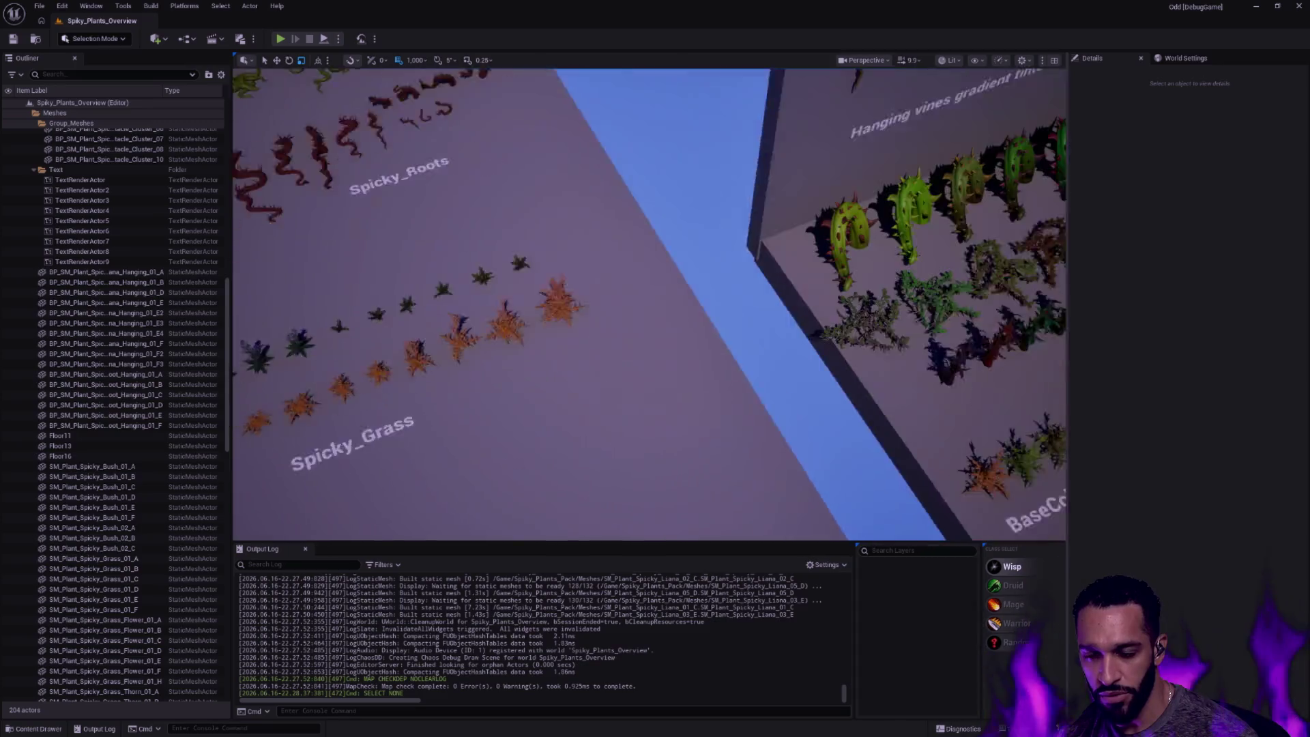
left_click_drag(655, 308, 717, 338)
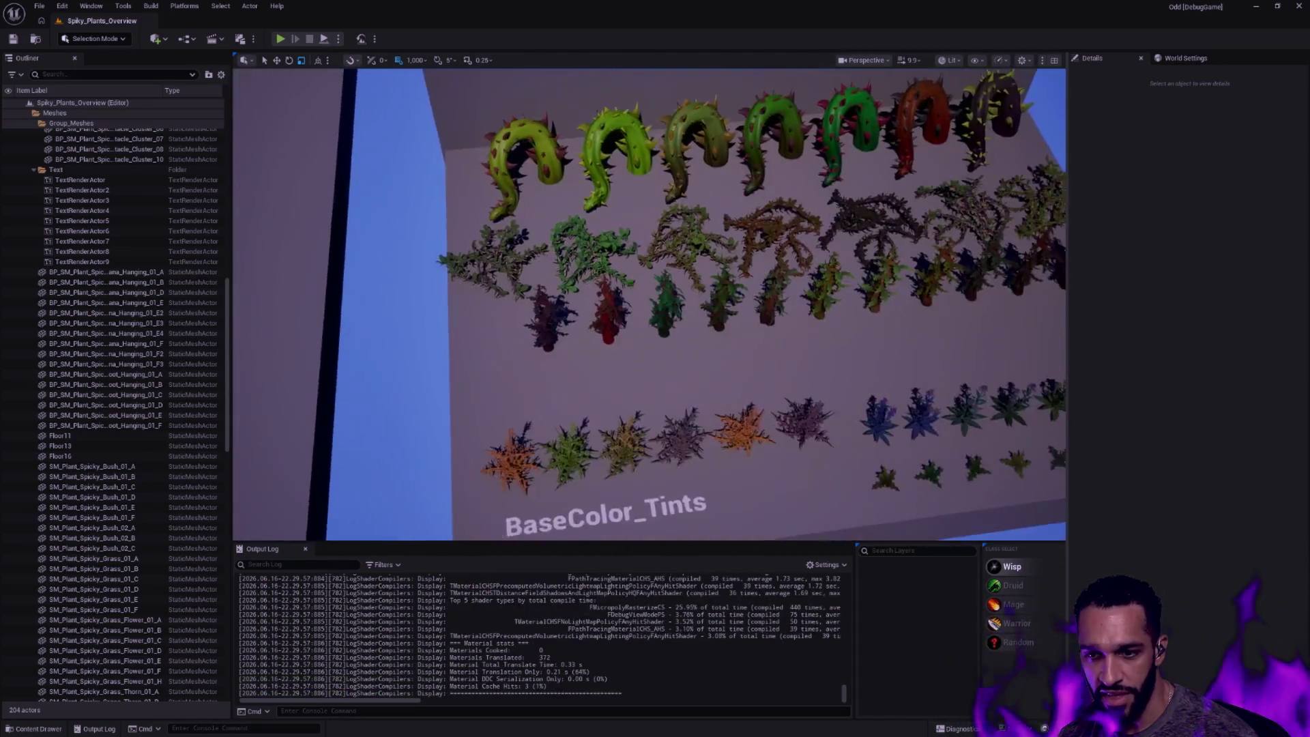
left_click_drag(655, 307, 717, 338)
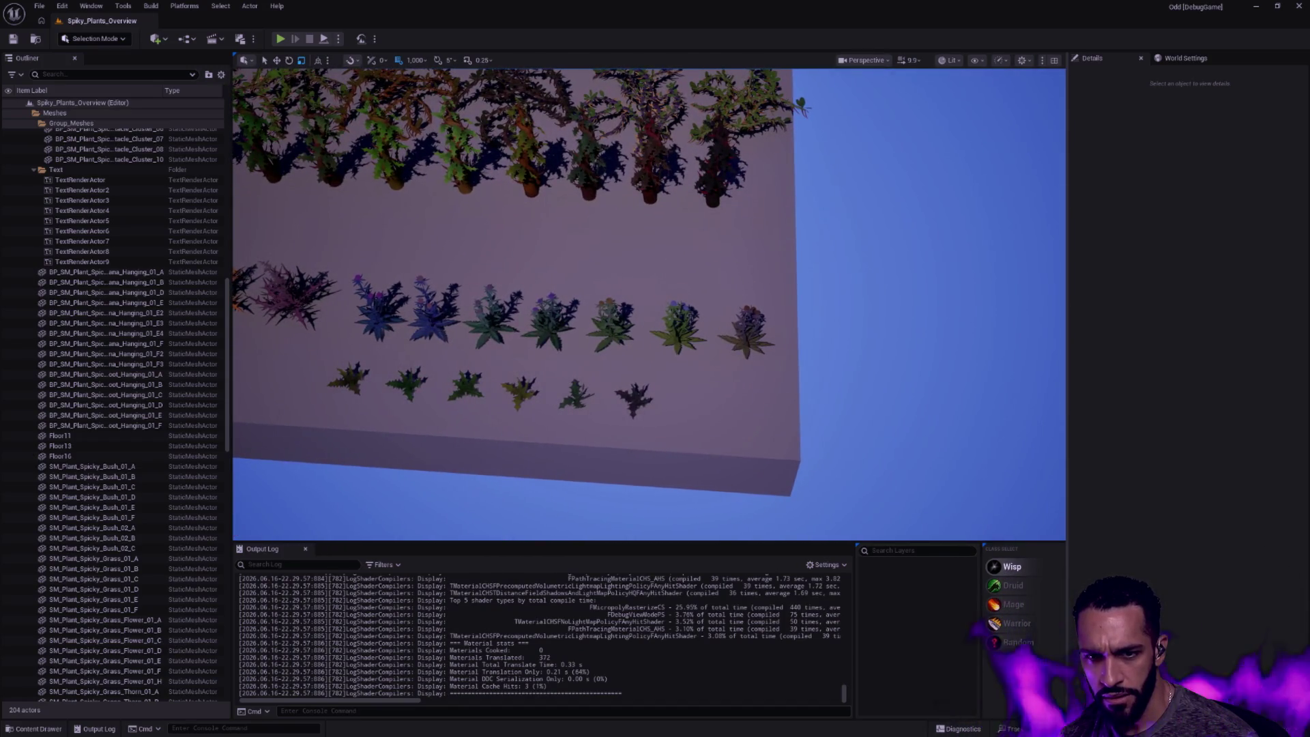
left_click_drag(655, 307, 716, 338)
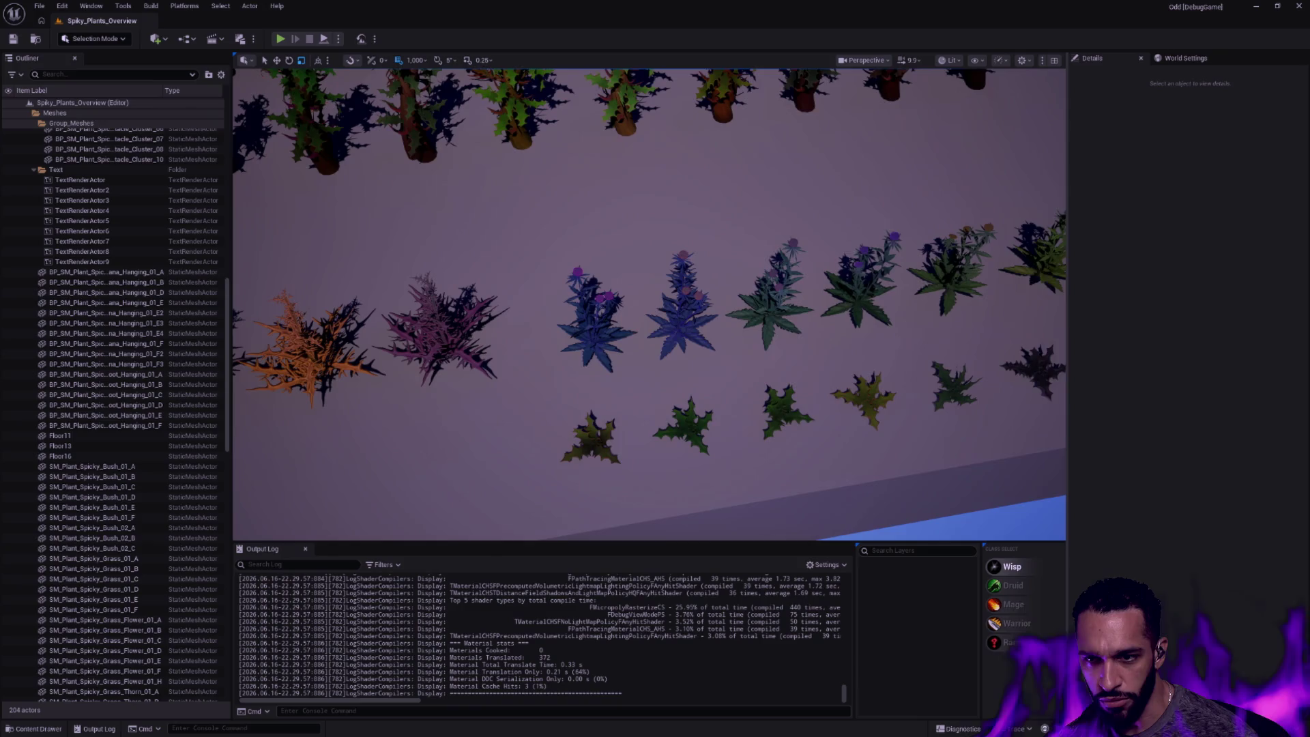
left_click_drag(655, 307, 635, 318)
left_click(619, 314)
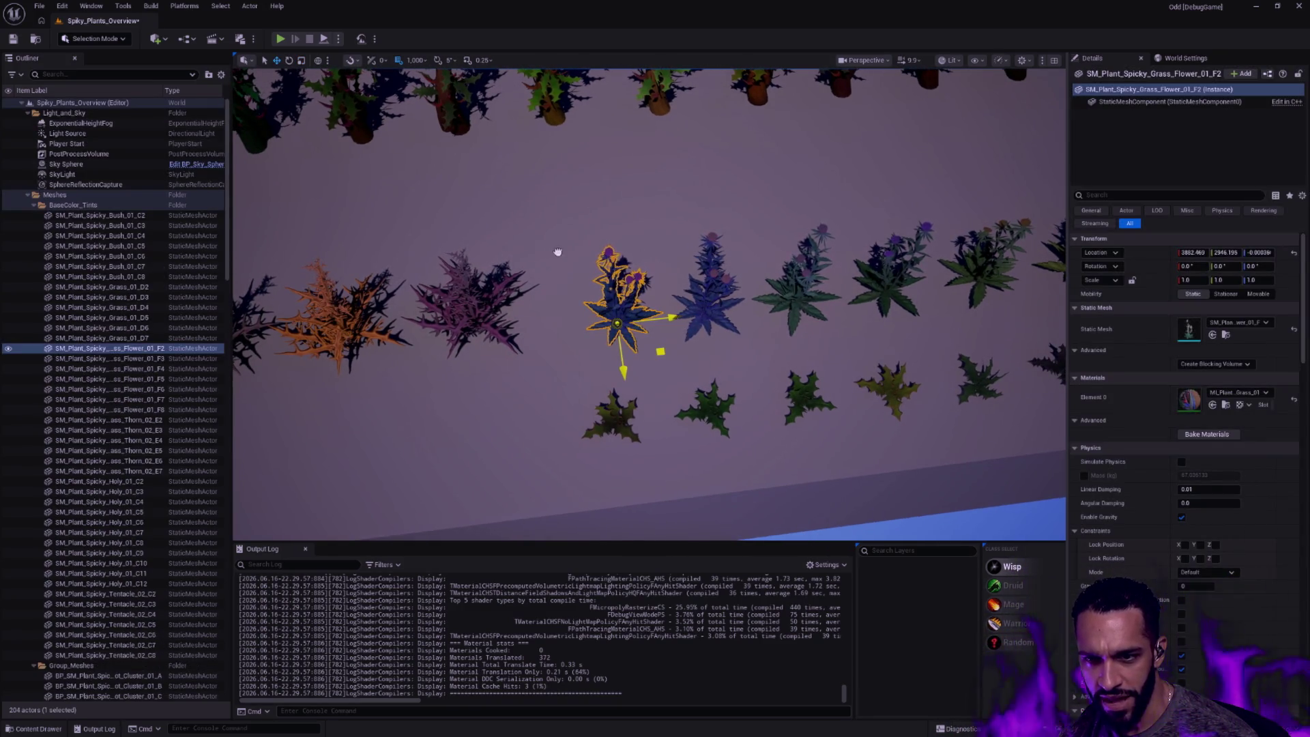
Set grid snap to steps of 100 and test it by moving the blue plant upward
left_click(399, 61)
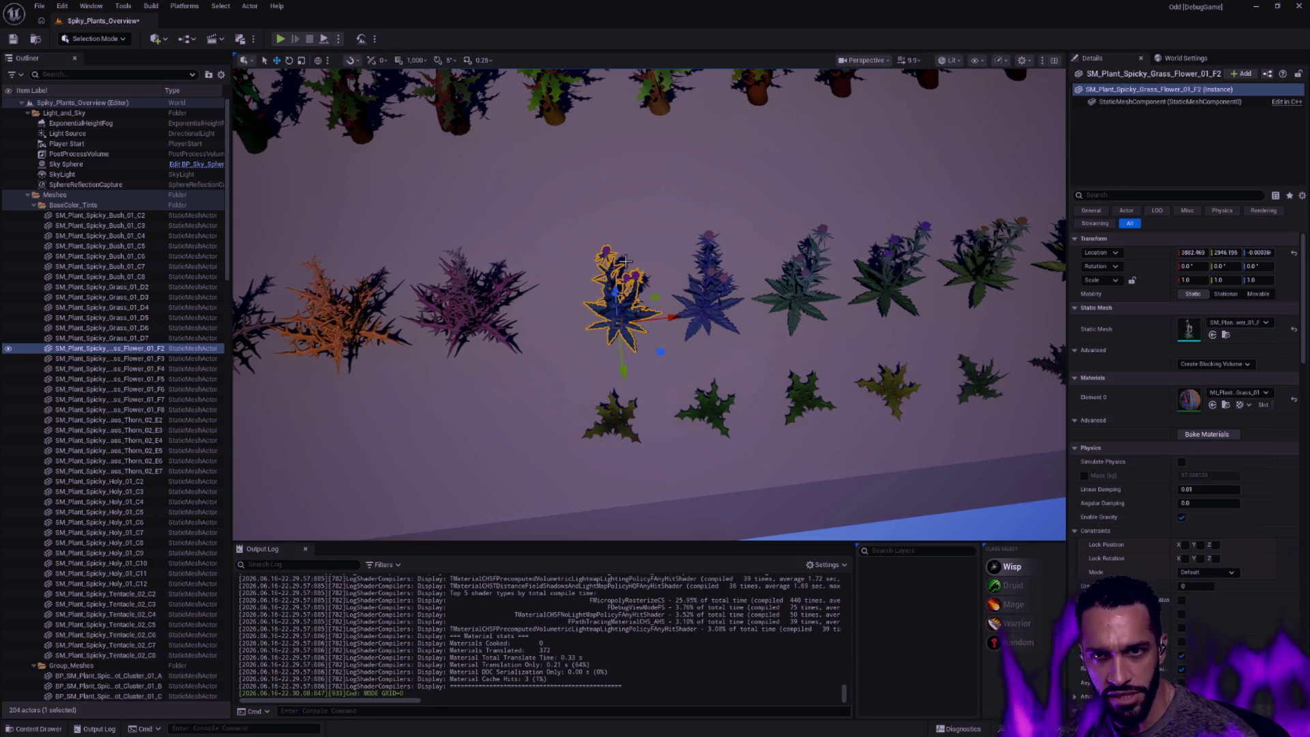
left_click(439, 62)
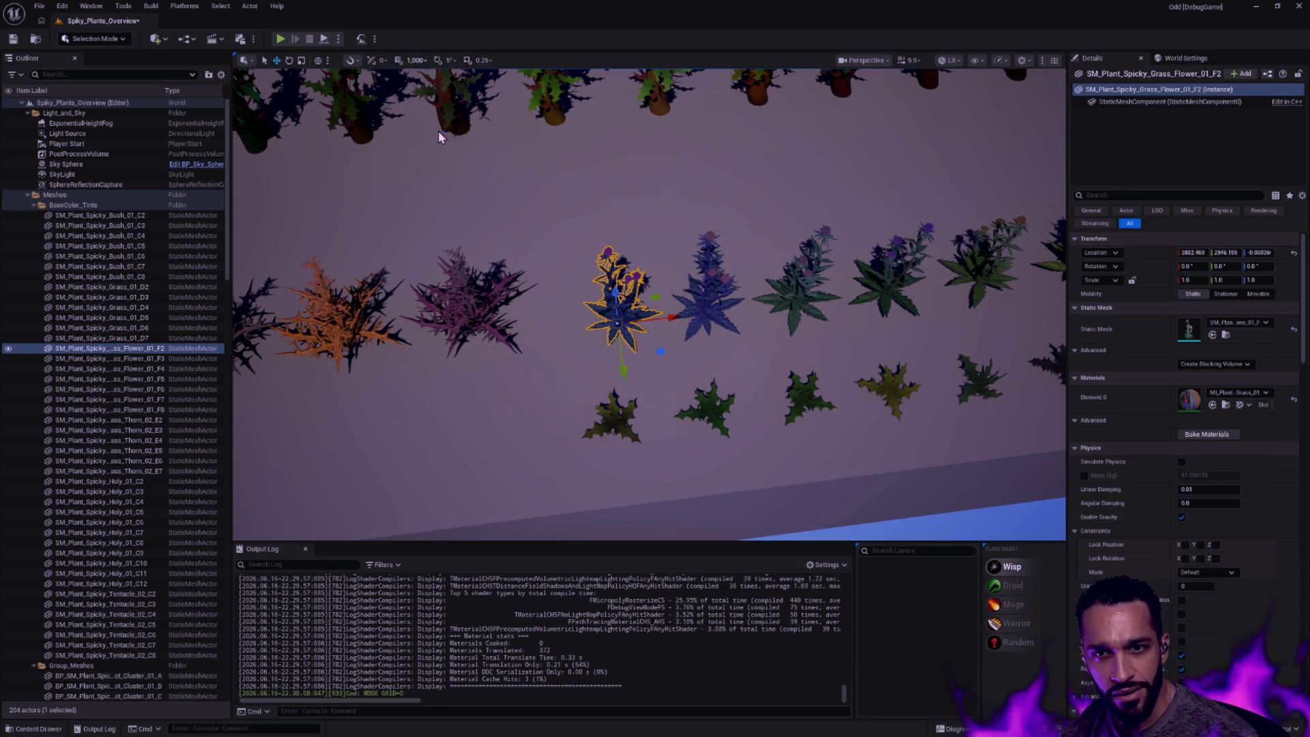
left_click(435, 143)
left_click_drag(643, 349, 624, 257)
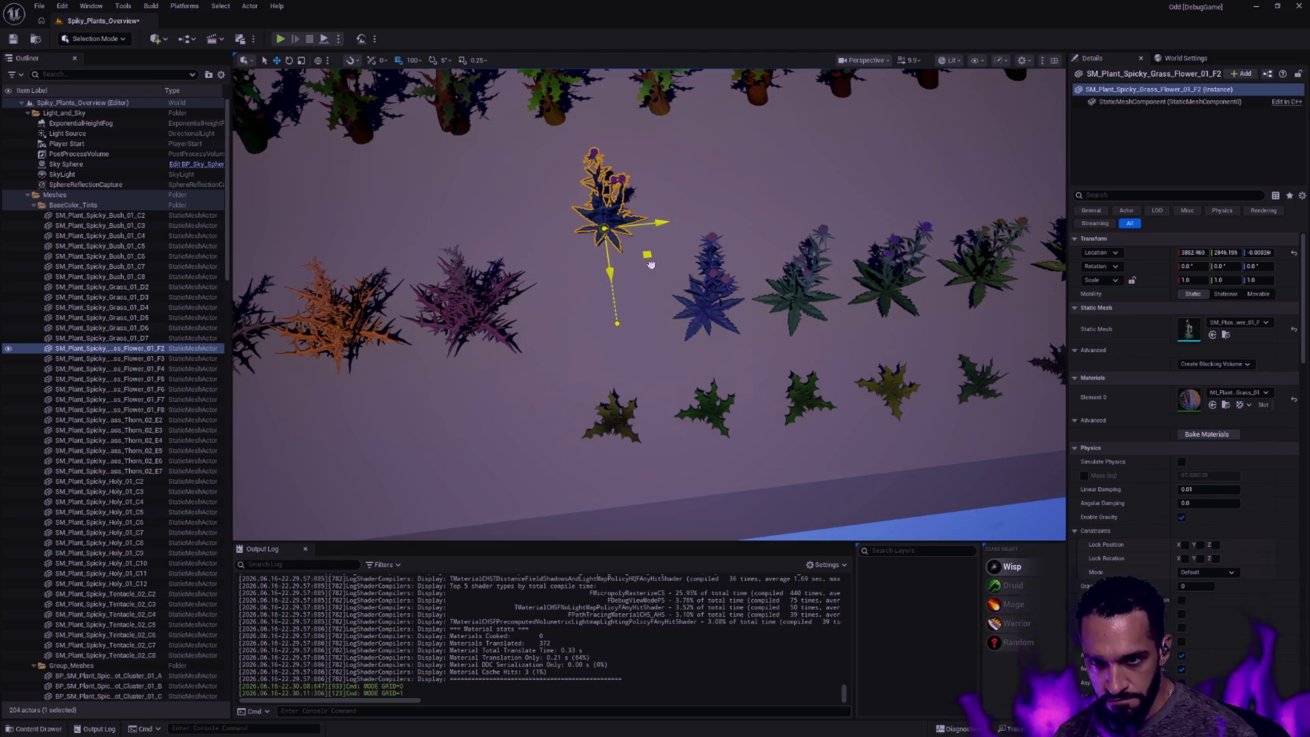
key("Escape")
scroll(645, 308, "up", 8)
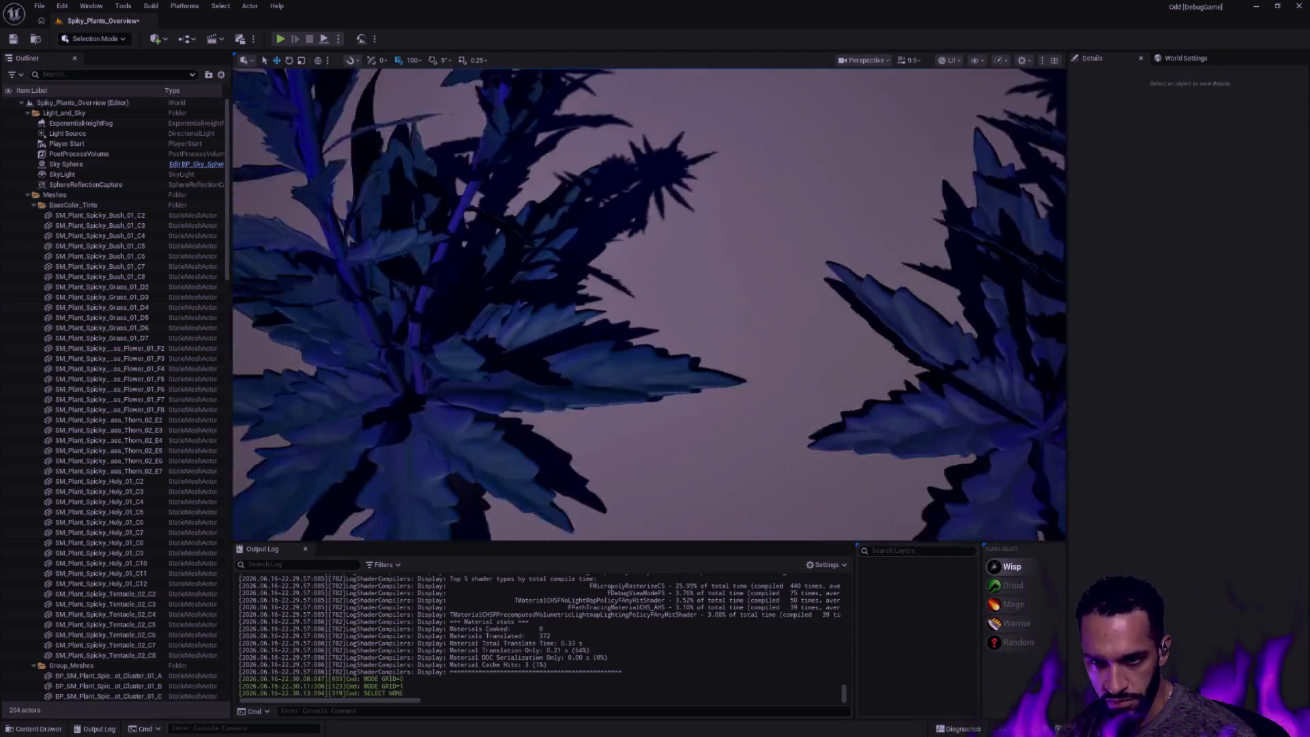
scroll(645, 308, "down", 5)
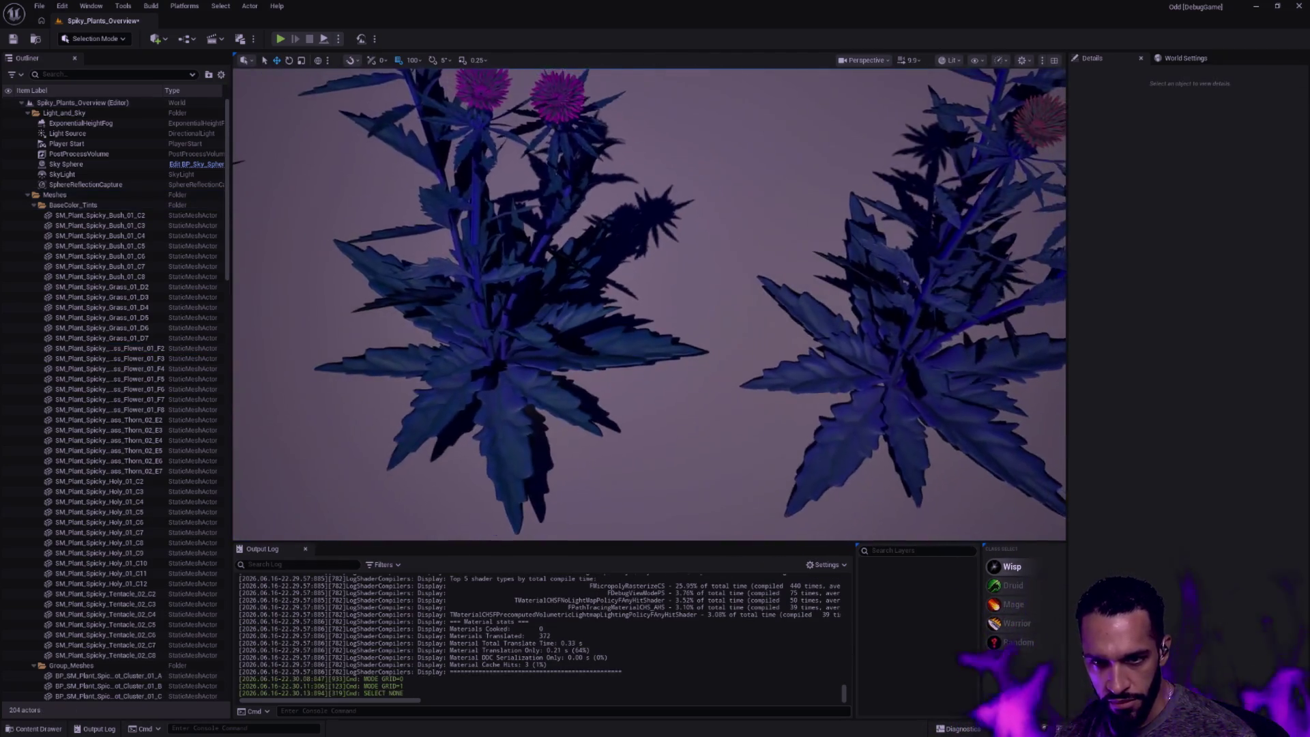
scroll(645, 308, "down", 5)
scroll(646, 308, "up", 5)
scroll(645, 307, "down", 3)
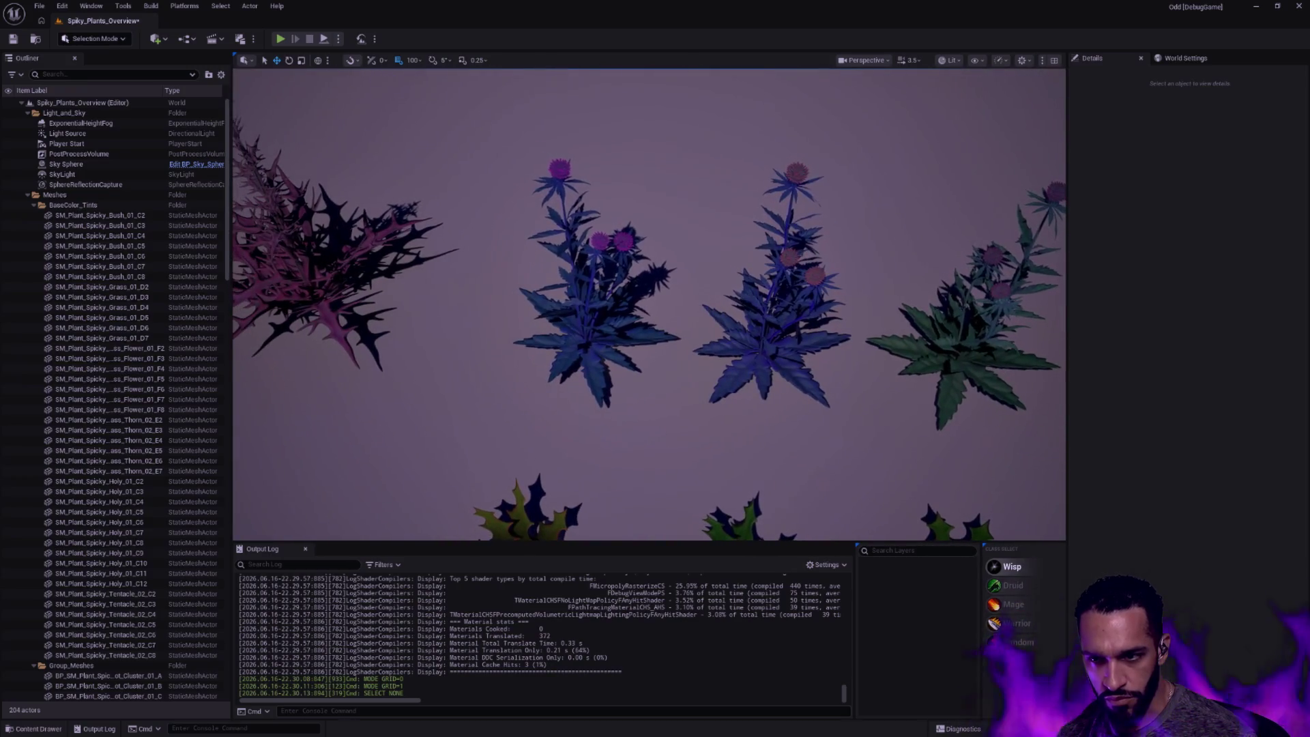
Fly over the tinted rows, Spicky_Grass, bushes and roots, then select the last dark-leaved flowering plant
left_click(578, 296)
scroll(717, 337, "up", 2)
scroll(770, 357, "down", 5)
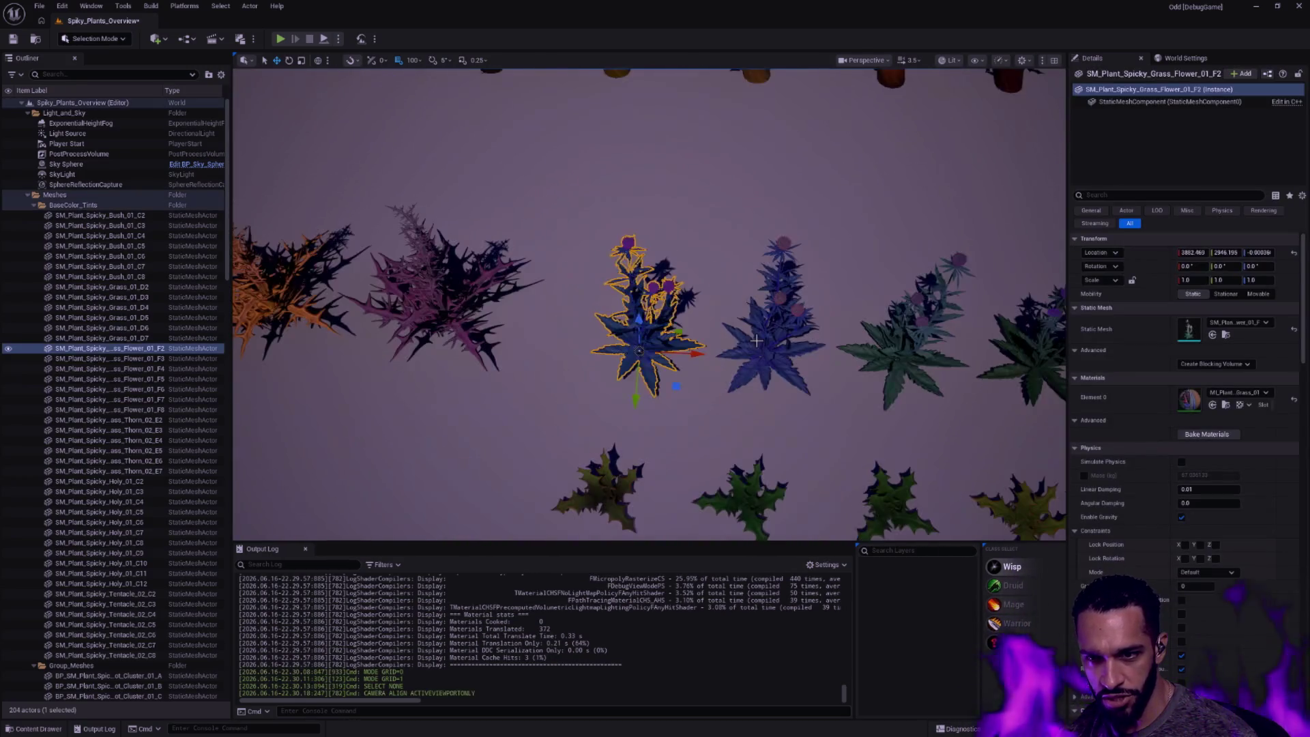
scroll(763, 356, "down", 3)
key("Escape")
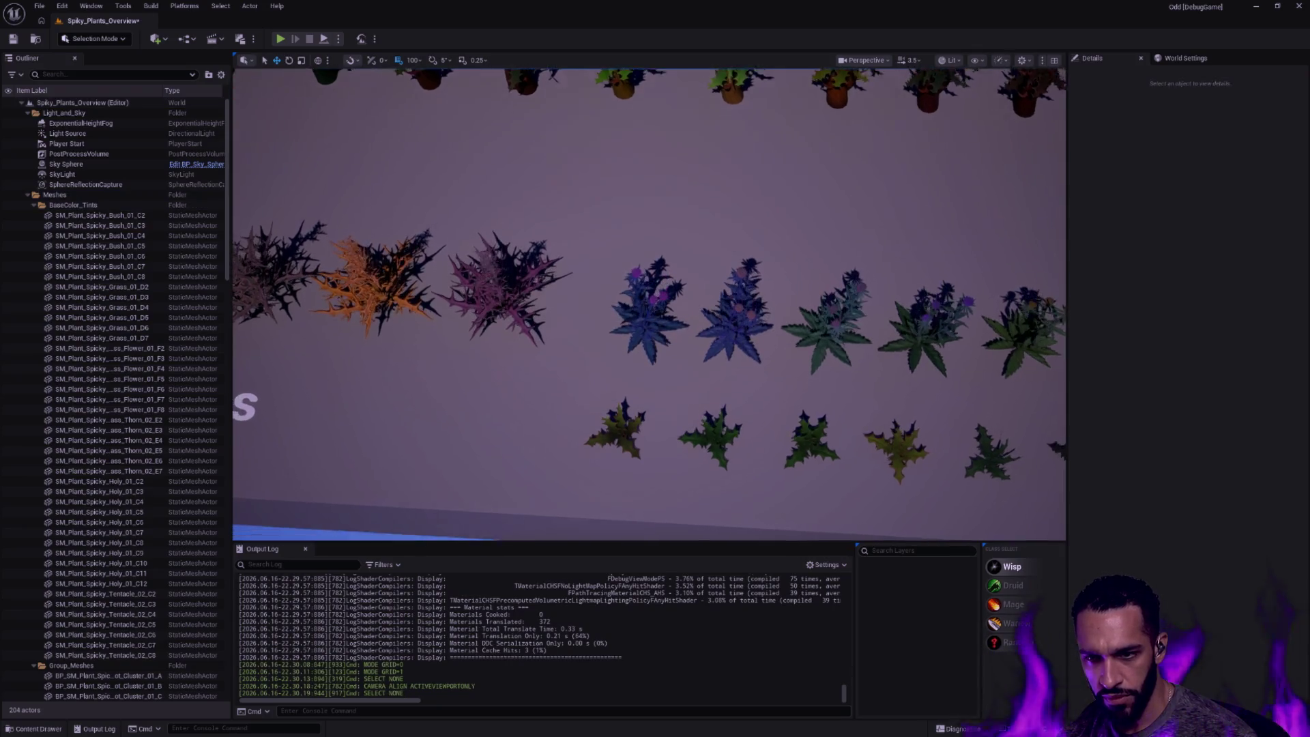
left_click_drag(787, 350, 786, 431)
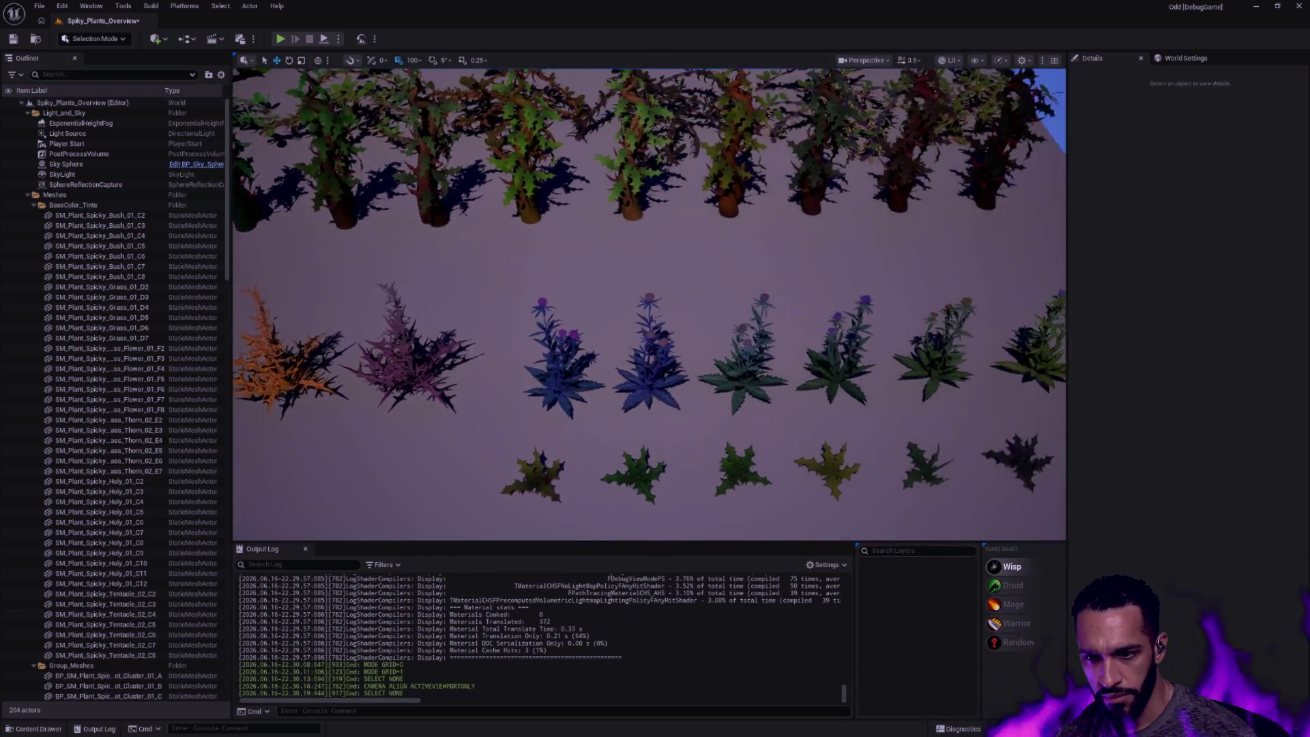
left_click_drag(717, 337, 512, 338)
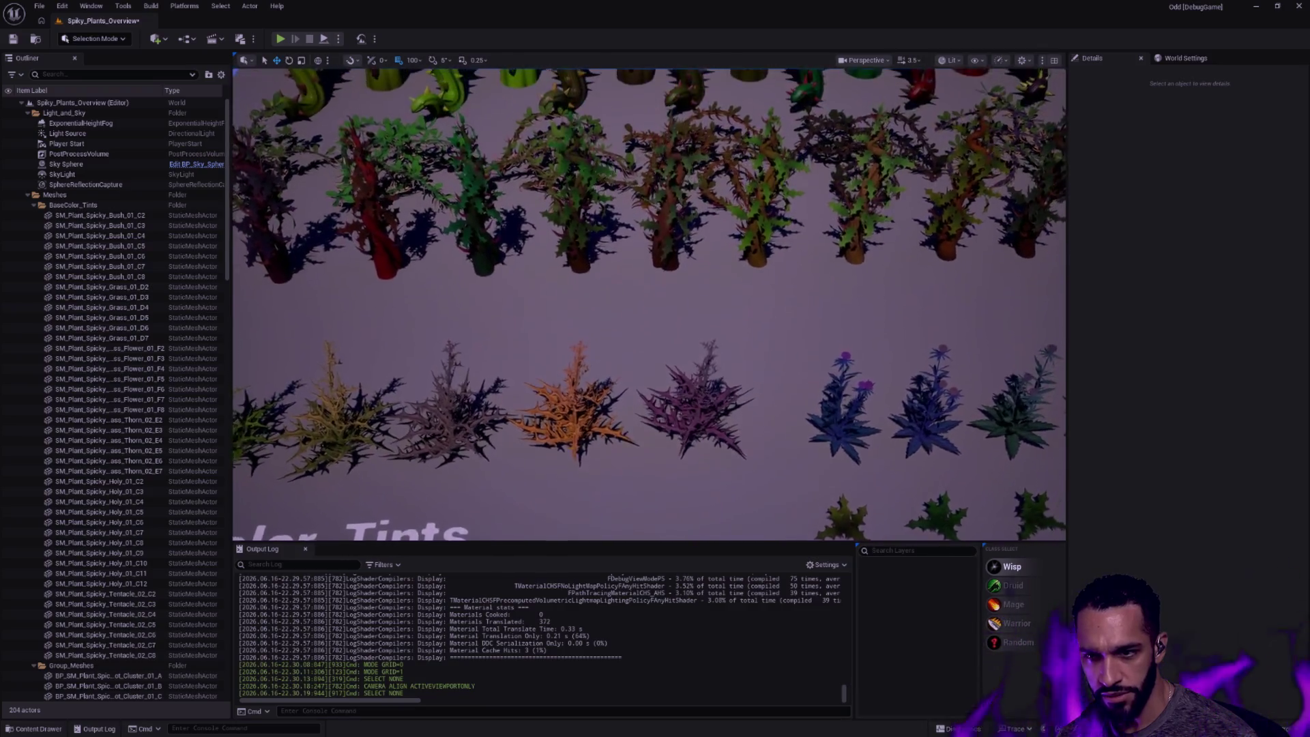
left_click_drag(656, 307, 655, 409)
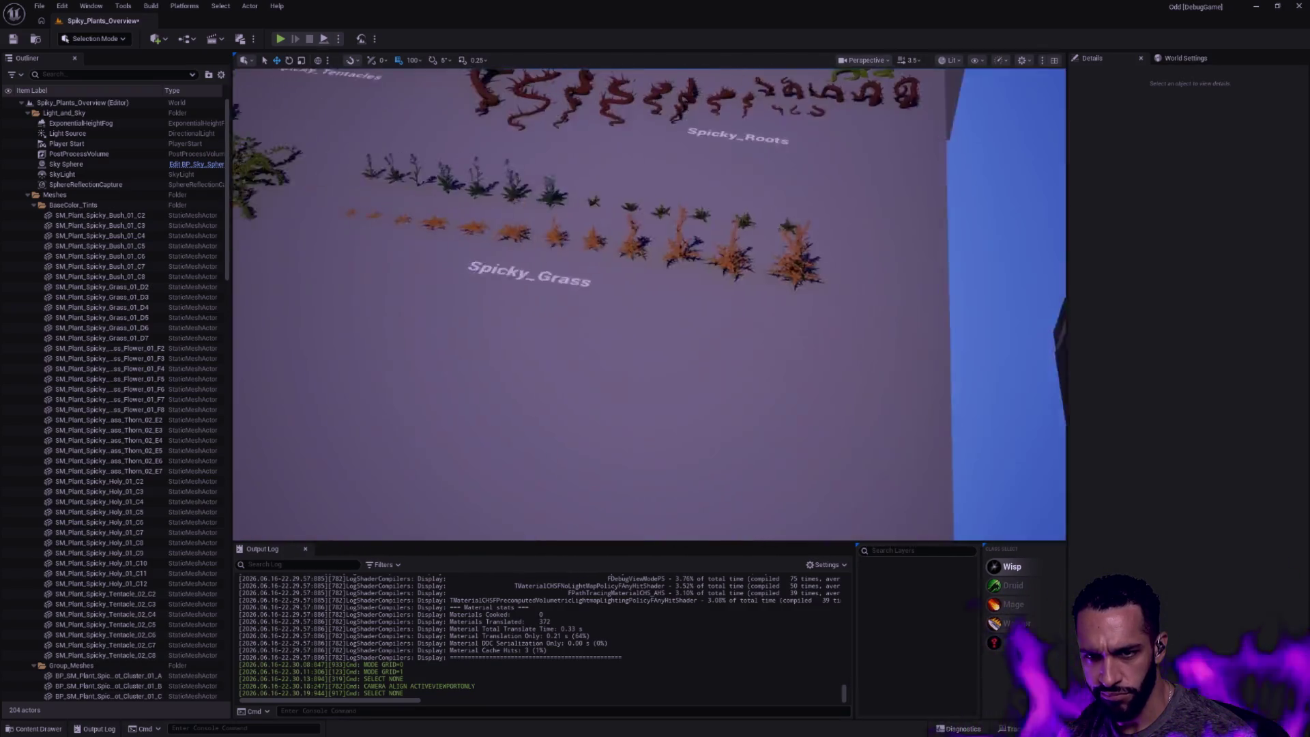
left_click_drag(655, 307, 410, 390)
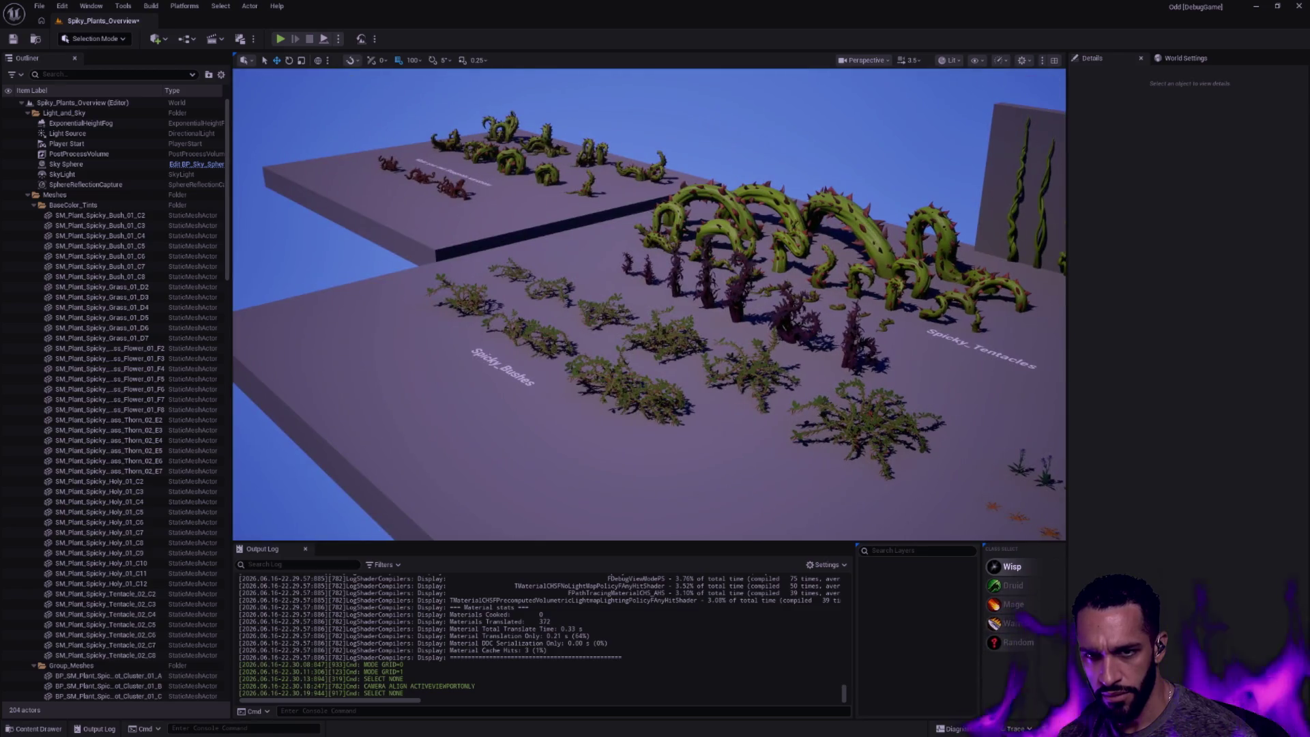
left_click_drag(655, 307, 512, 359)
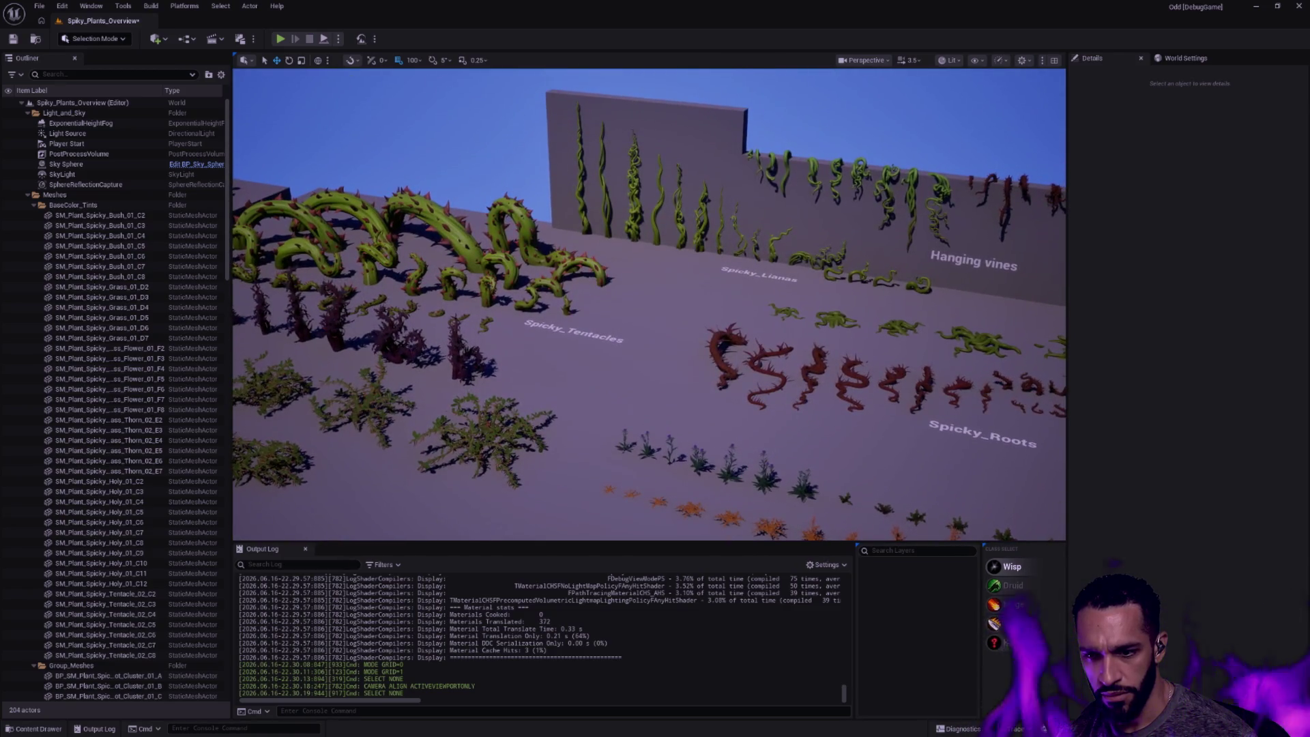
left_click_drag(655, 308, 716, 204)
scroll(656, 308, "up", 5)
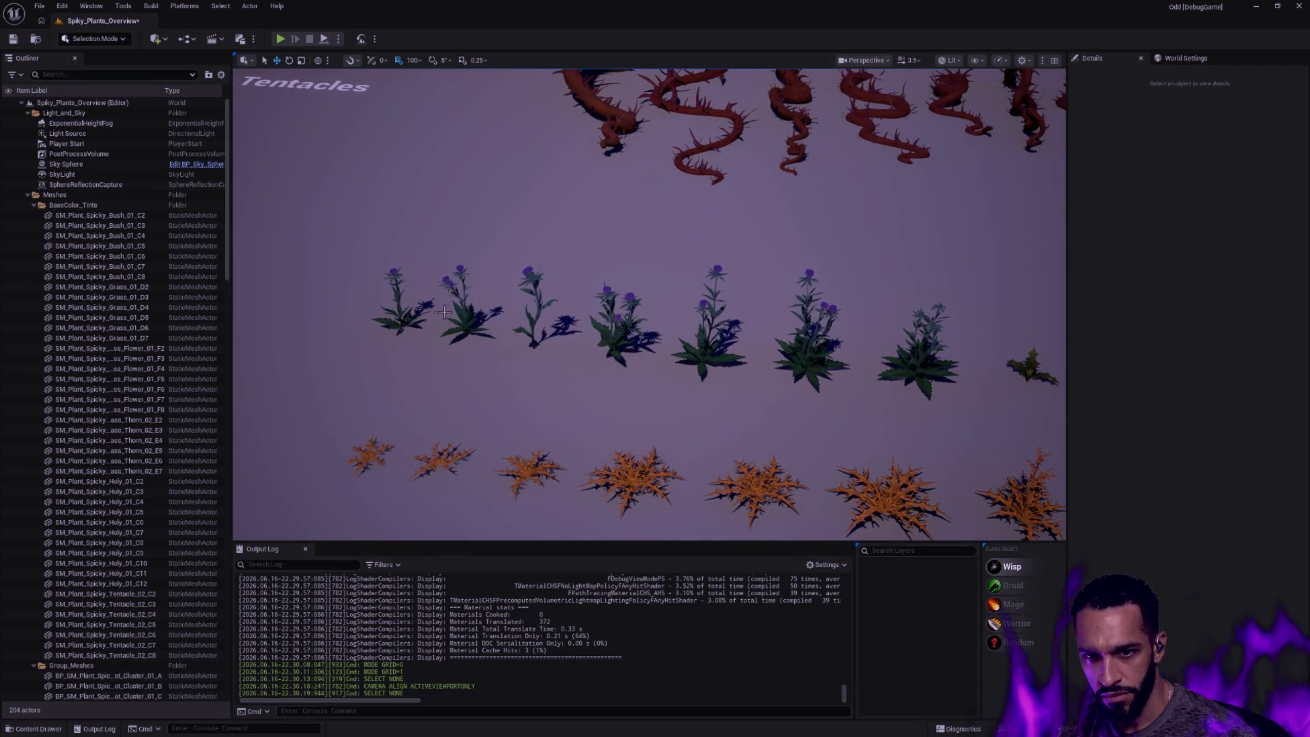
left_click(924, 356)
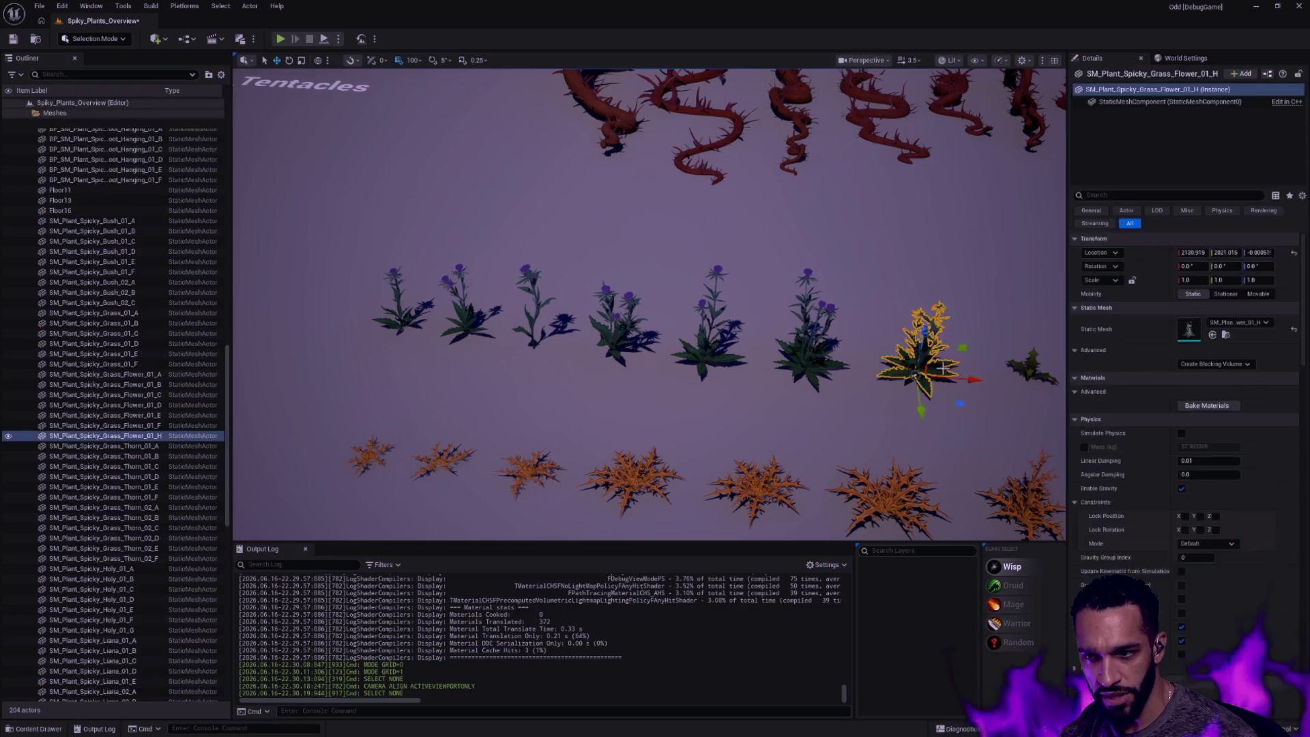
Fly past Spicky_Roots, hanging vines and tentacles, then select SM_Plant_Spicky_Grass_Flower_01_H to see its details
left_click_drag(656, 307, 778, 329)
key("Escape")
mouse_move(656, 308)
left_mouse_down()
mouse_move(819, 307)
mouse_move(410, 308)
left_mouse_up()
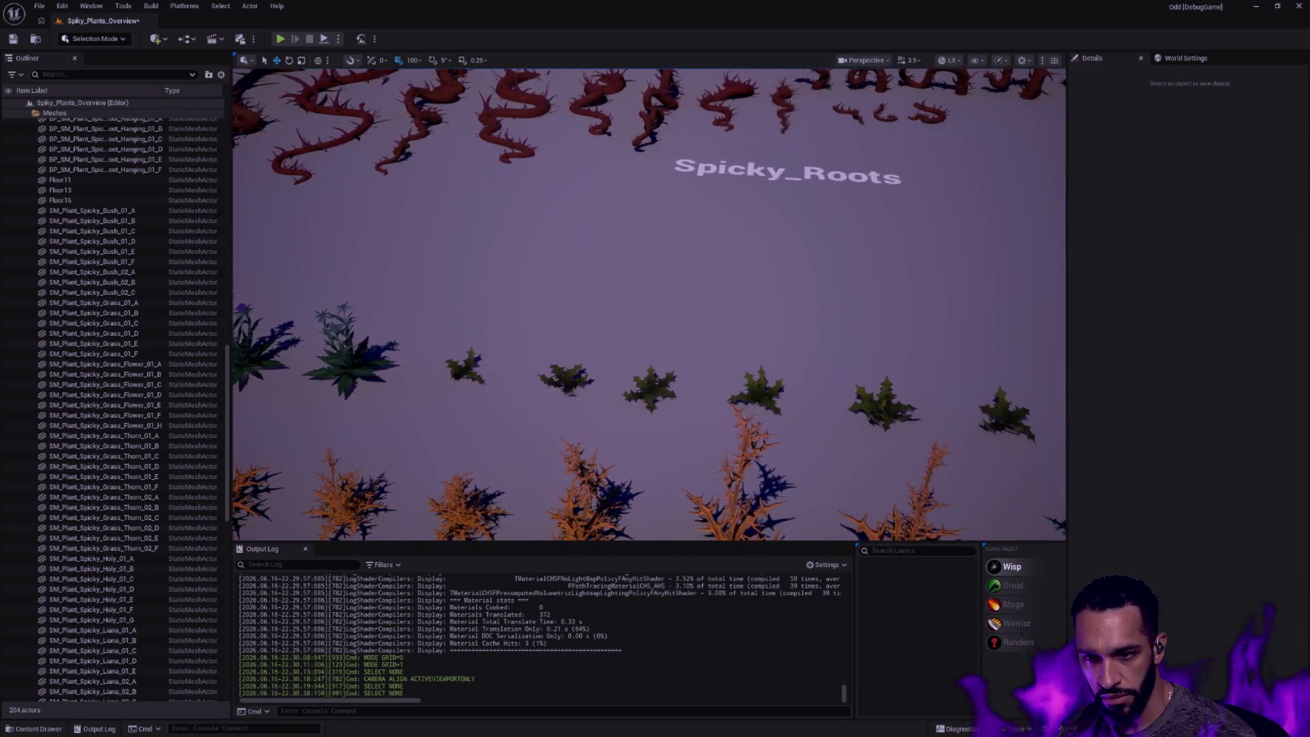
left_click_drag(655, 307, 655, 430)
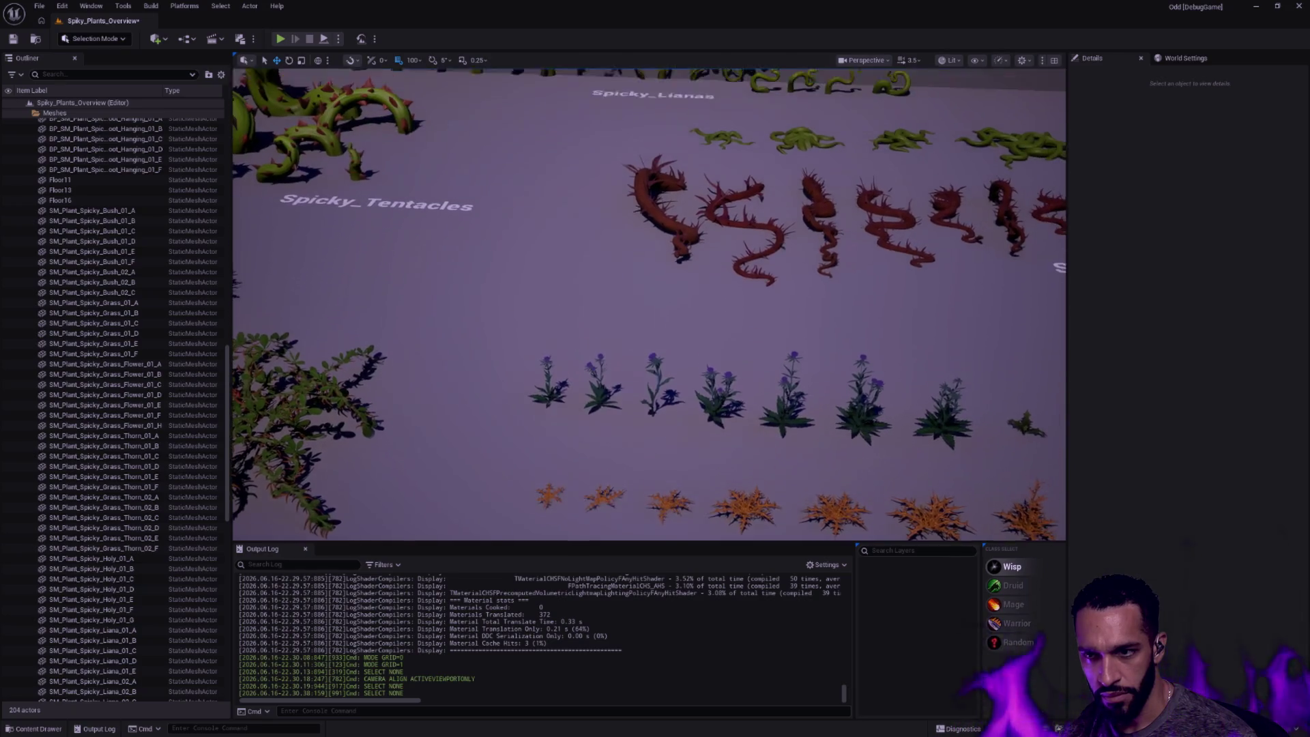
left_click_drag(655, 308, 512, 256)
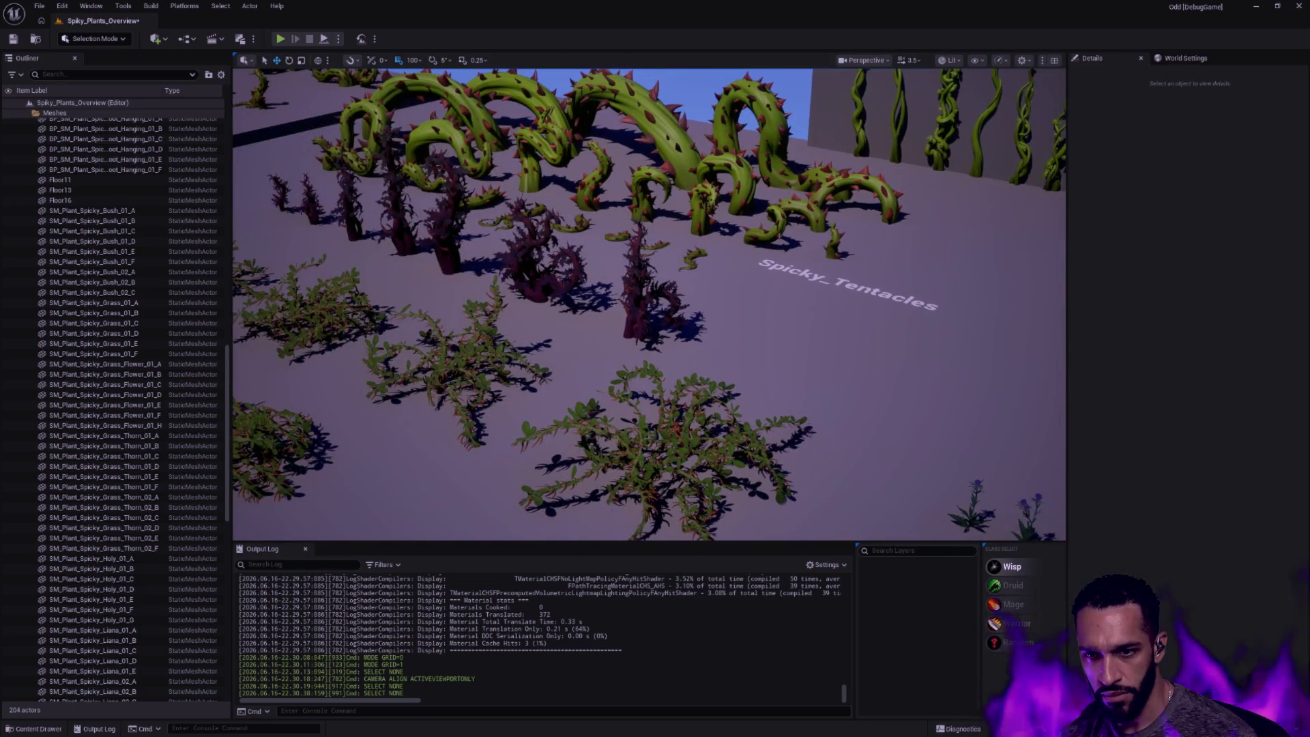
left_click_drag(655, 307, 905, 377)
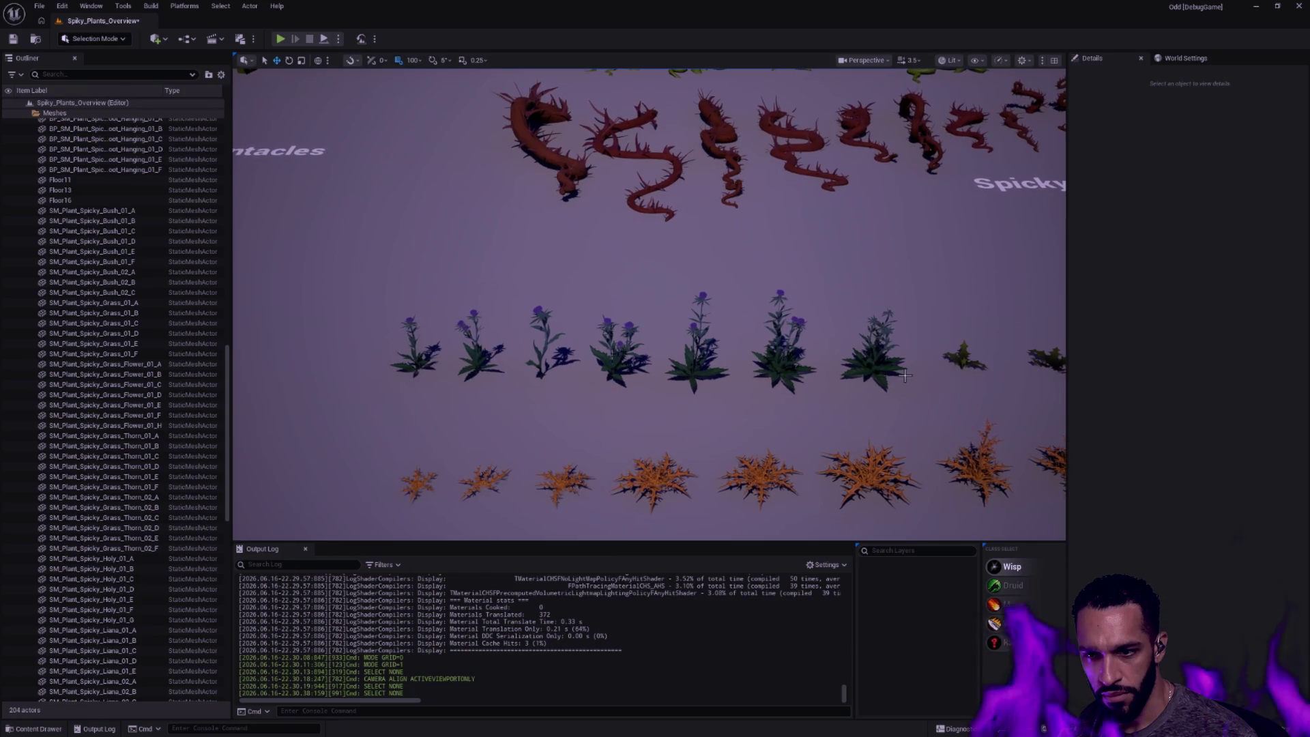
left_click(786, 358)
left_click(875, 358)
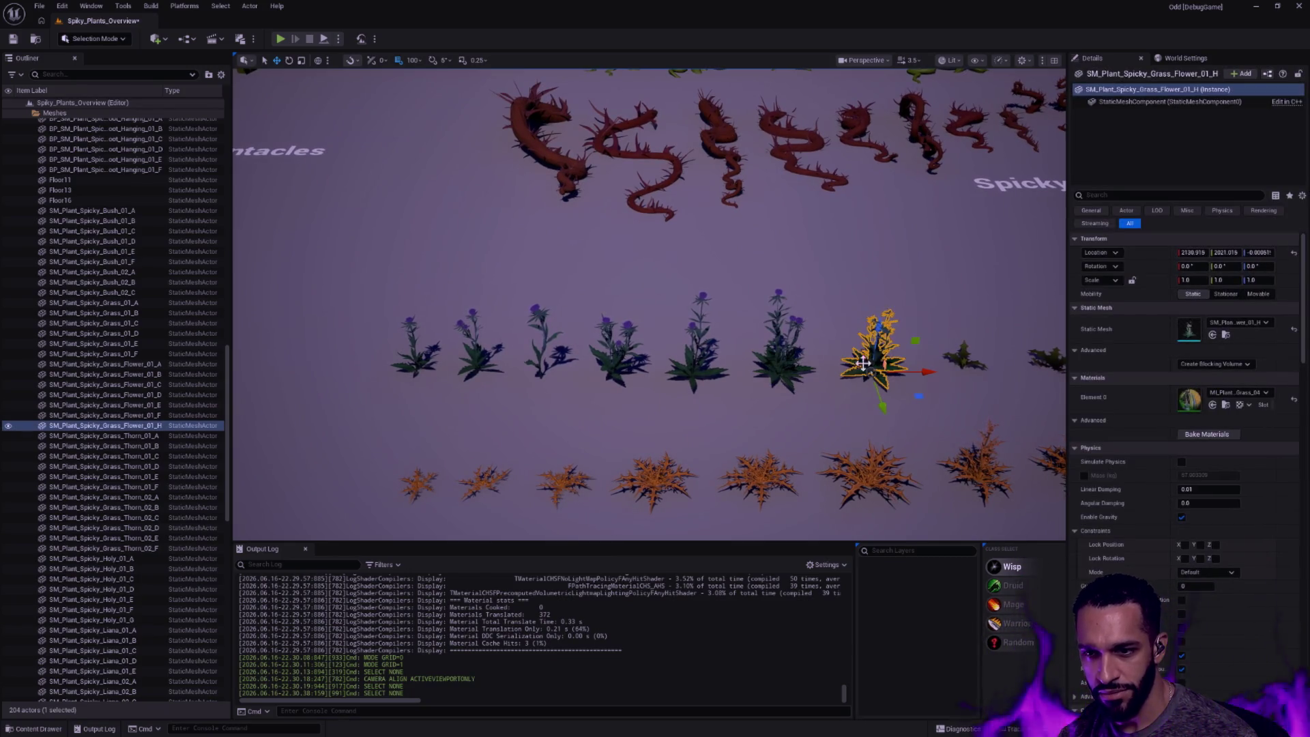
left_click(1228, 335)
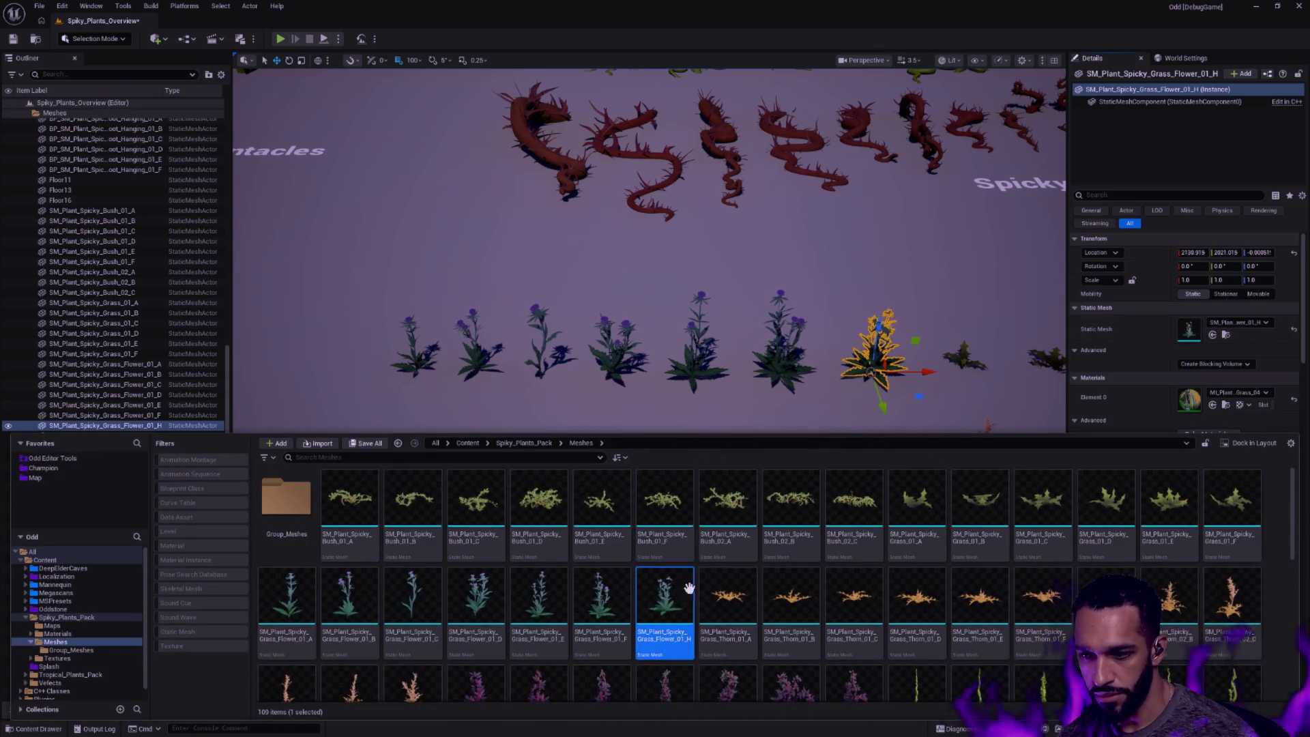
left_click(288, 599, "shift")
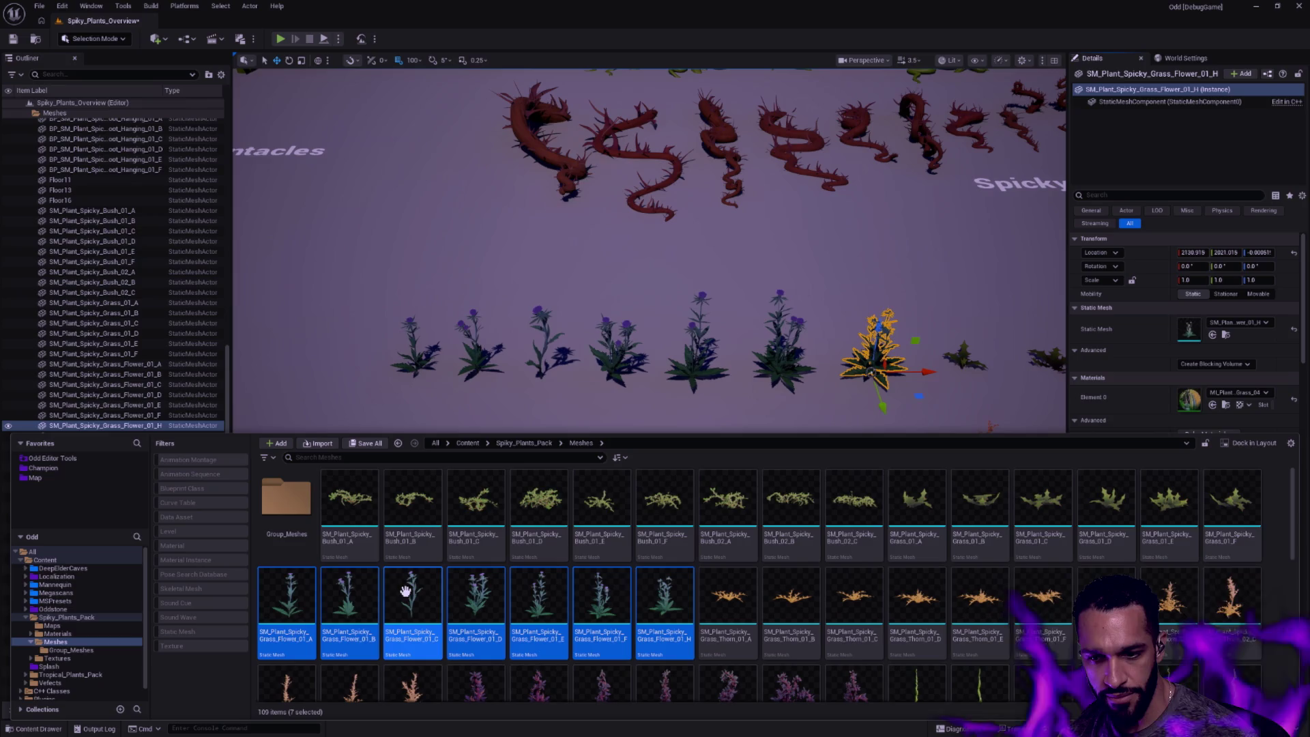
scroll(407, 592, "down", 1)
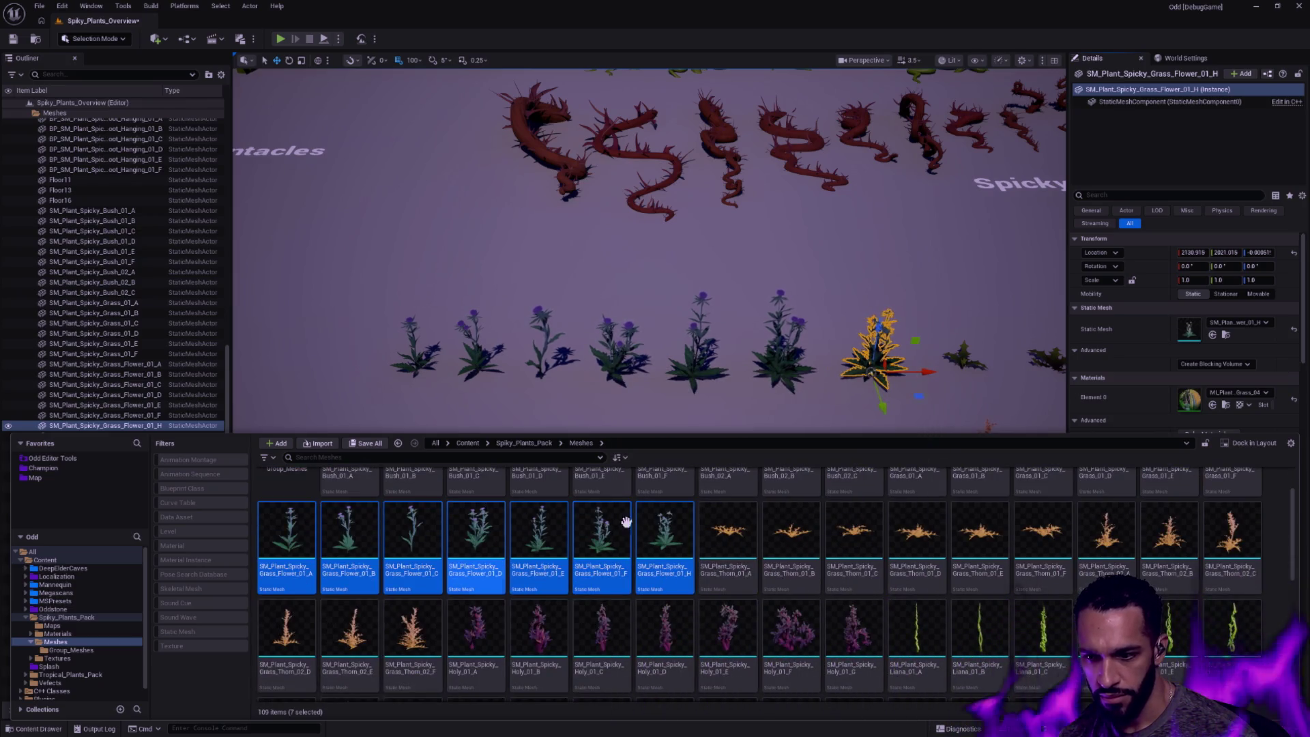
key("ctrl+space")
mouse_move(812, 408)
left_mouse_down()
mouse_move(646, 308)
mouse_move(513, 256)
mouse_move(615, 307)
mouse_move(615, 389)
left_mouse_up()
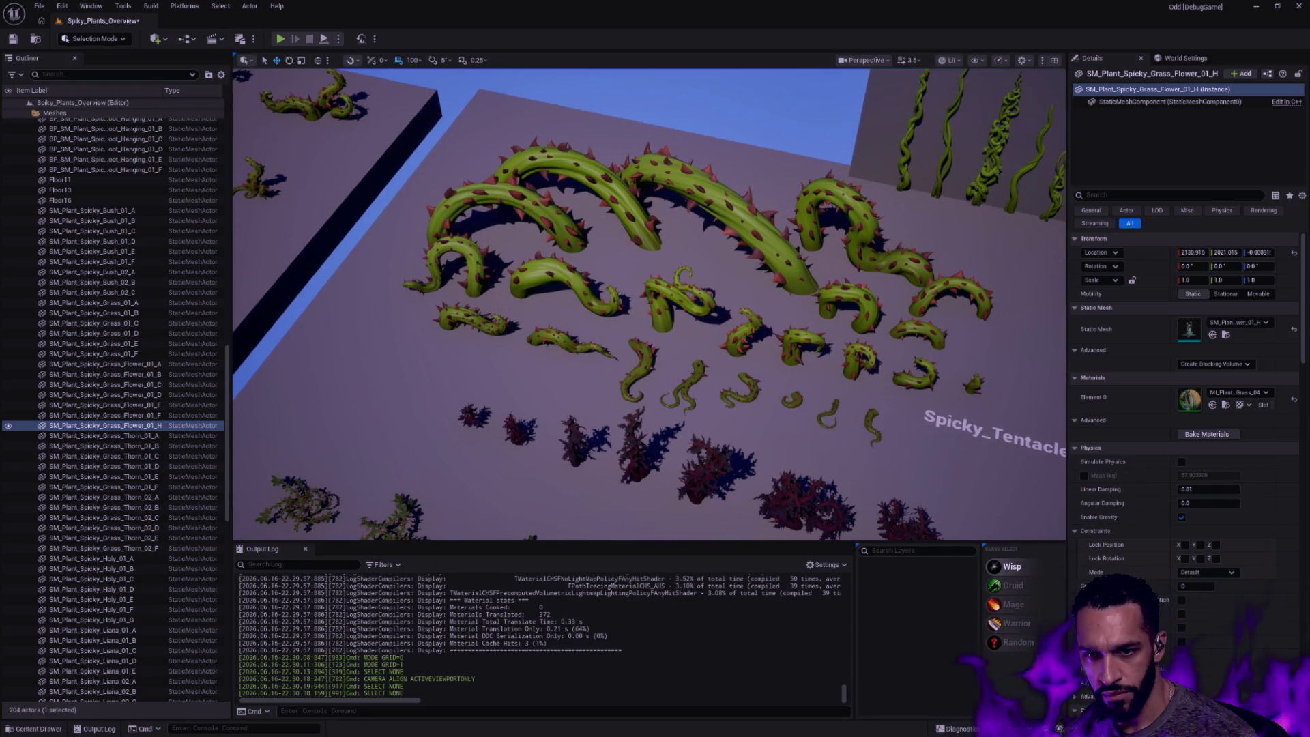
Pan to reveal more plants and reopen the Content Drawer on the Spiky Meshes folder
mouse_move(614, 390)
left_mouse_down()
mouse_move(574, 287)
mouse_move(655, 307)
mouse_move(614, 256)
left_mouse_up()
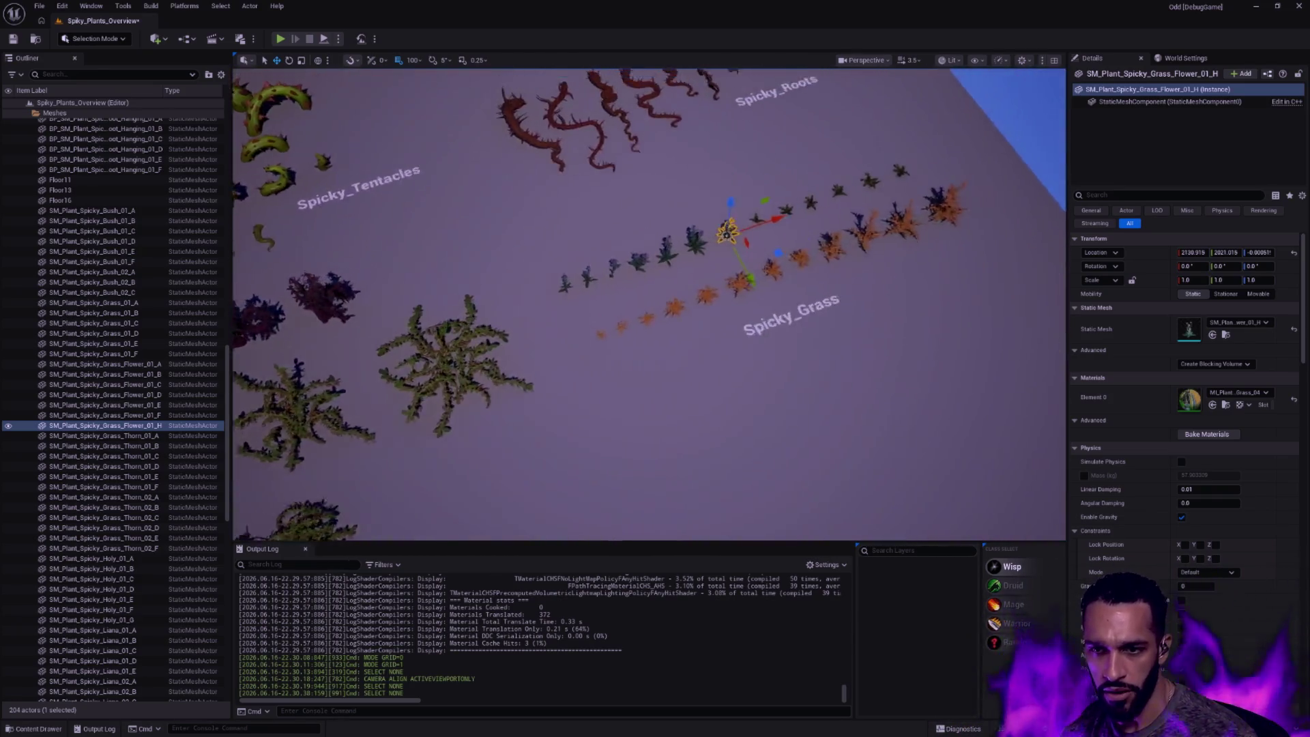
key("ctrl+space")
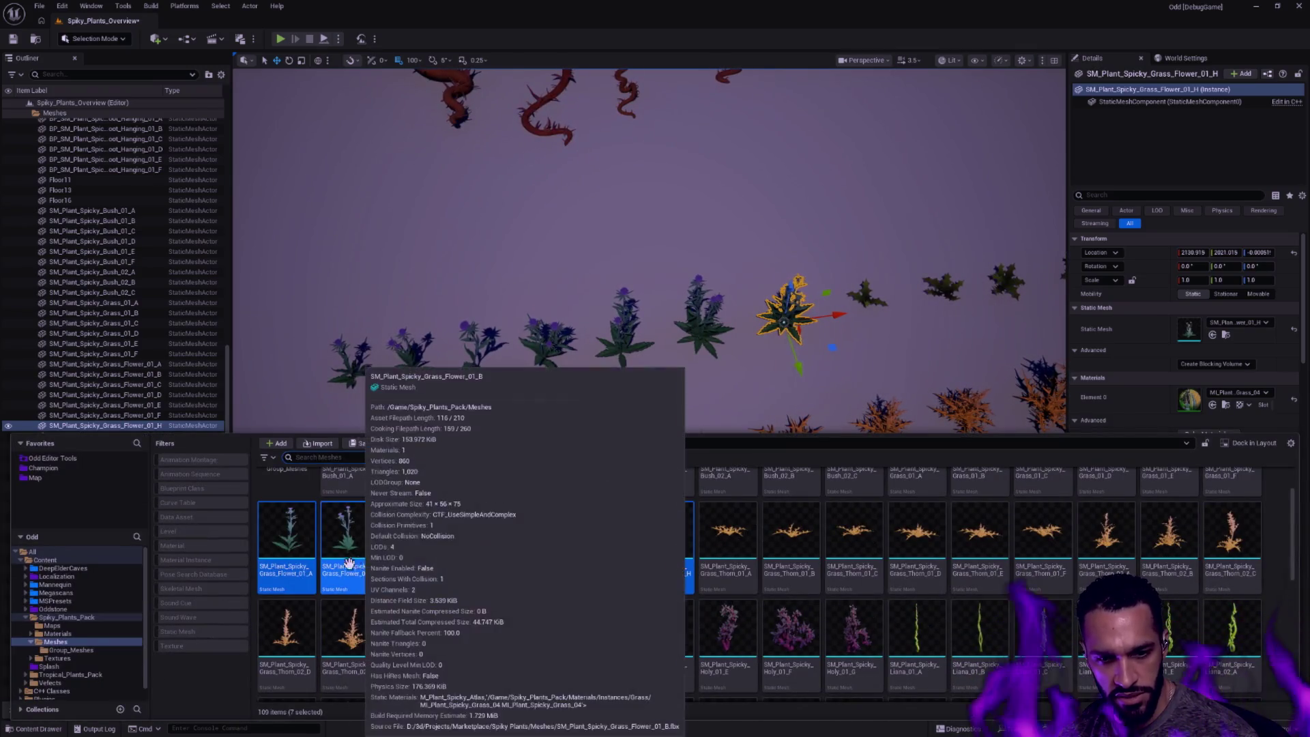
scroll(656, 573, "up", 1)
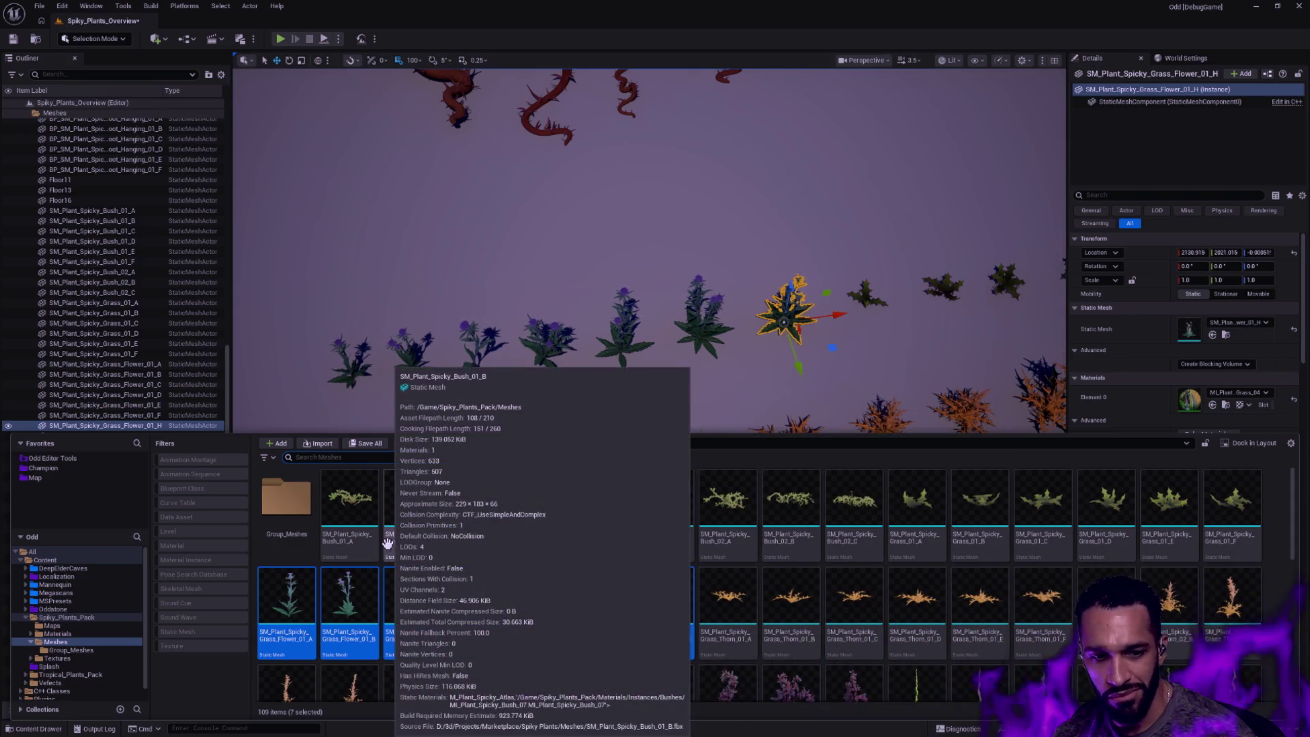
Delete the Spiky_Plants_Pack folder from the project, confirming the prompts
left_click(65, 617)
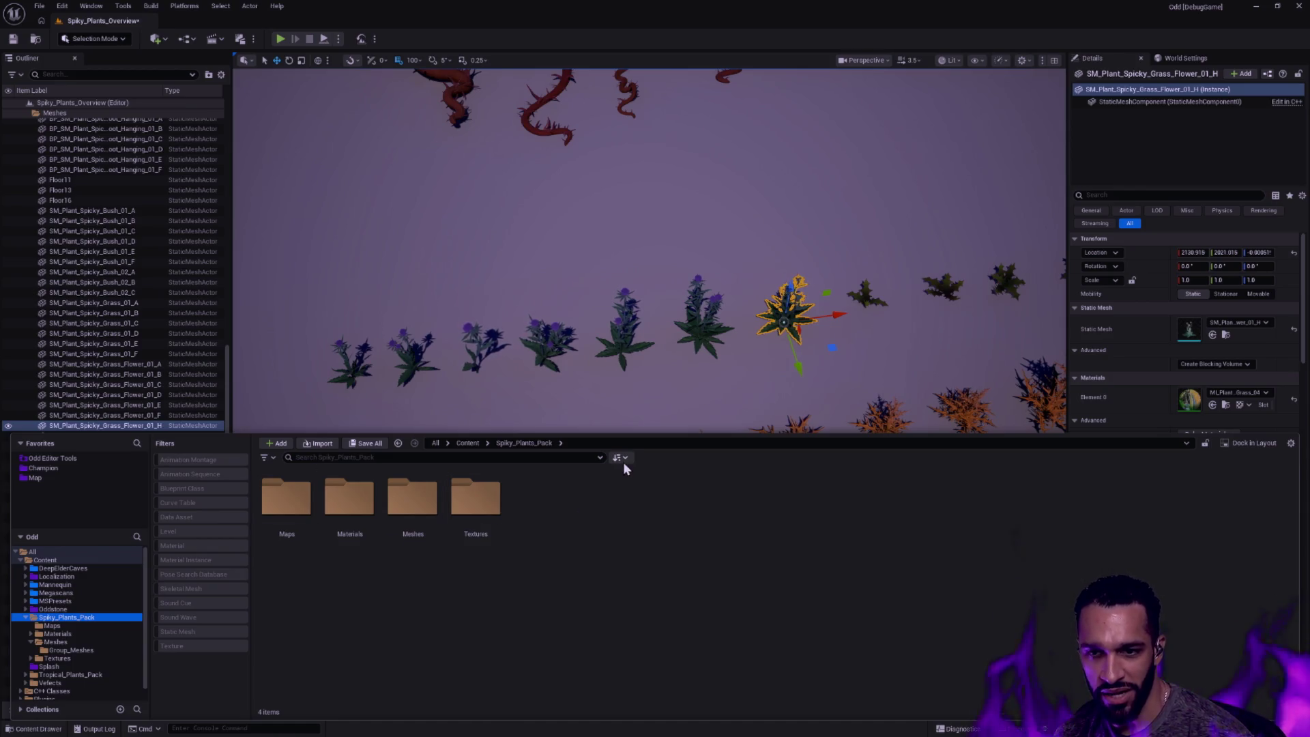
key("Delete")
left_click(668, 391)
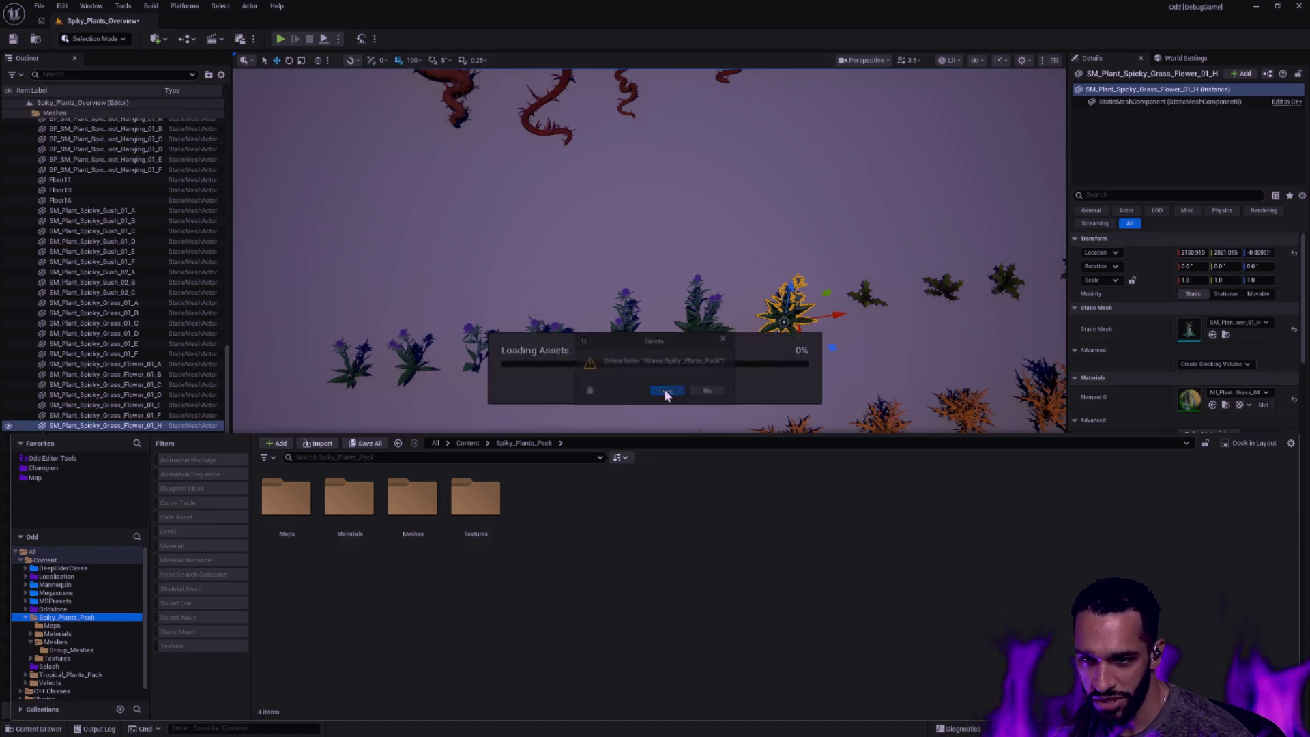
left_click(707, 391)
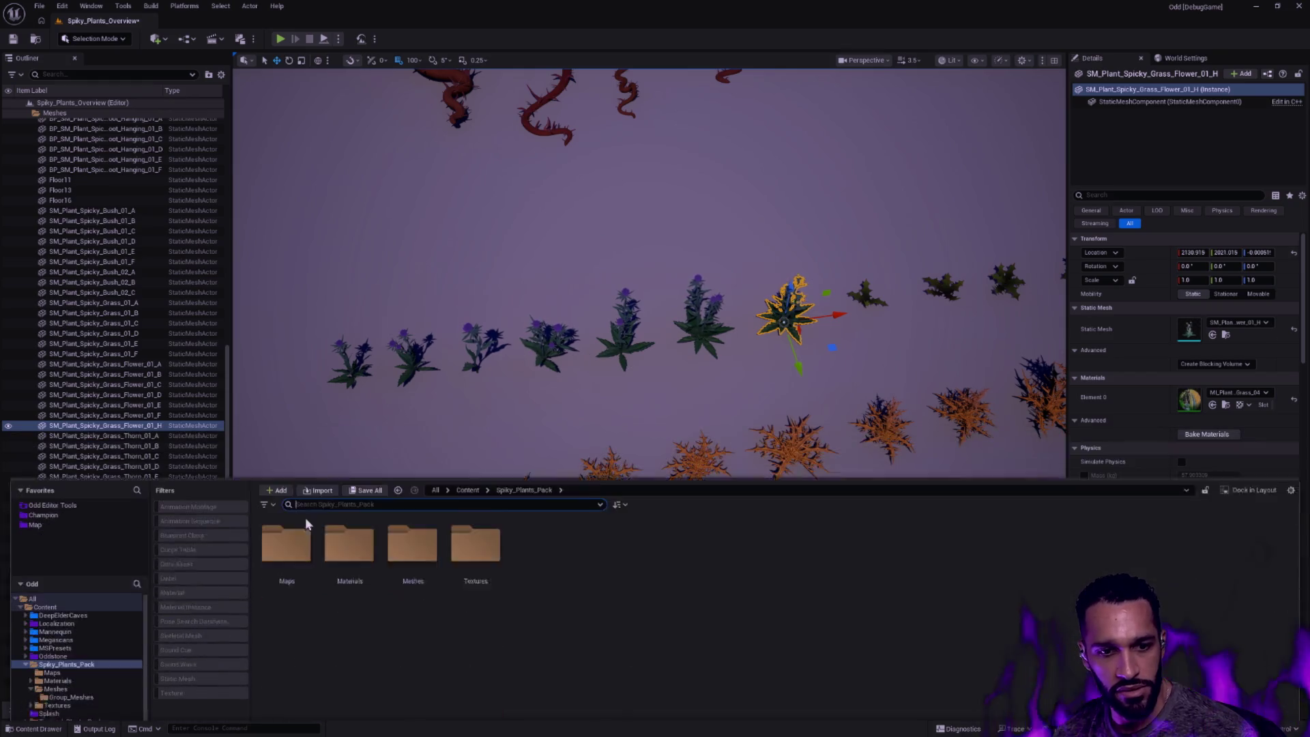
Open the Title level from Favorites > Map, saving pending changes first
left_click(66, 608)
left_click(36, 477)
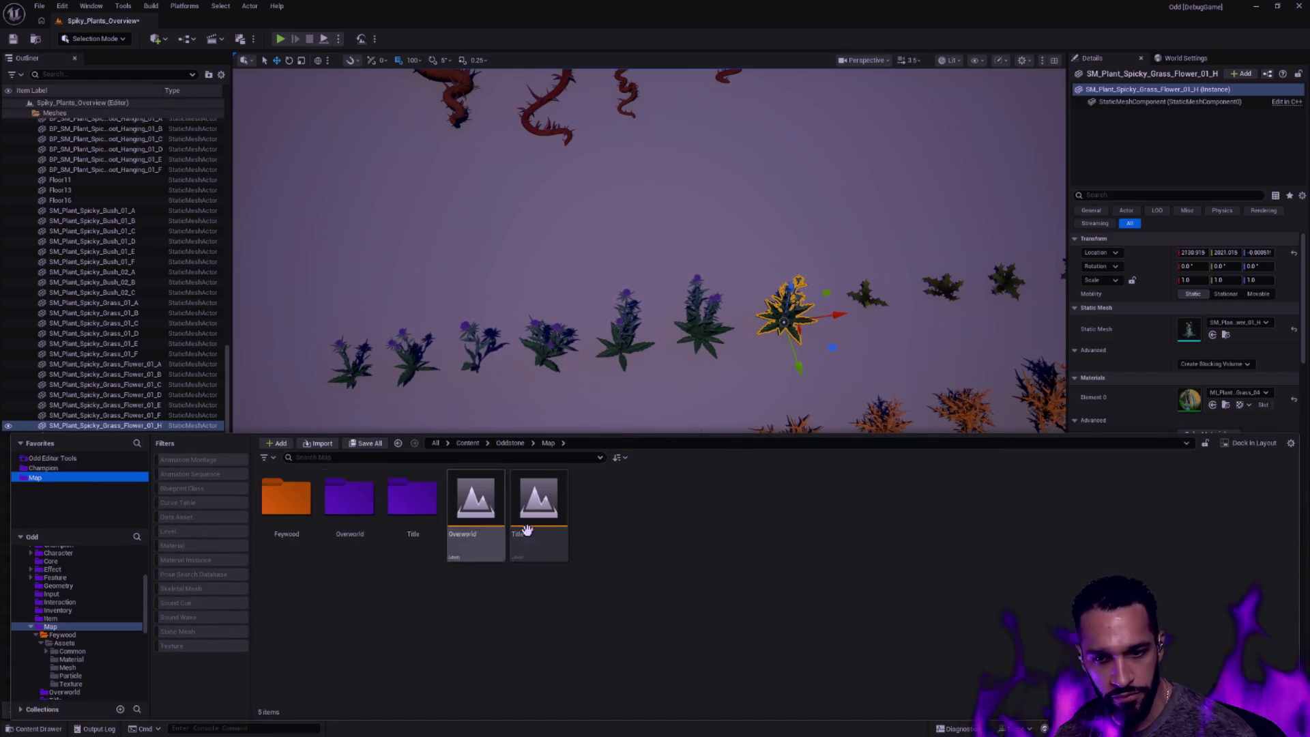
double_click(538, 506)
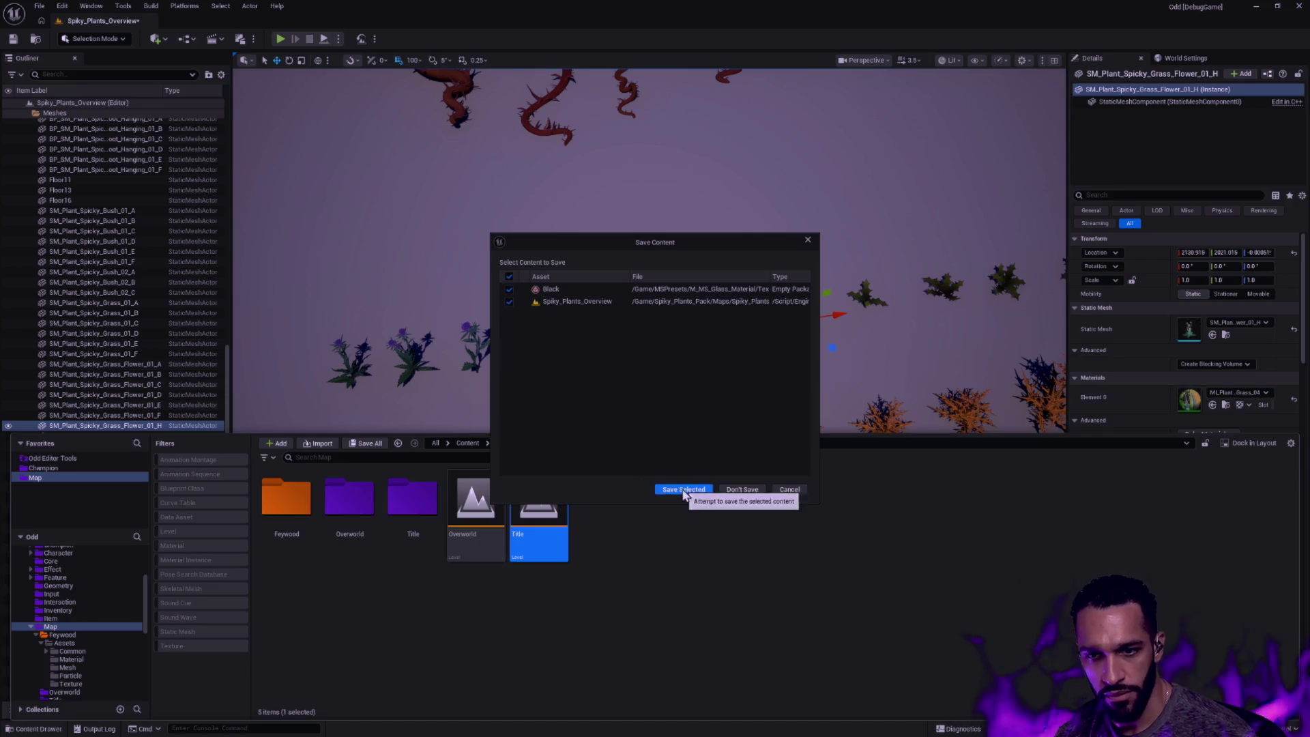
left_click(684, 488)
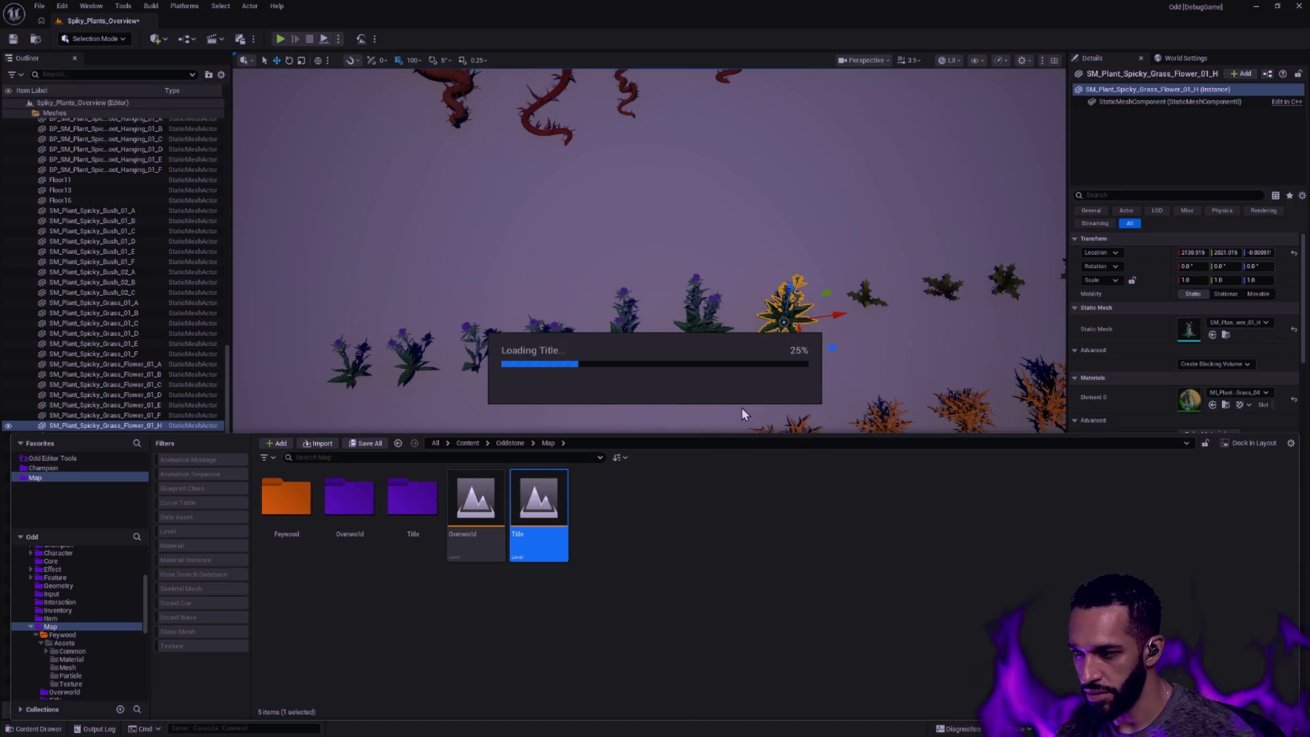
key("ctrl+space")
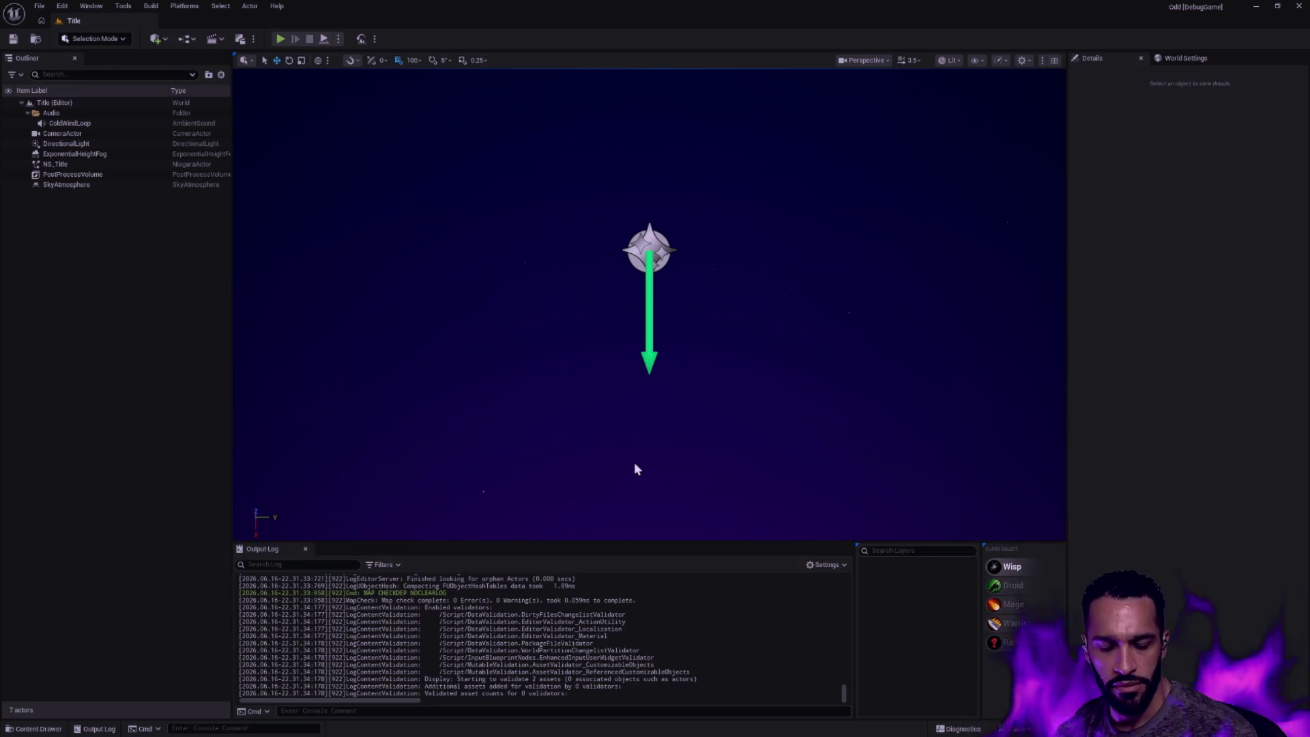
Browse the Content Drawer to the Tropical_Plants_Pack Maps folder
key("ctrl+space")
scroll(94, 637, "up", 3)
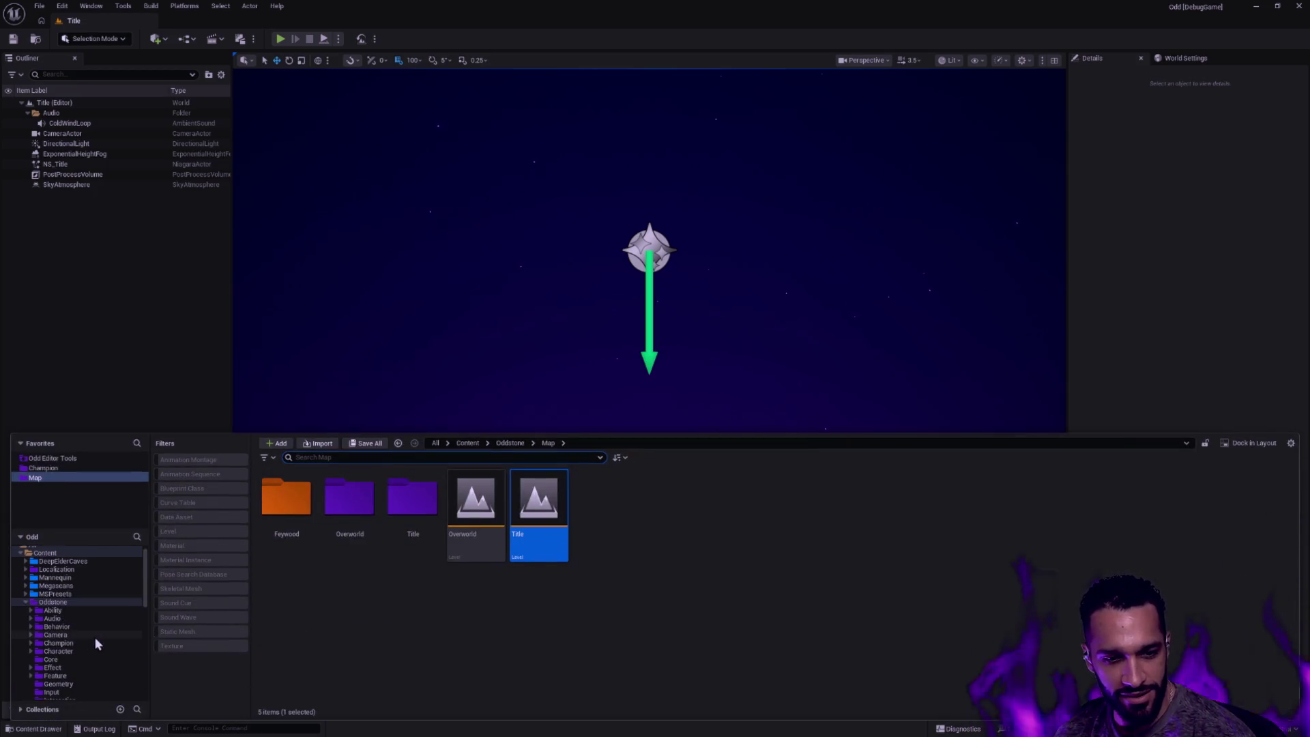
left_click(28, 601)
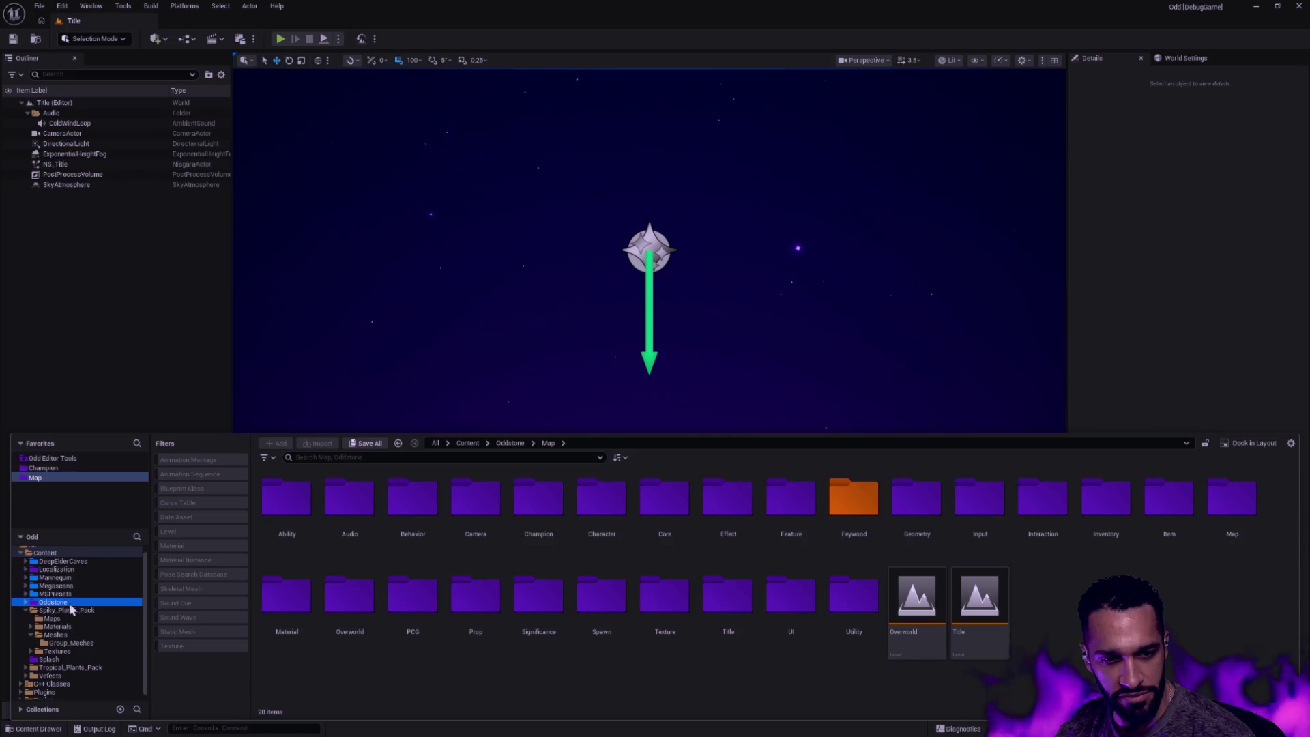
left_click(27, 612)
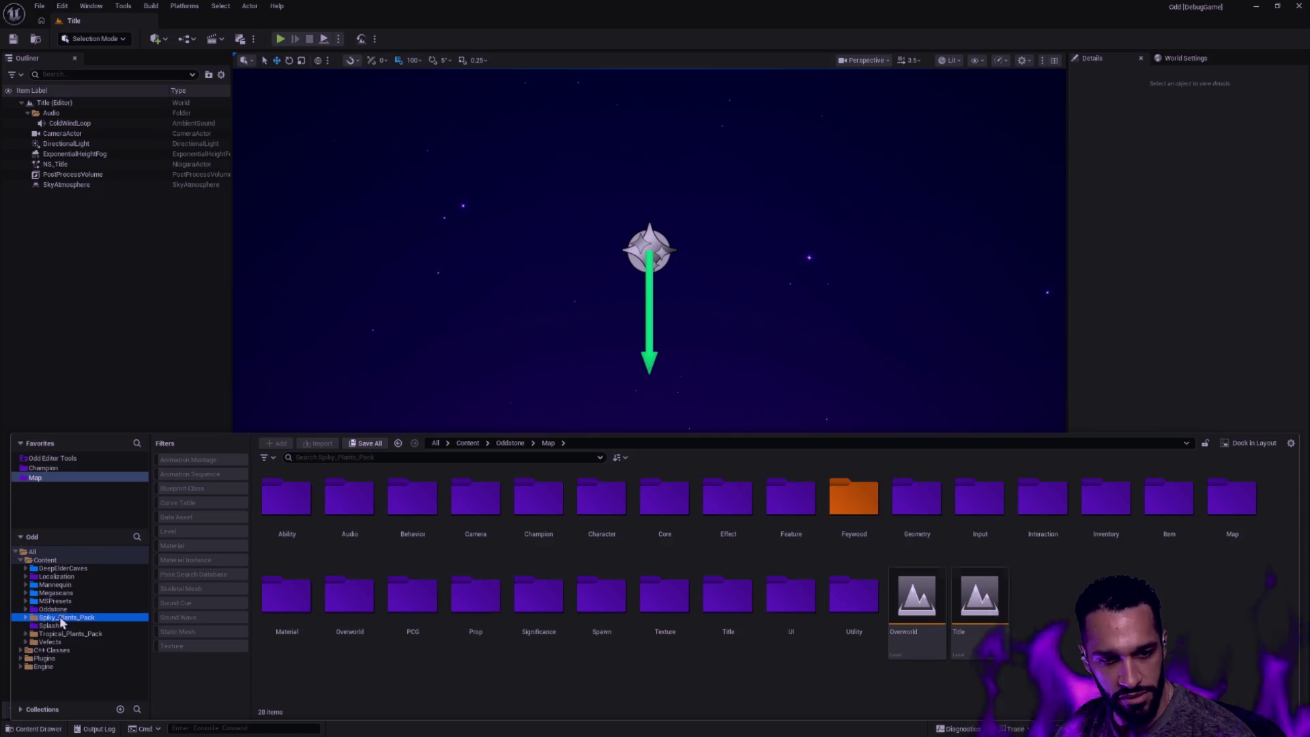
left_click(72, 636)
double_click(84, 636)
left_click(46, 643)
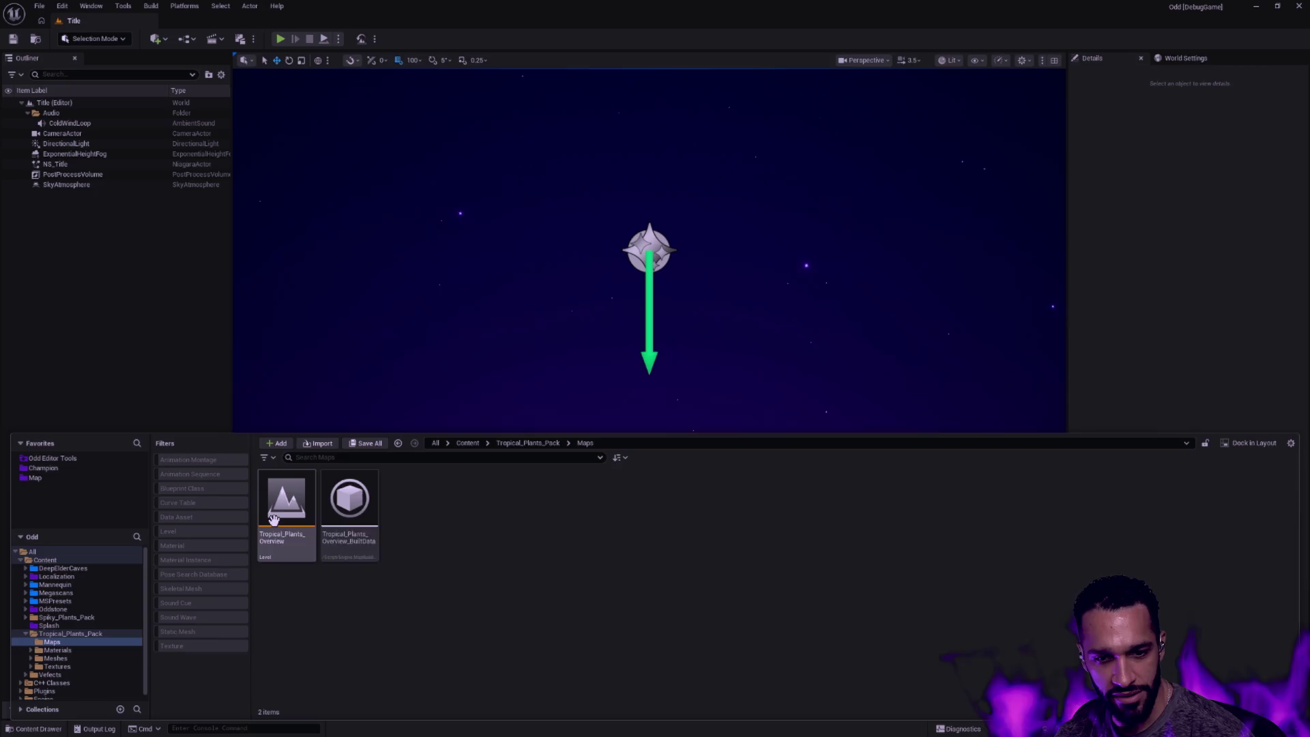
Load the Tropical_Plants_Overview level, saving the pending changes first
double_click(285, 506)
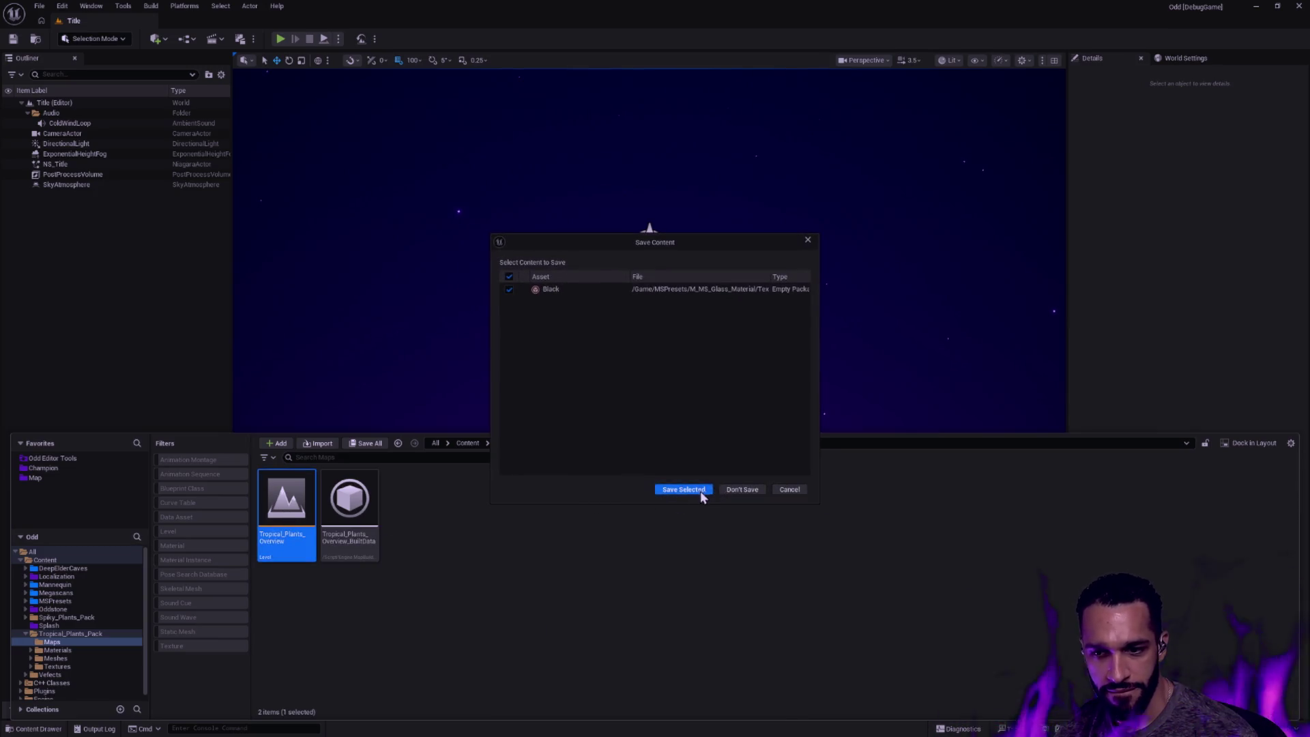
left_click(683, 490)
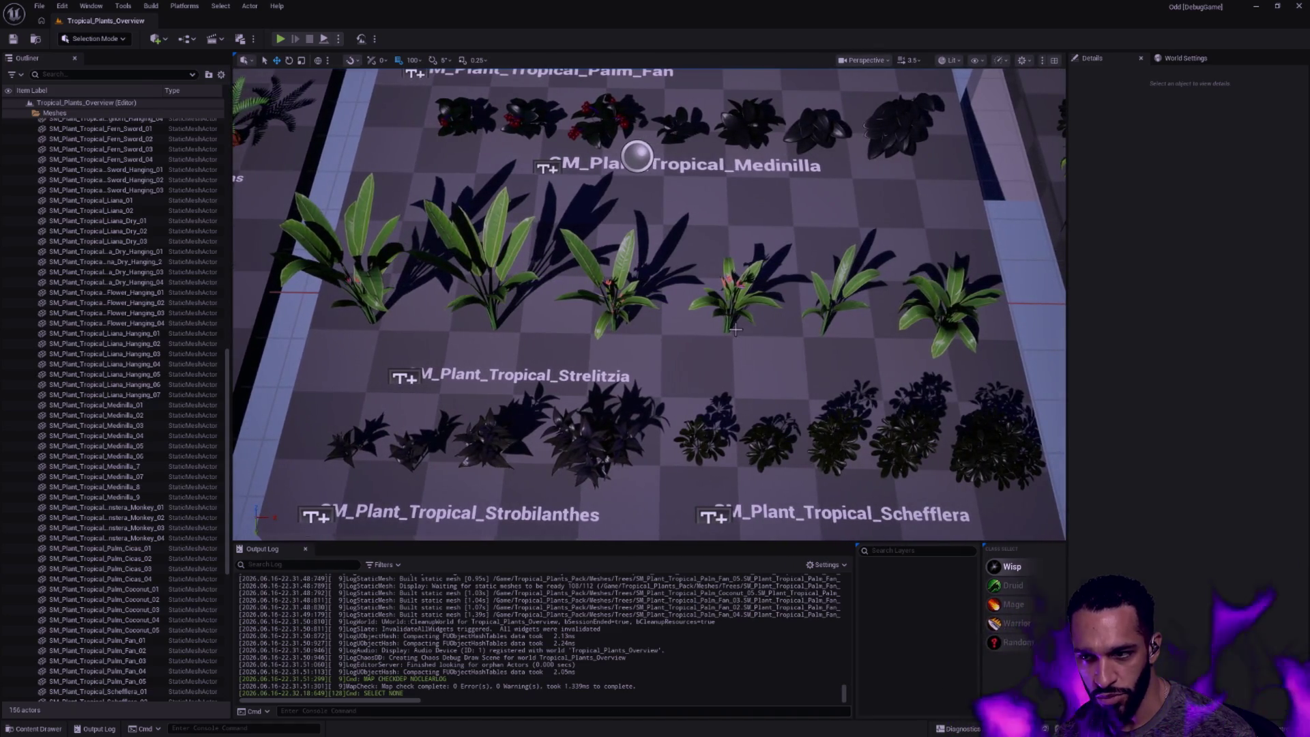
left_click_drag(735, 329, 666, 241)
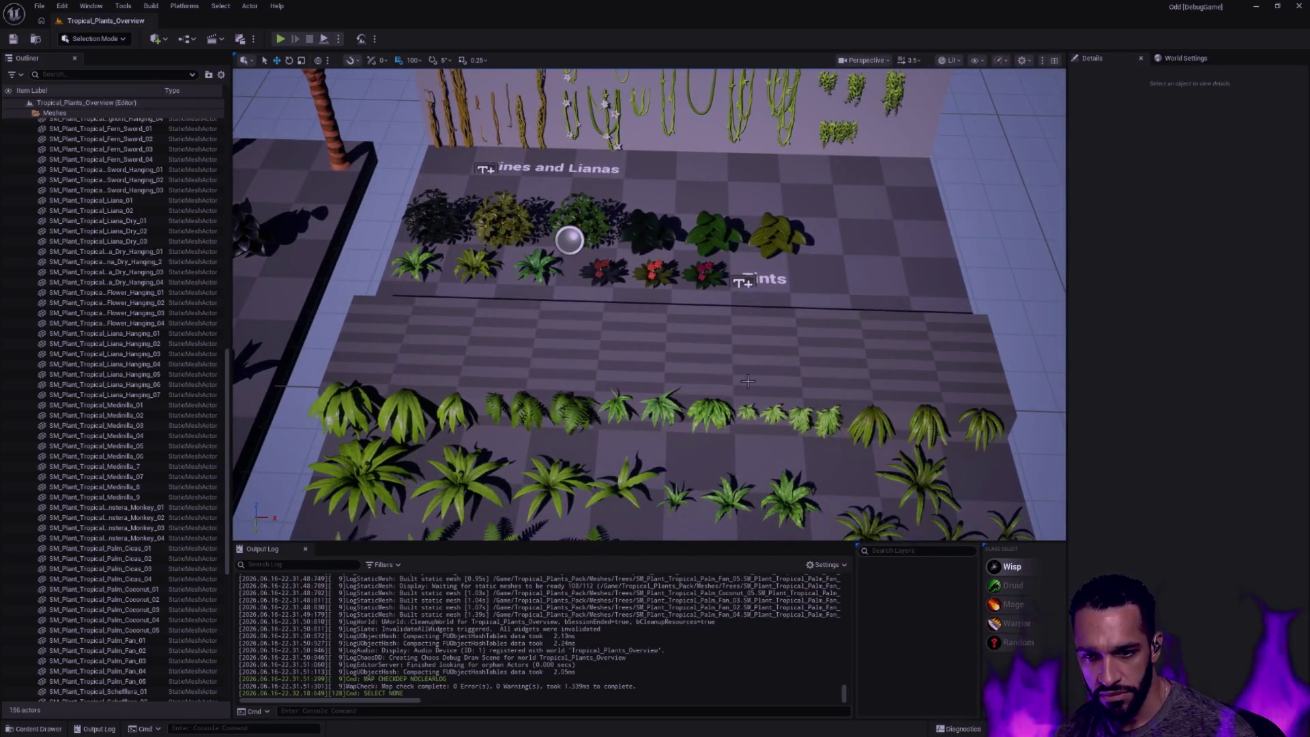
left_click_drag(749, 381, 748, 307)
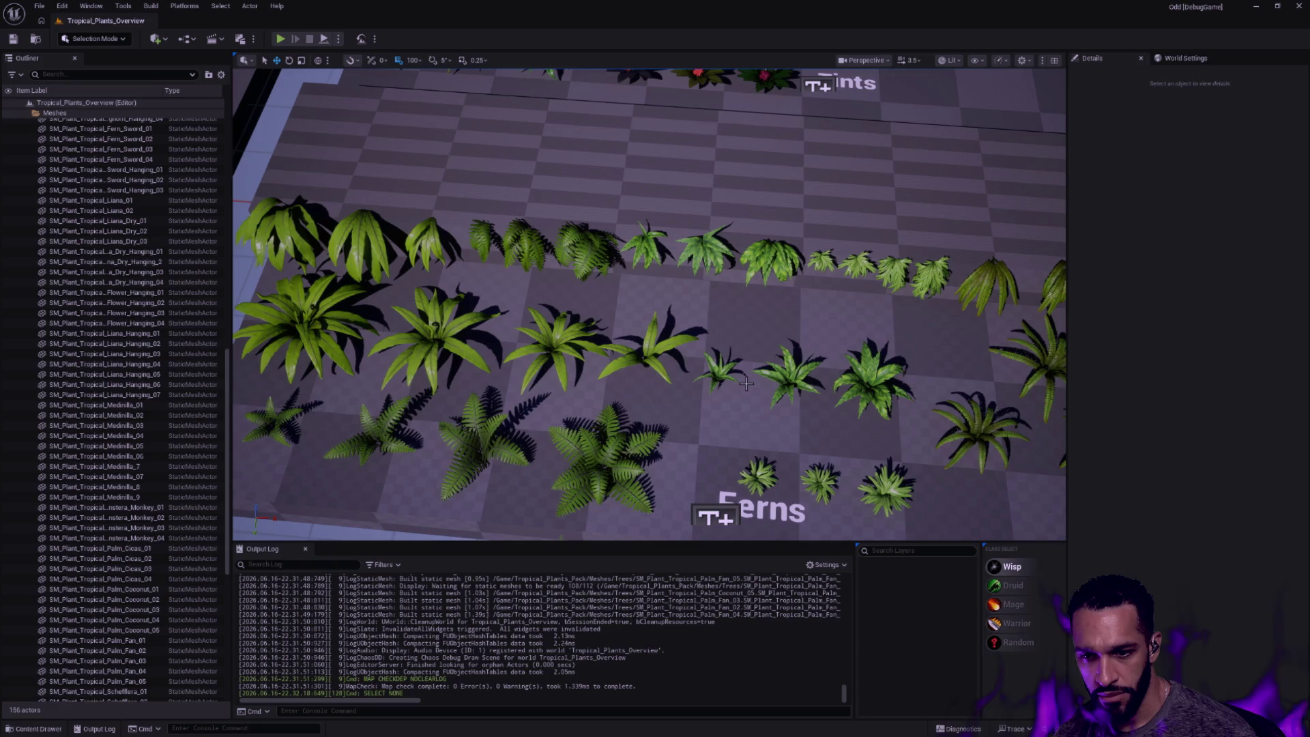
scroll(649, 308, "up", 5)
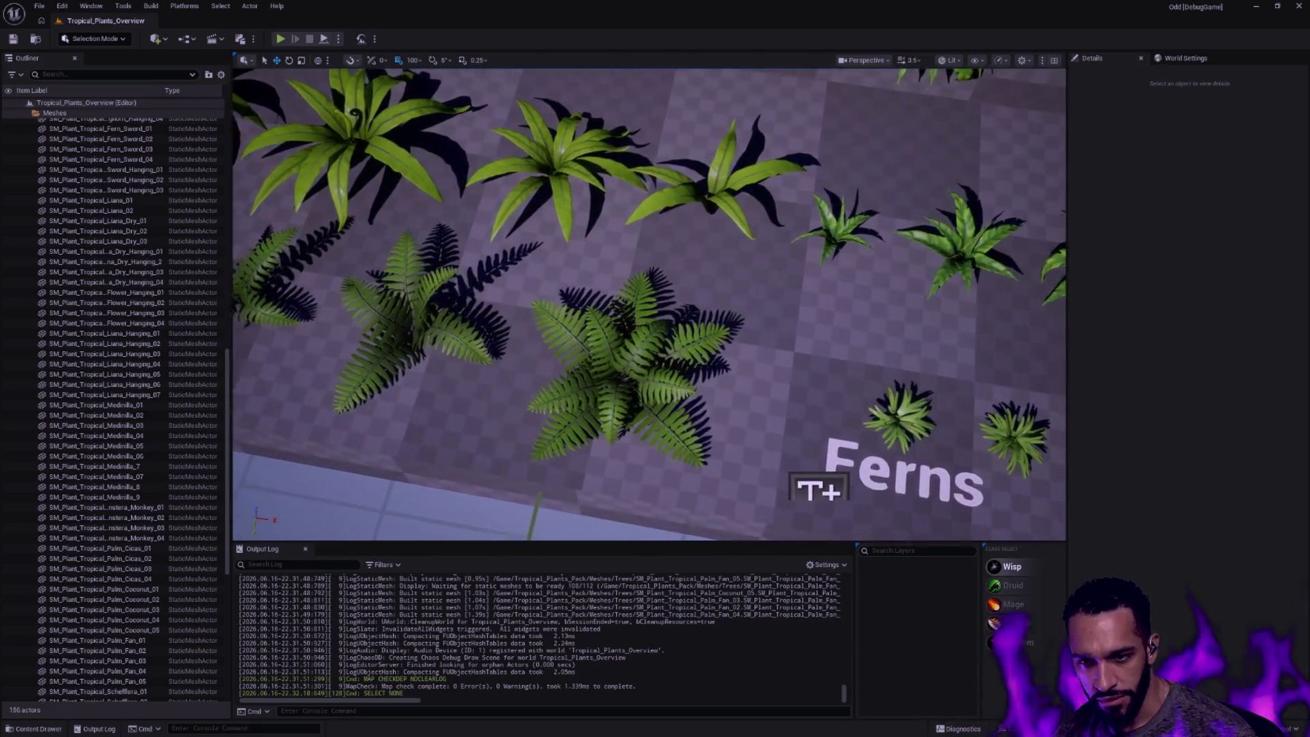
scroll(650, 307, "up", 5)
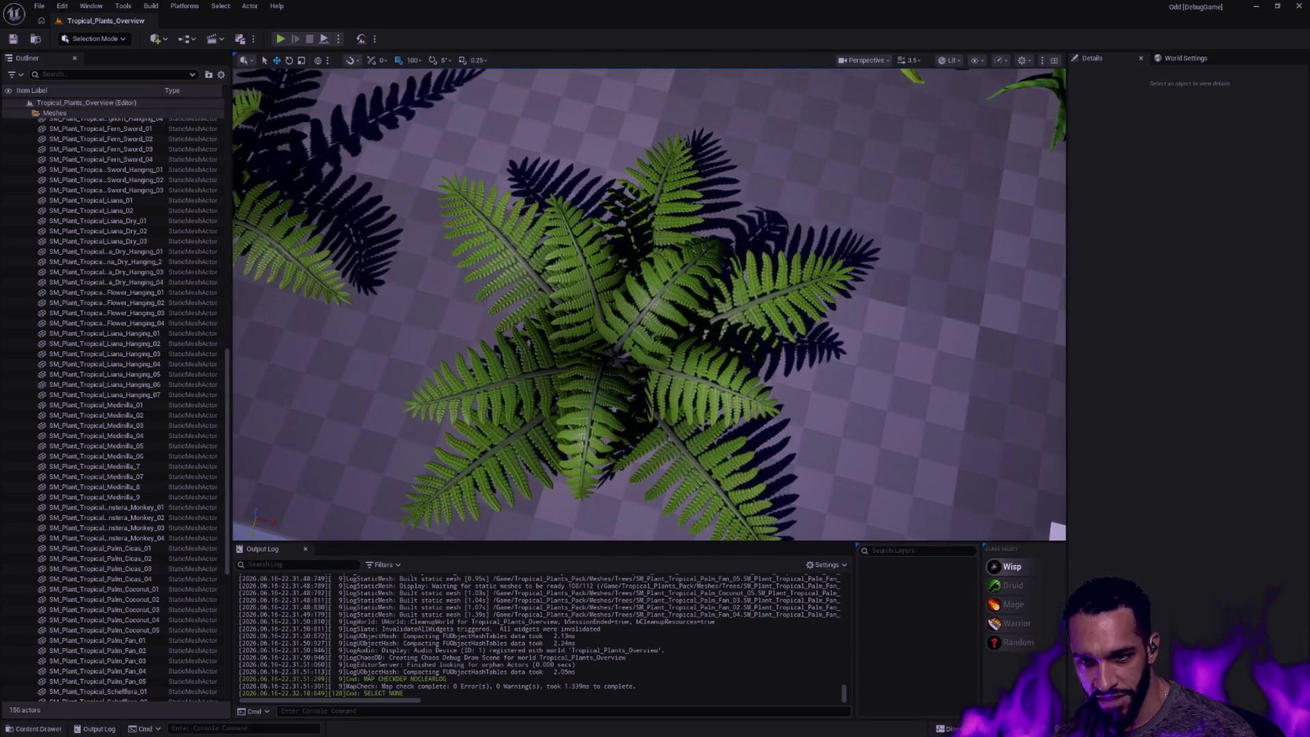
left_click_drag(649, 307, 661, 323)
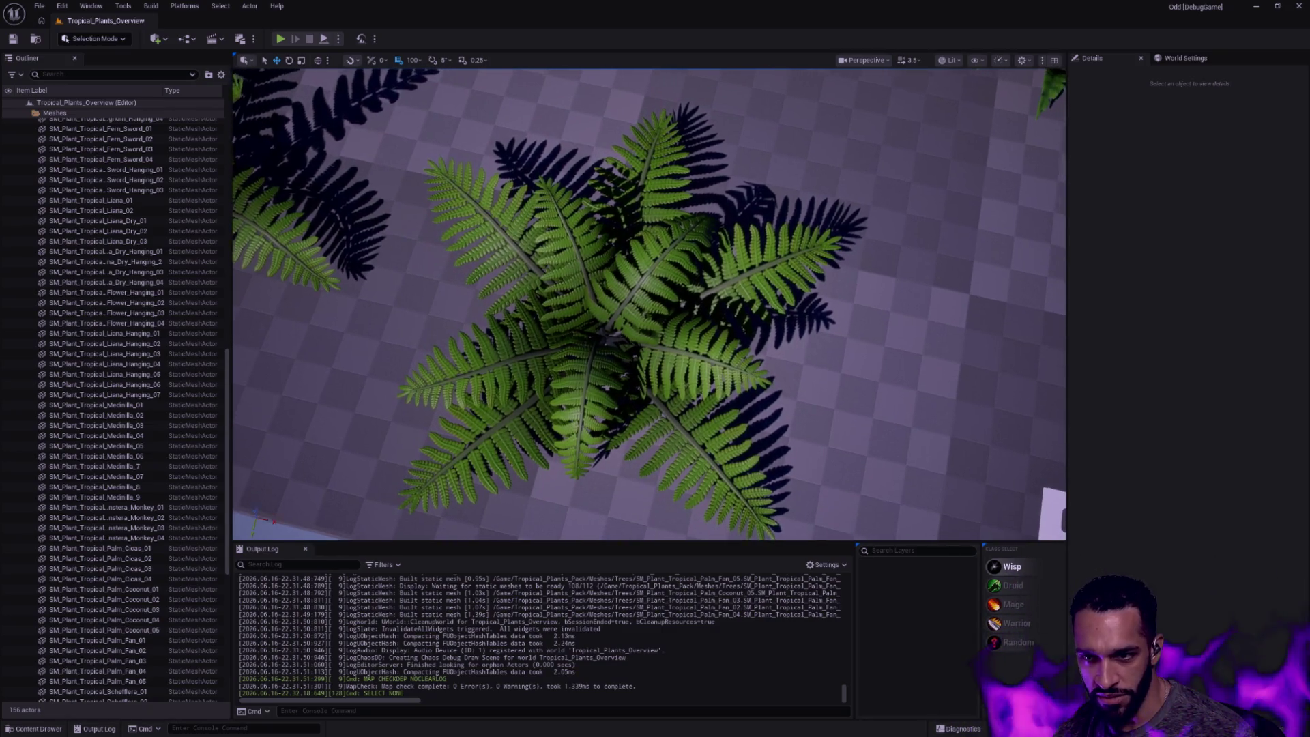
scroll(649, 307, "down", 5)
mouse_move(649, 307)
left_mouse_down()
mouse_move(749, 385)
mouse_move(655, 308)
mouse_move(717, 256)
left_mouse_up()
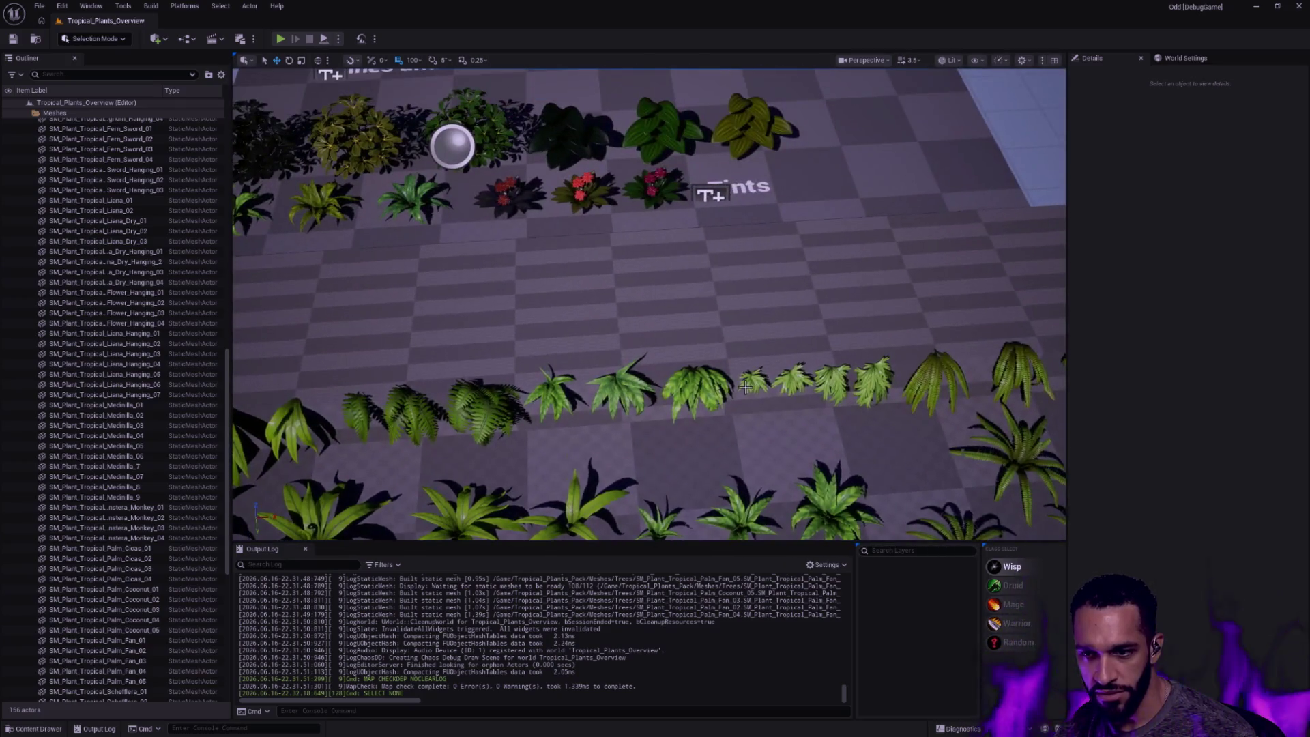
scroll(747, 388, "down", 4)
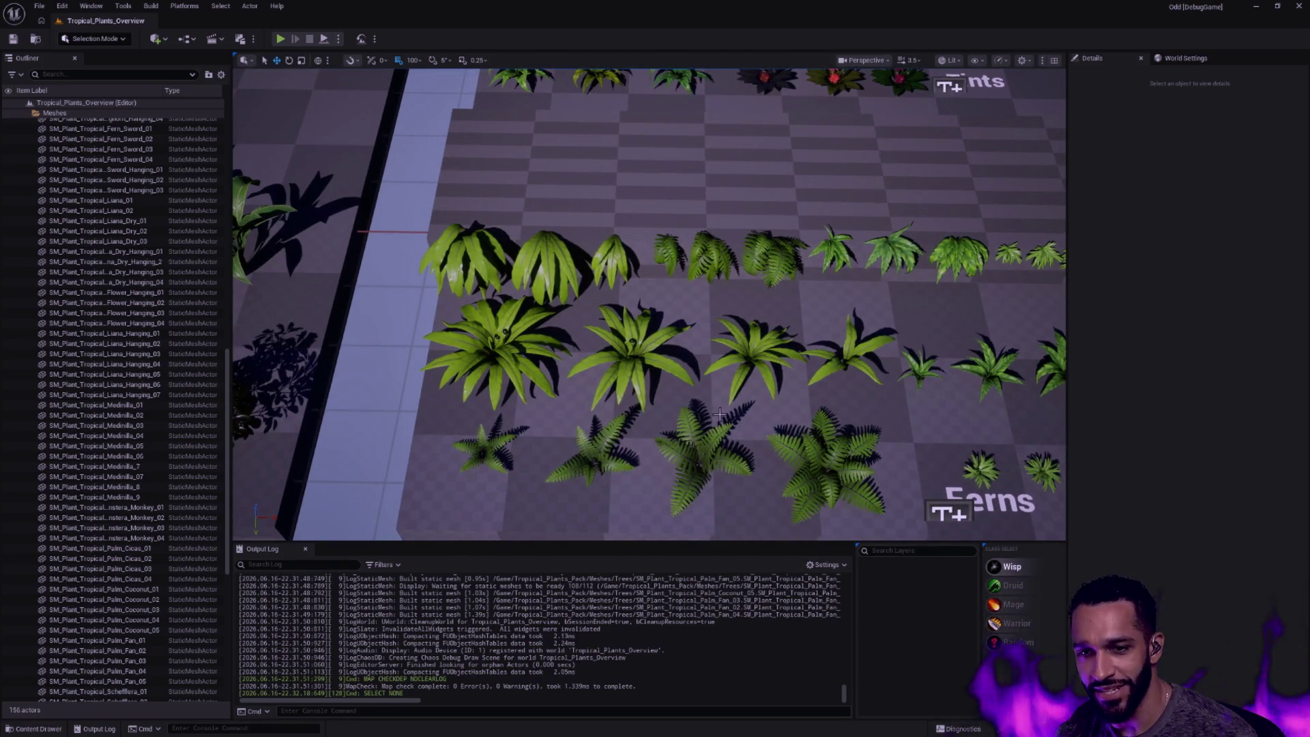
mouse_move(716, 390)
left_mouse_down()
mouse_move(697, 307)
mouse_move(656, 257)
left_mouse_up()
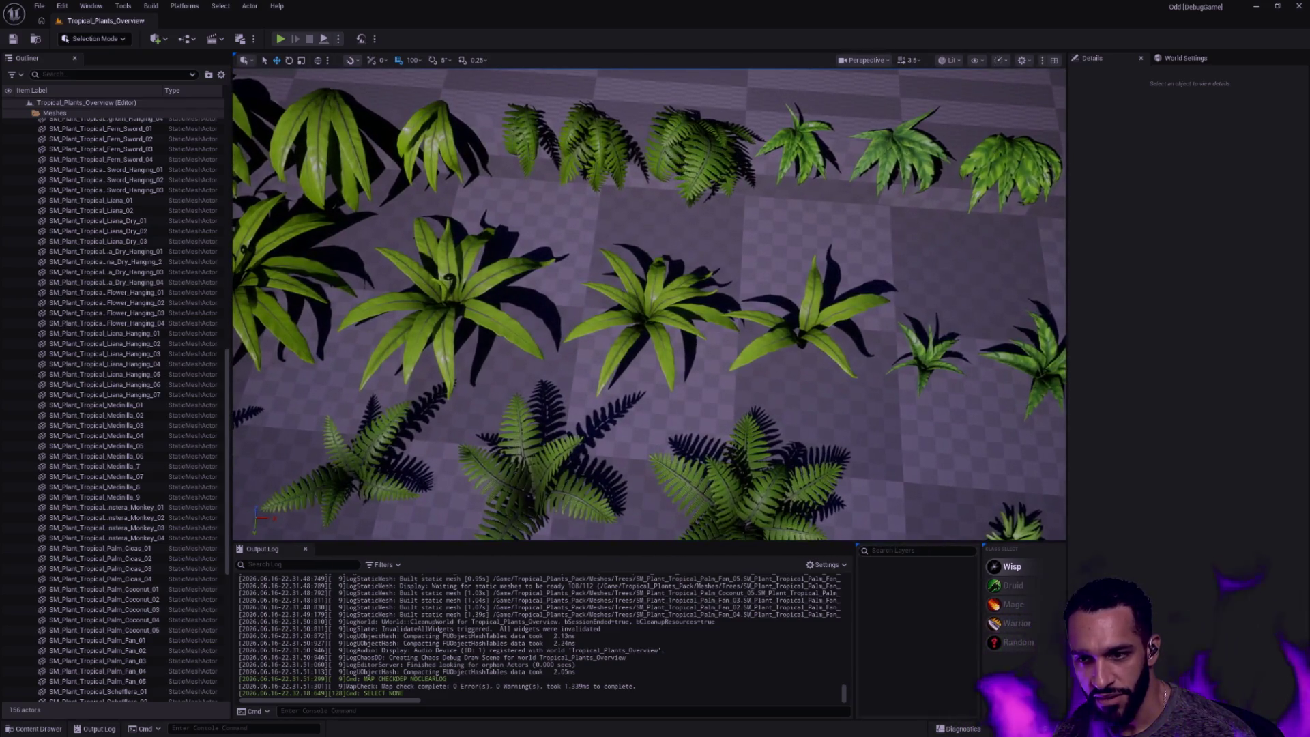
left_click_drag(655, 307, 655, 246)
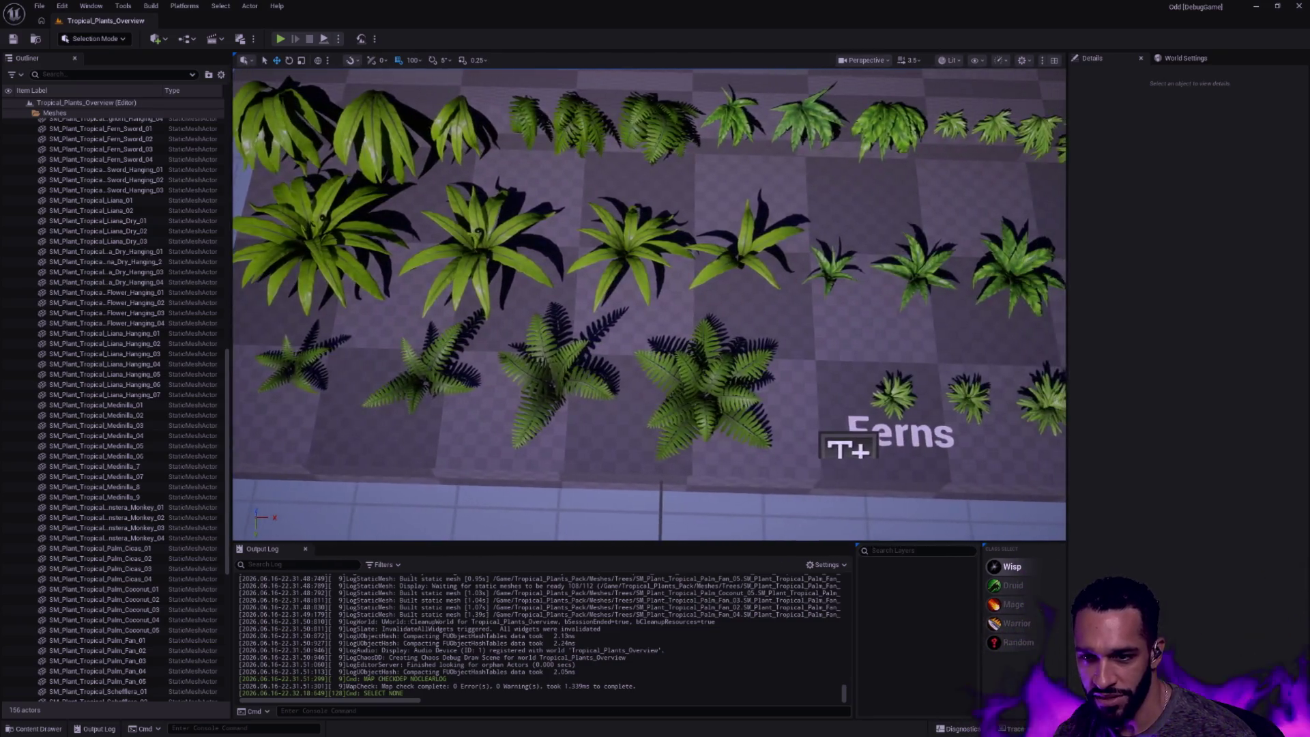
left_click_drag(655, 307, 662, 377)
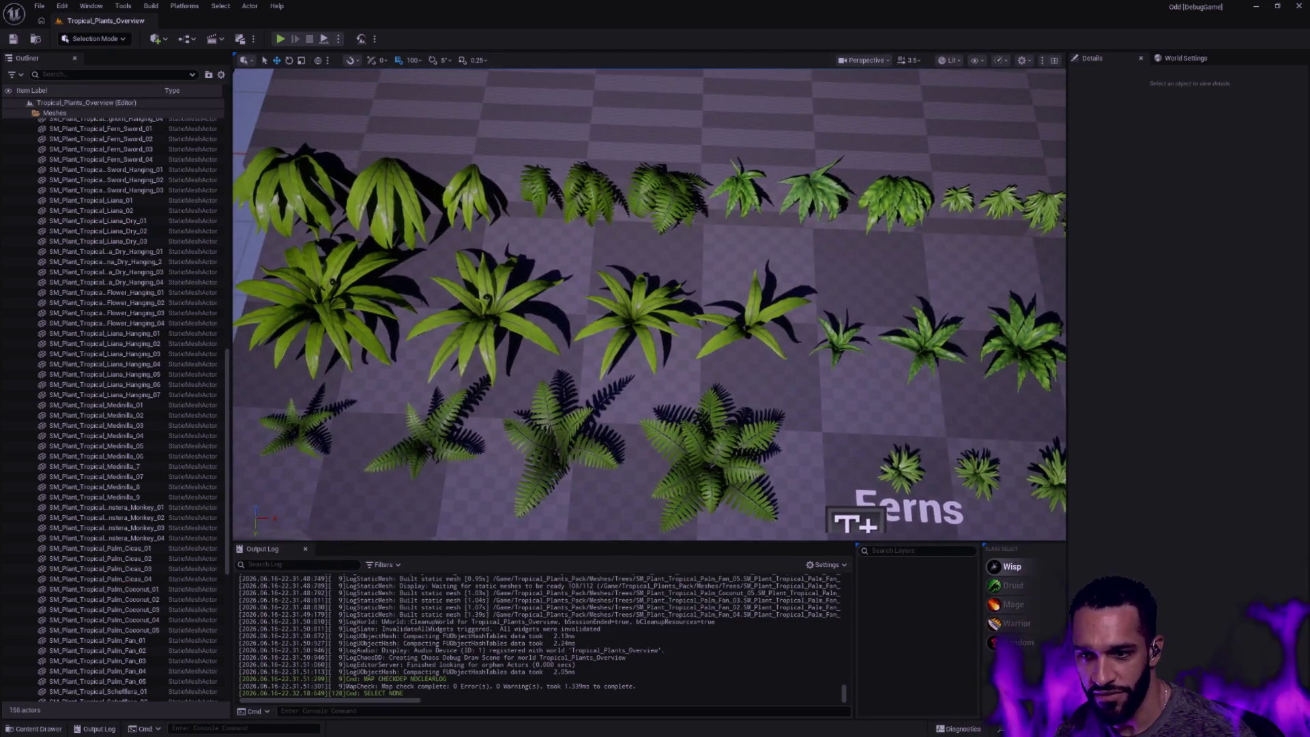
left_click_drag(656, 308, 512, 307)
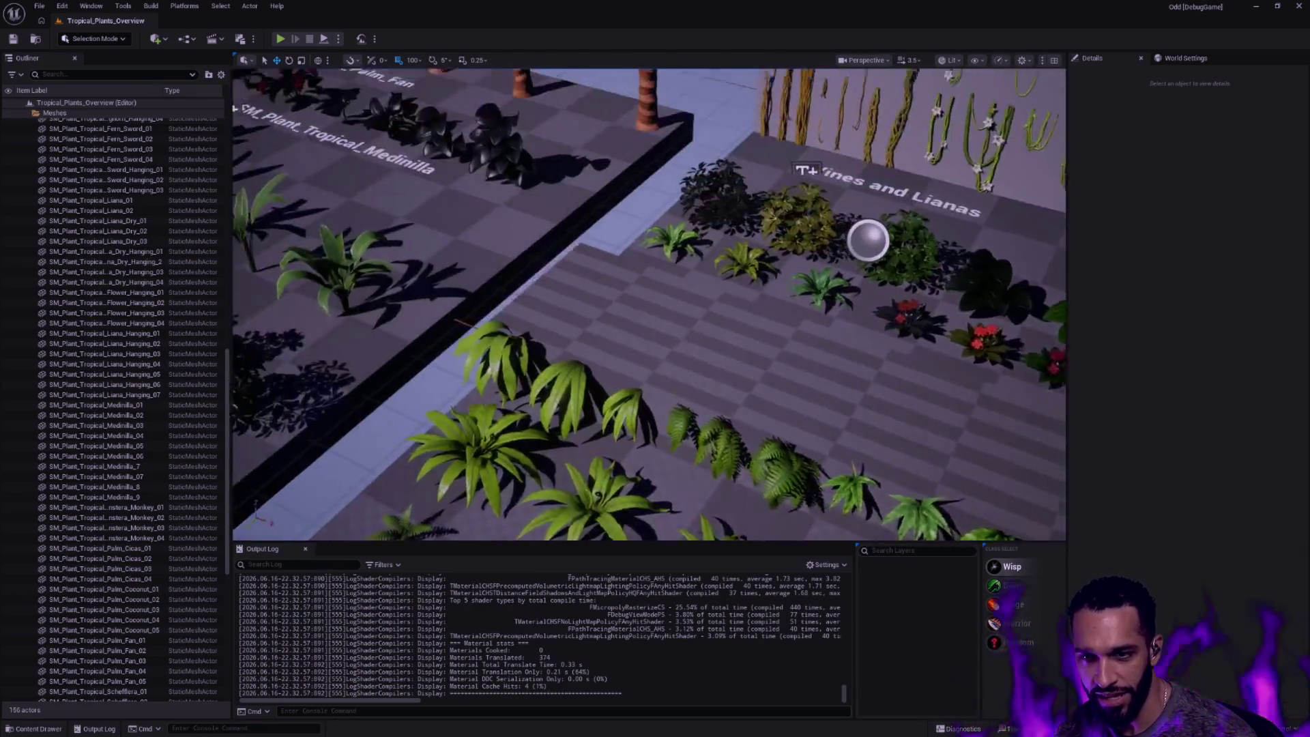
left_click_drag(656, 308, 512, 307)
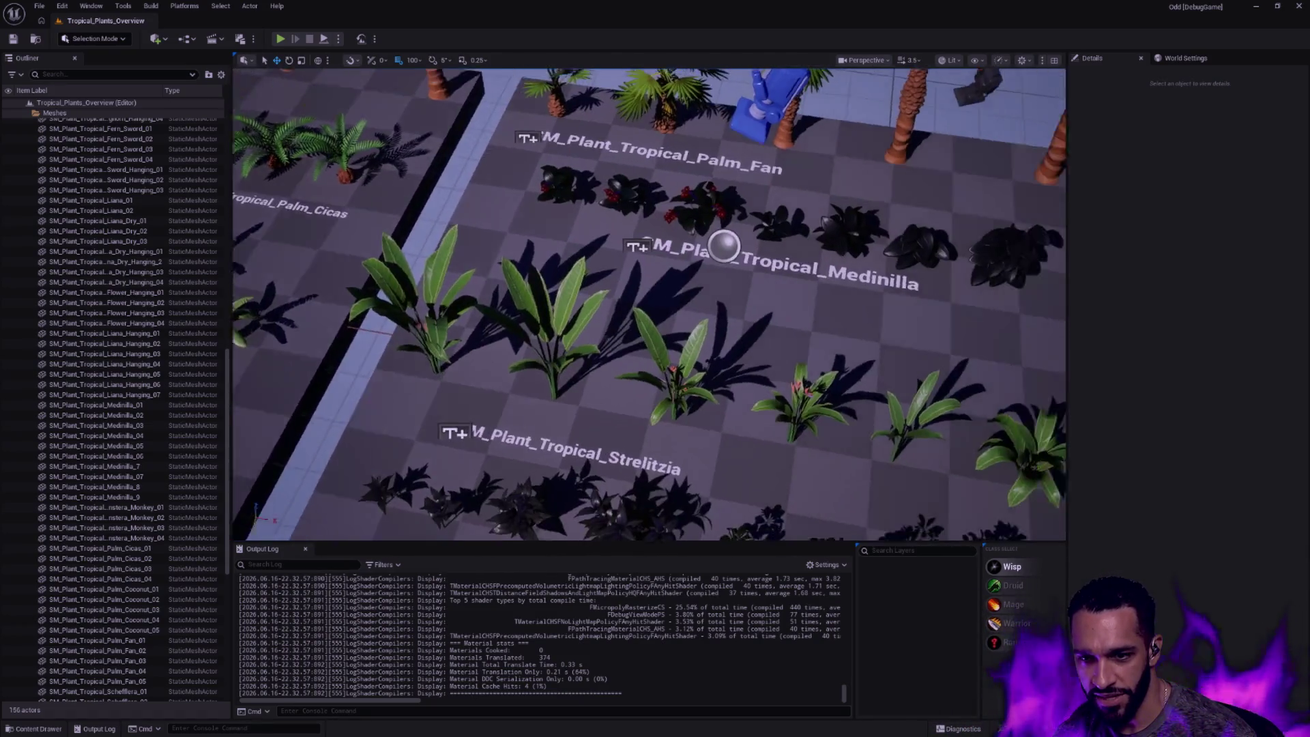
left_click_drag(655, 307, 614, 338)
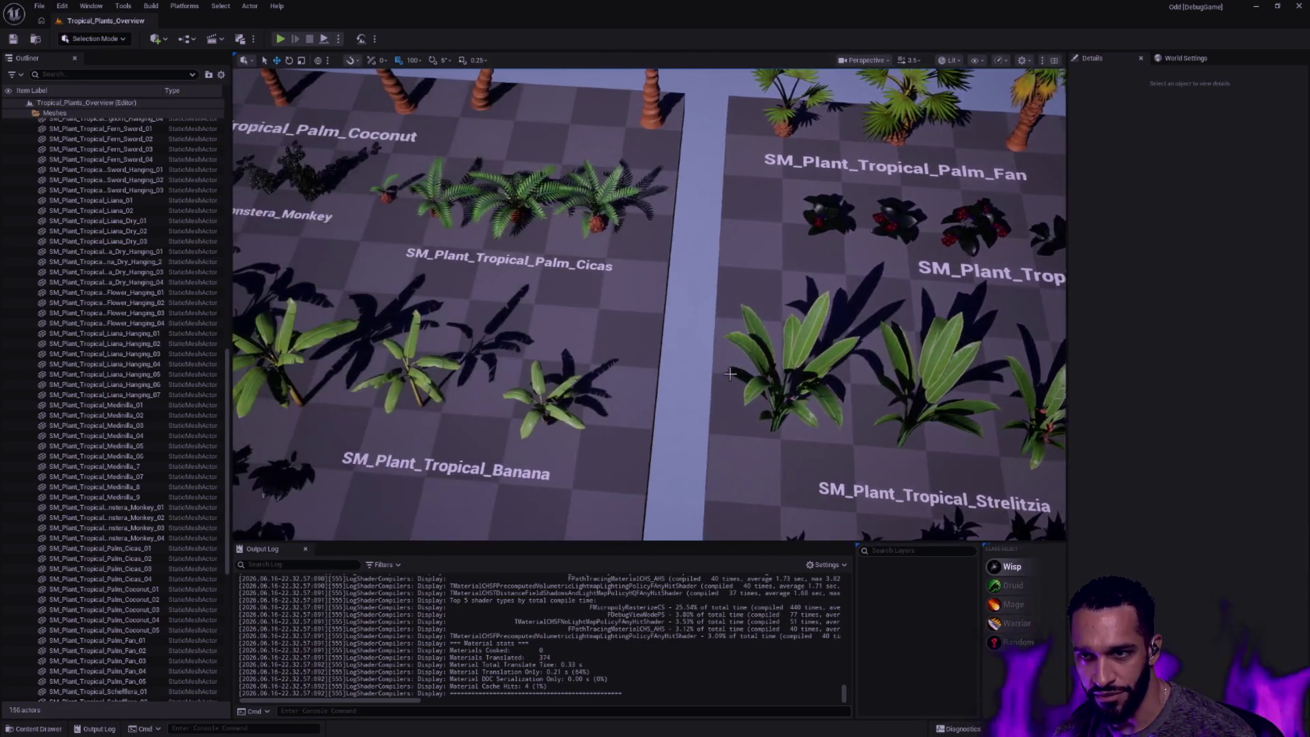
left_click_drag(731, 374, 731, 374)
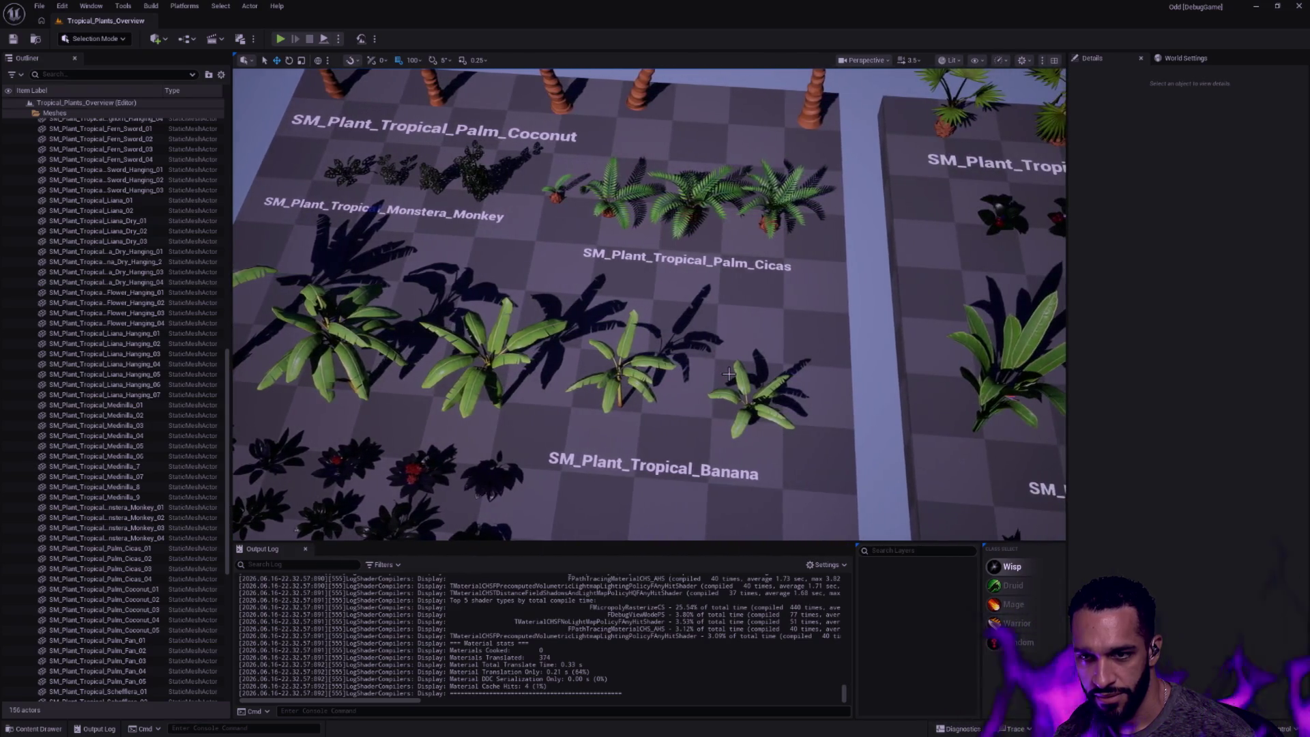
left_click_drag(731, 374, 731, 376)
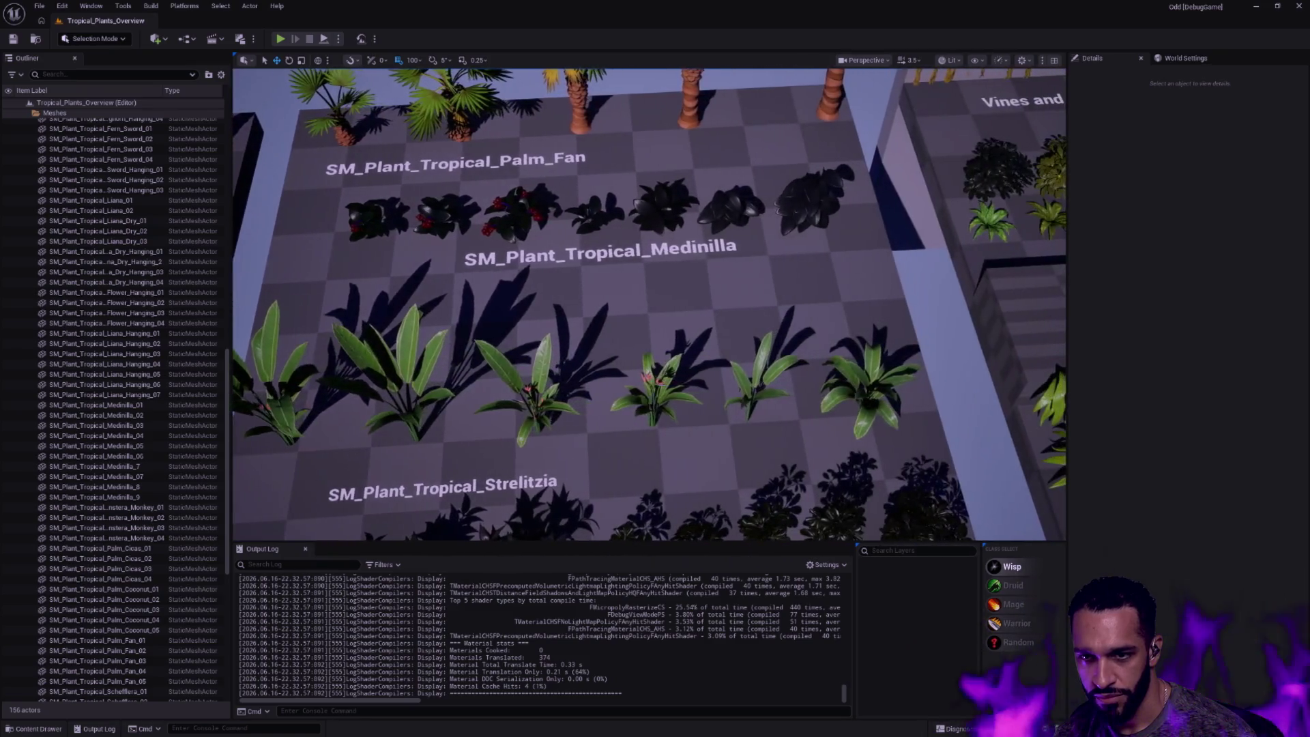
left_click_drag(642, 333, 642, 333)
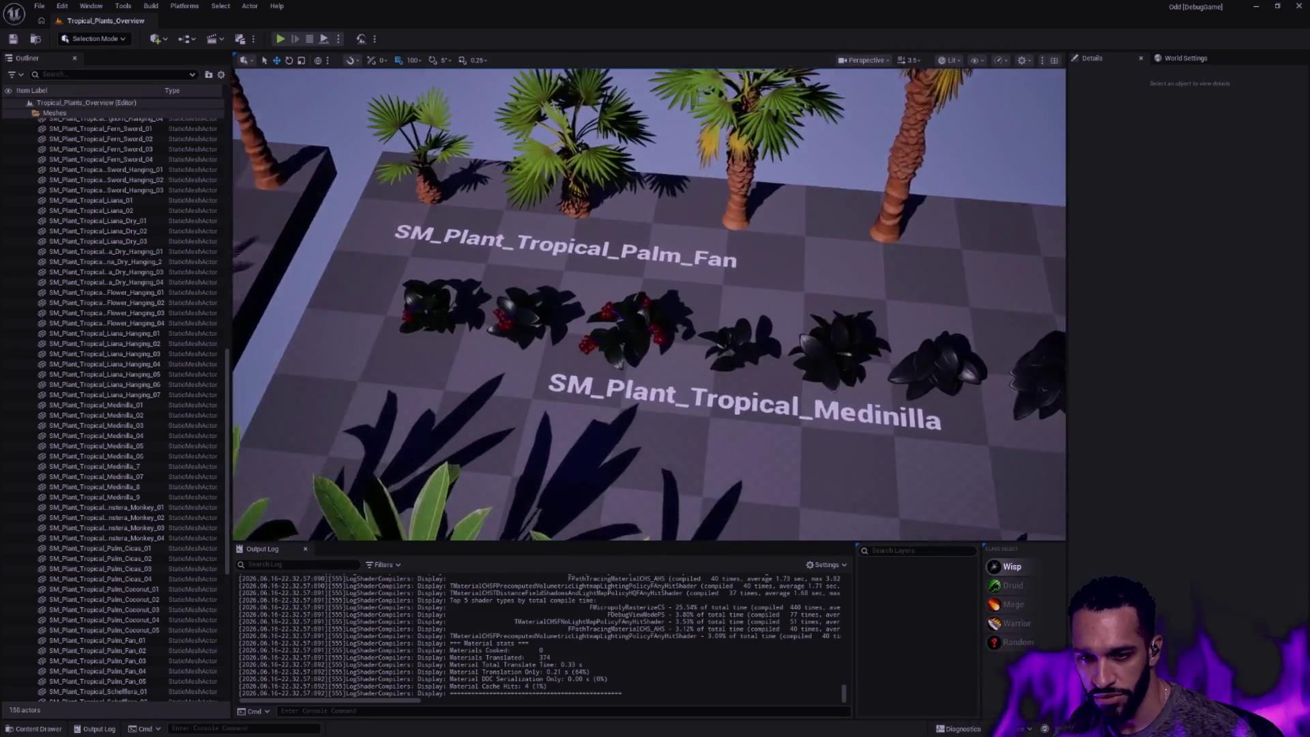
left_click(642, 334)
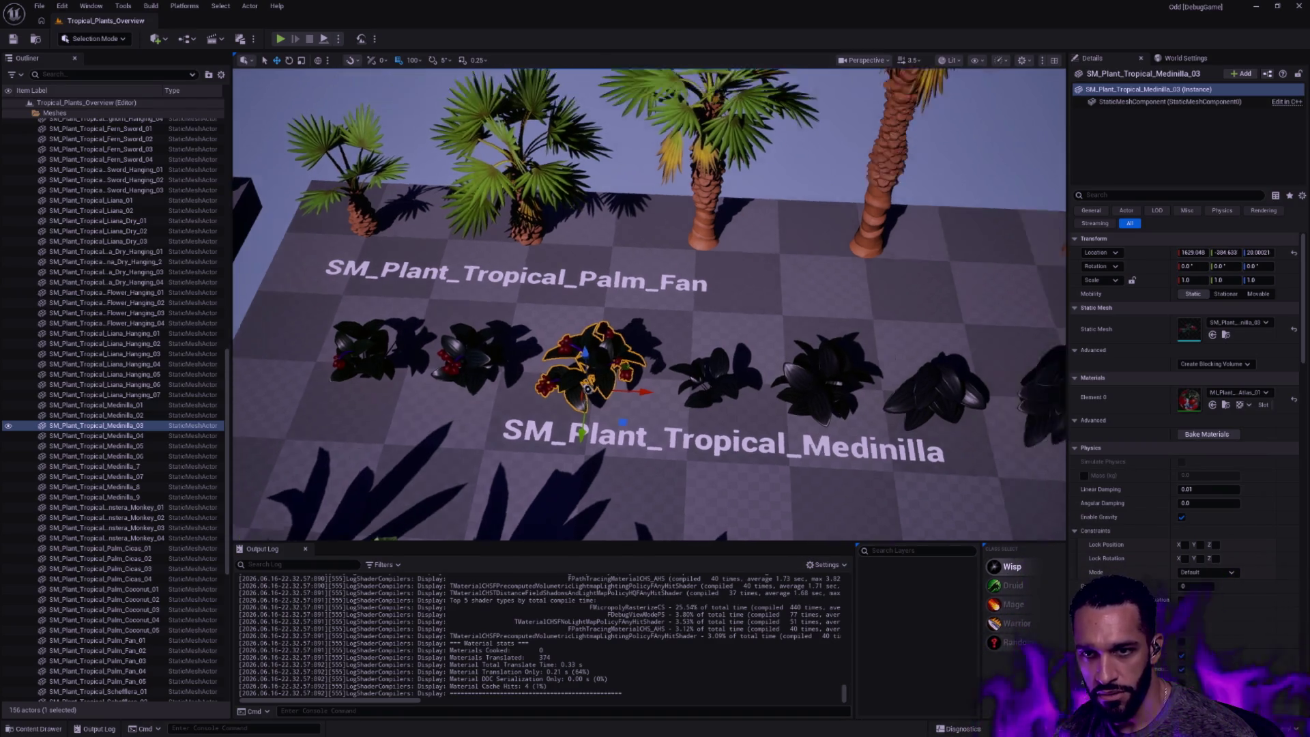
scroll(620, 356, "down", 10)
key("Escape")
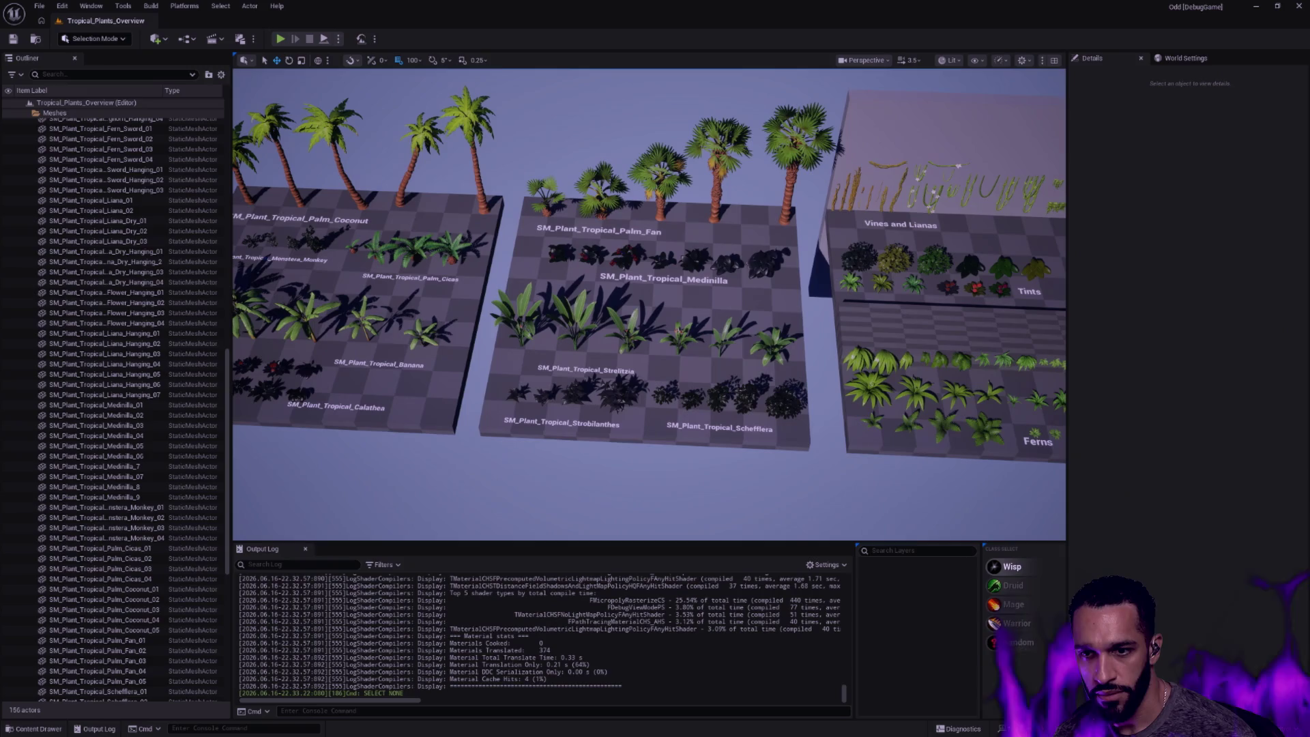
Pan toward the Ferns and Vines plots, then show the Oddstone folder in the Content Drawer
left_click_drag(655, 307, 512, 307)
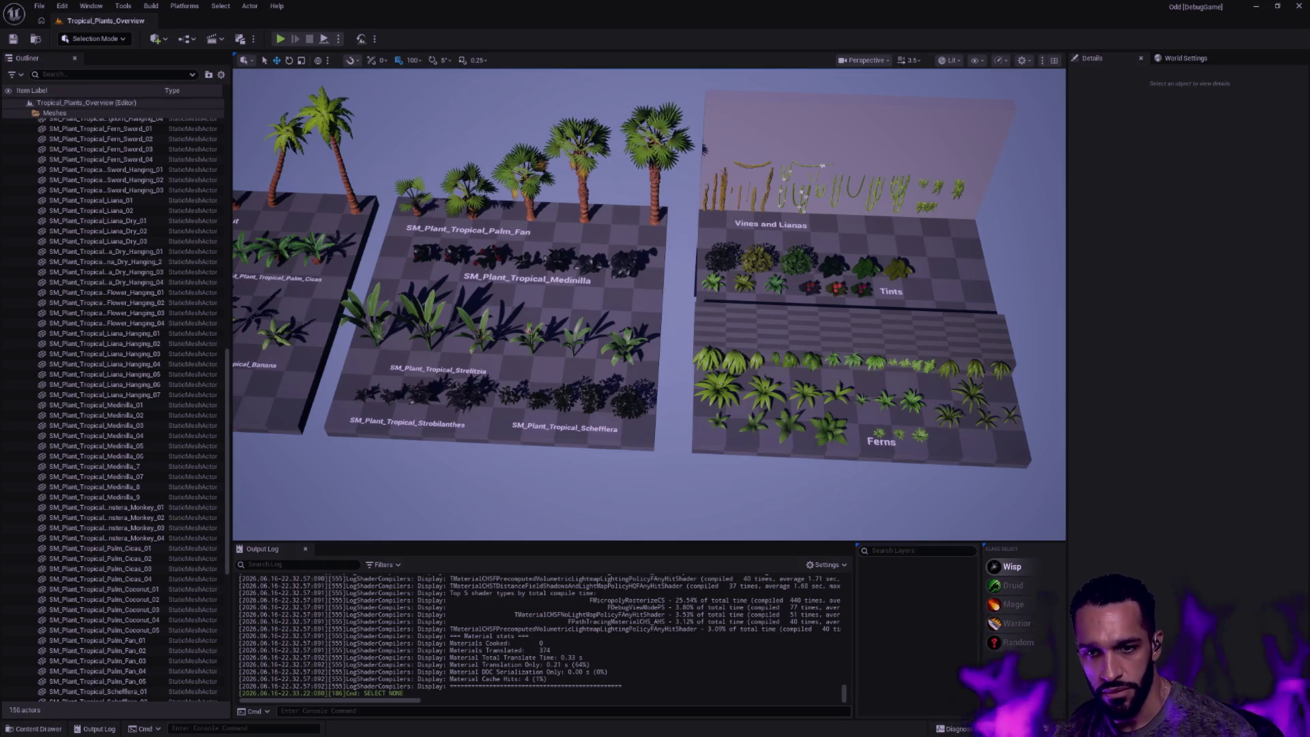
scroll(649, 307, "up", 3)
left_click_drag(778, 421, 845, 421)
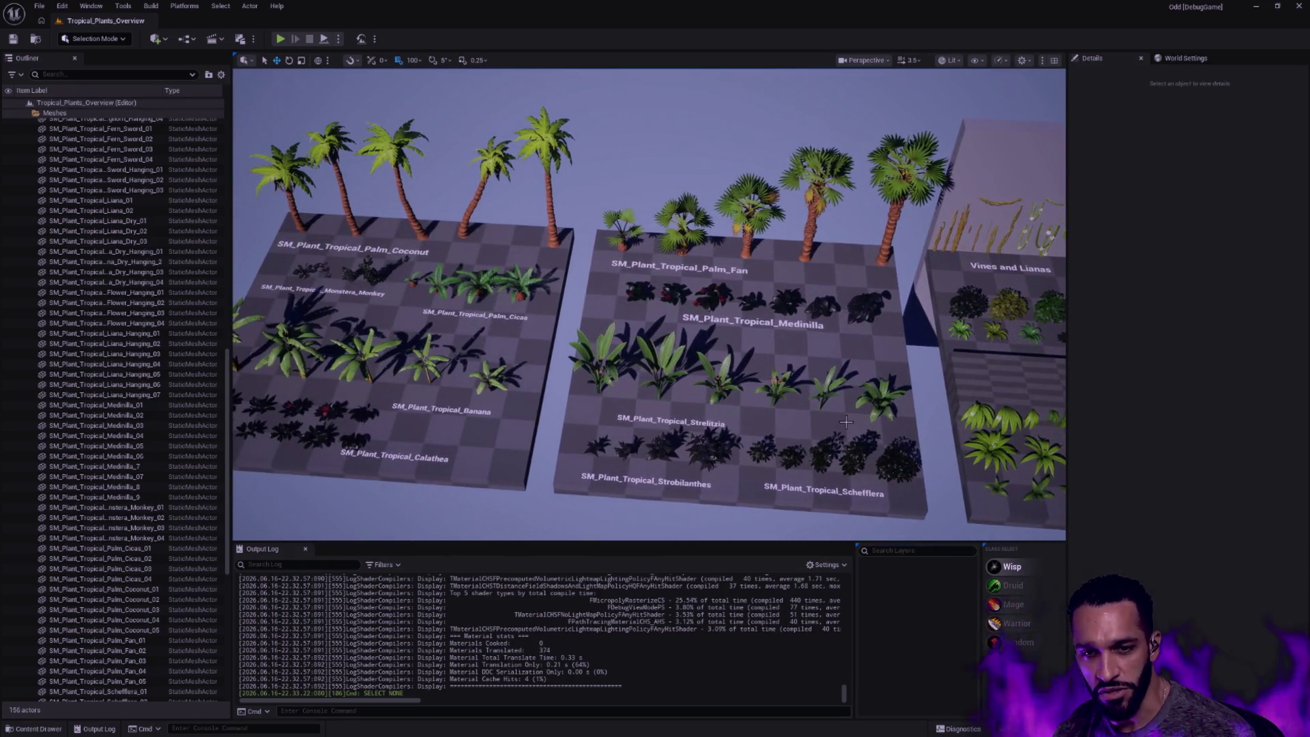
key("ctrl+space")
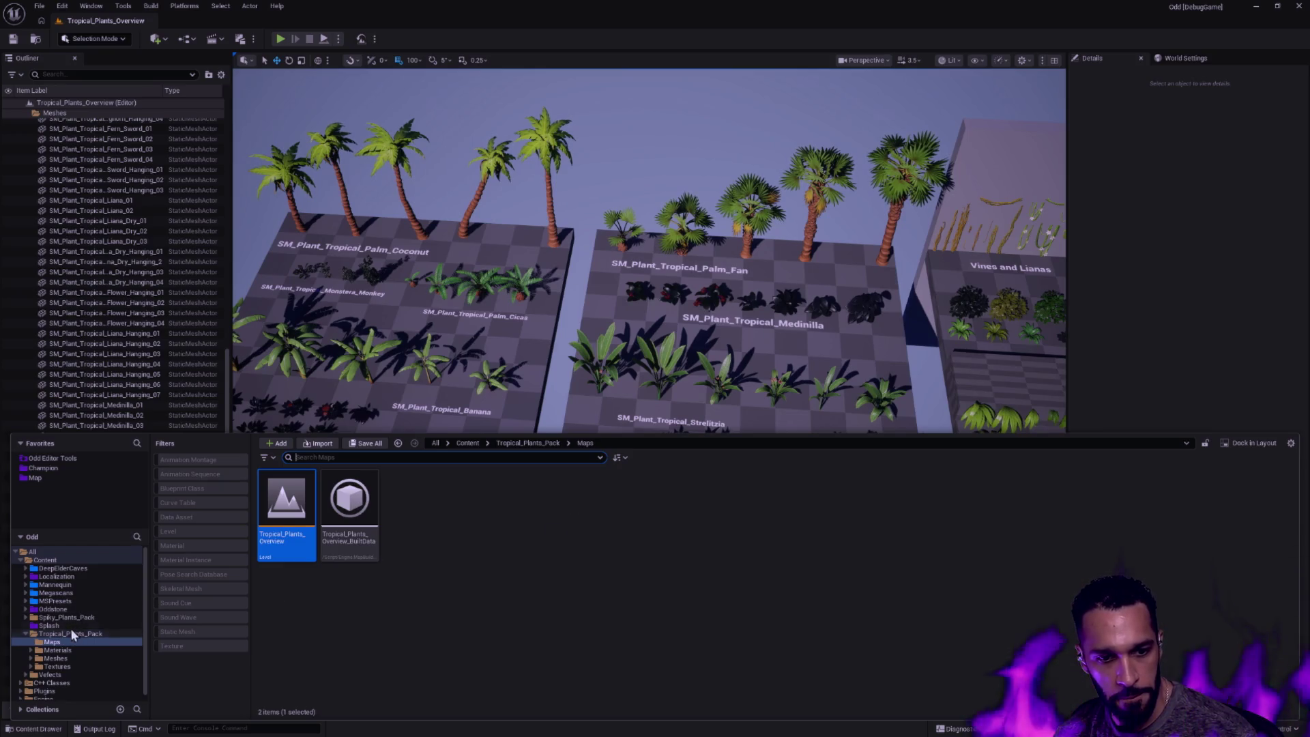
left_click(58, 603)
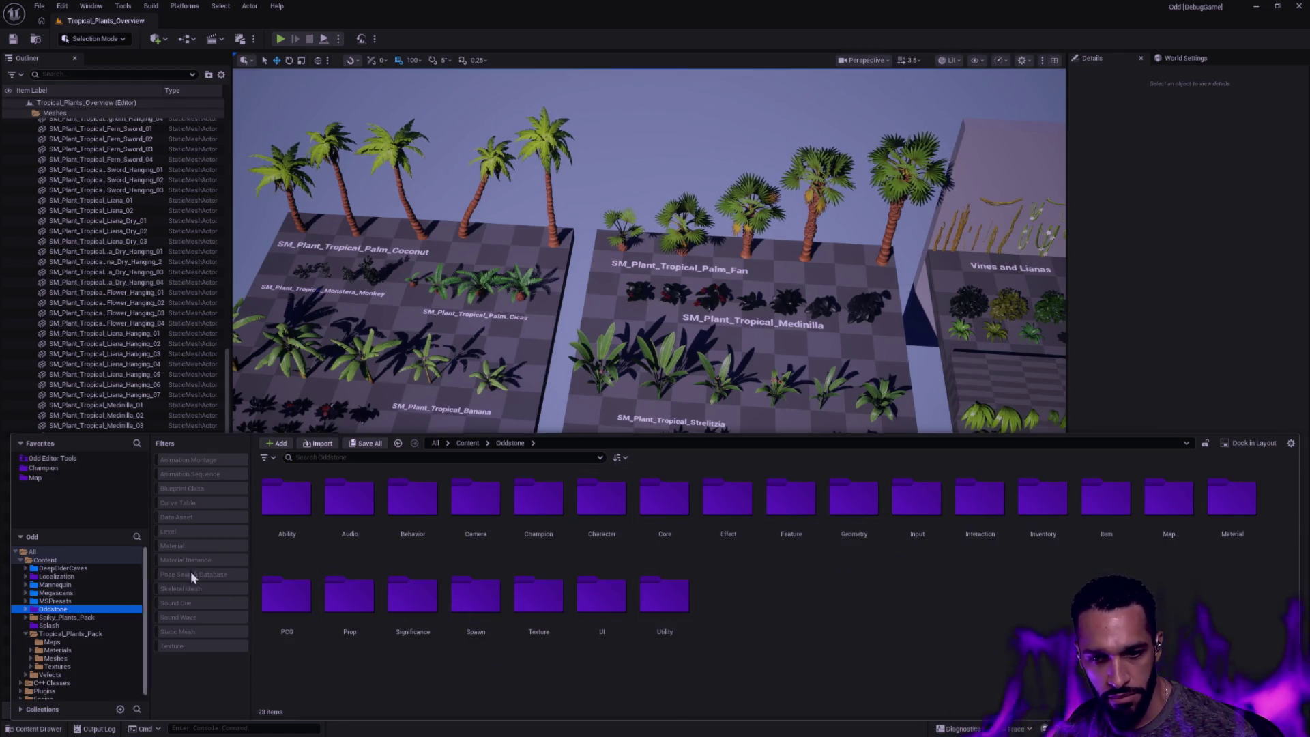
Open BP_Sava from Oddstone's Prop > Growth folder in the Blueprint editor
double_click(364, 592)
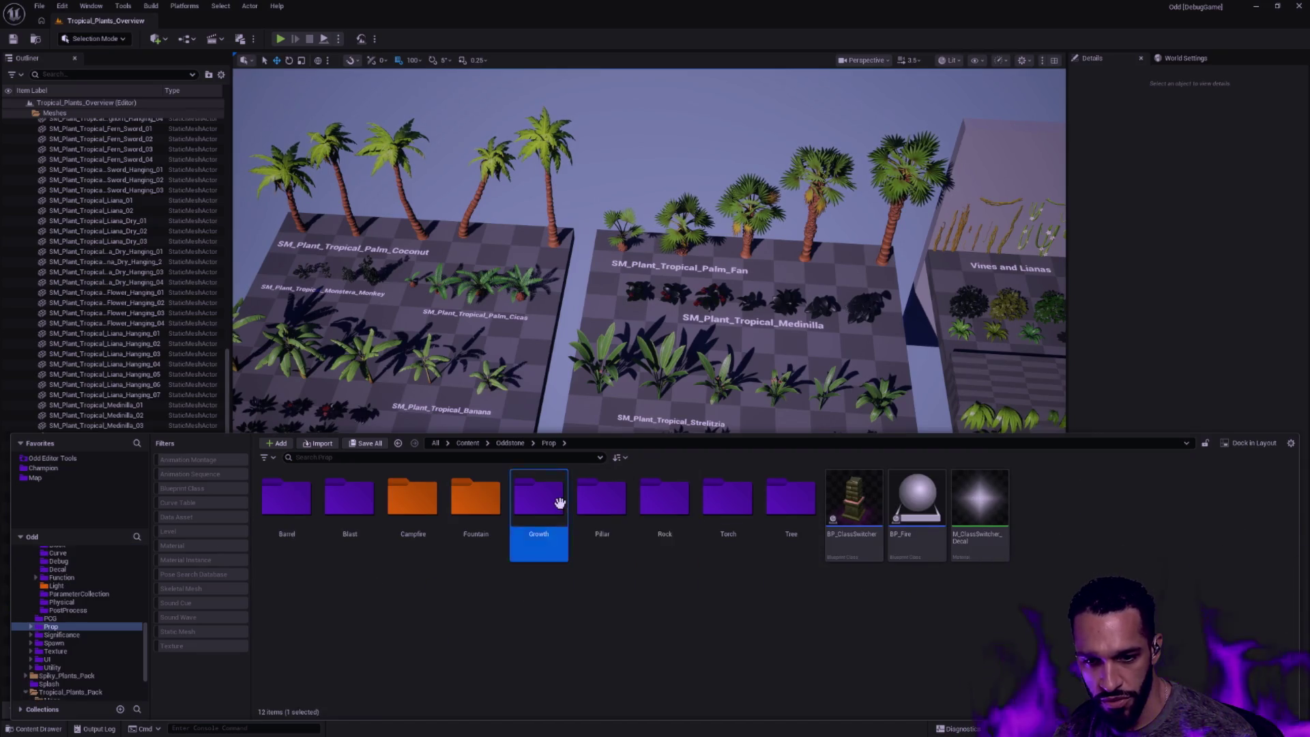
double_click(539, 502)
double_click(665, 502)
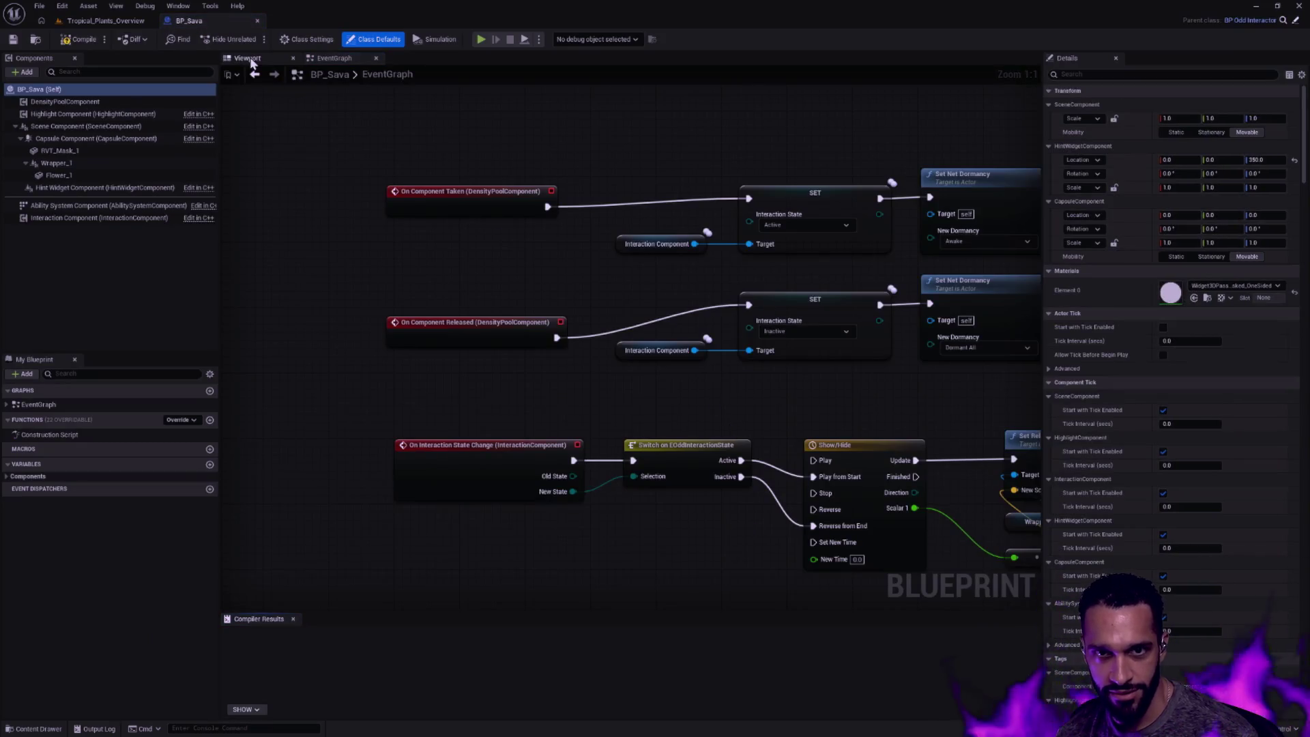
left_click(247, 58)
mouse_move(615, 339)
left_mouse_down()
mouse_move(656, 382)
mouse_move(636, 410)
left_mouse_up()
scroll(656, 382, "up", 3)
scroll(657, 382, "down", 3)
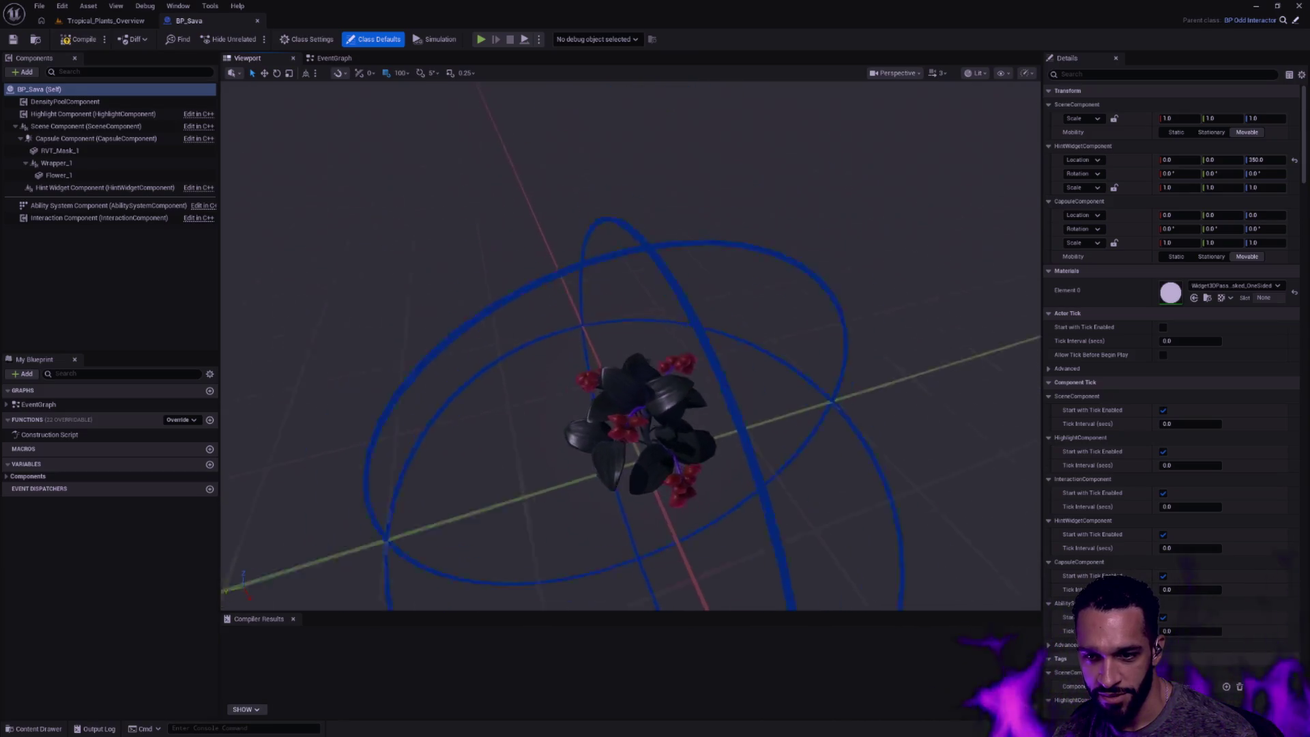
scroll(635, 409, "up", 3)
scroll(634, 409, "down", 2)
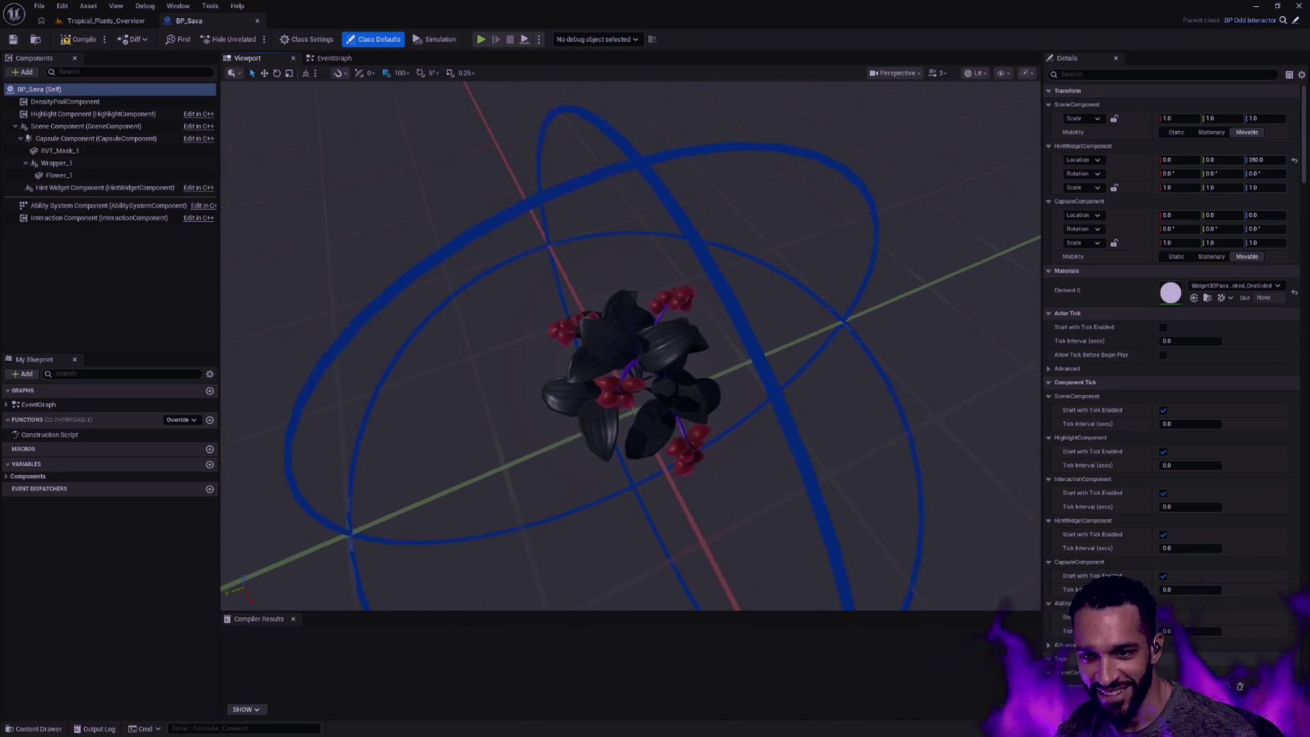
key("ctrl+space")
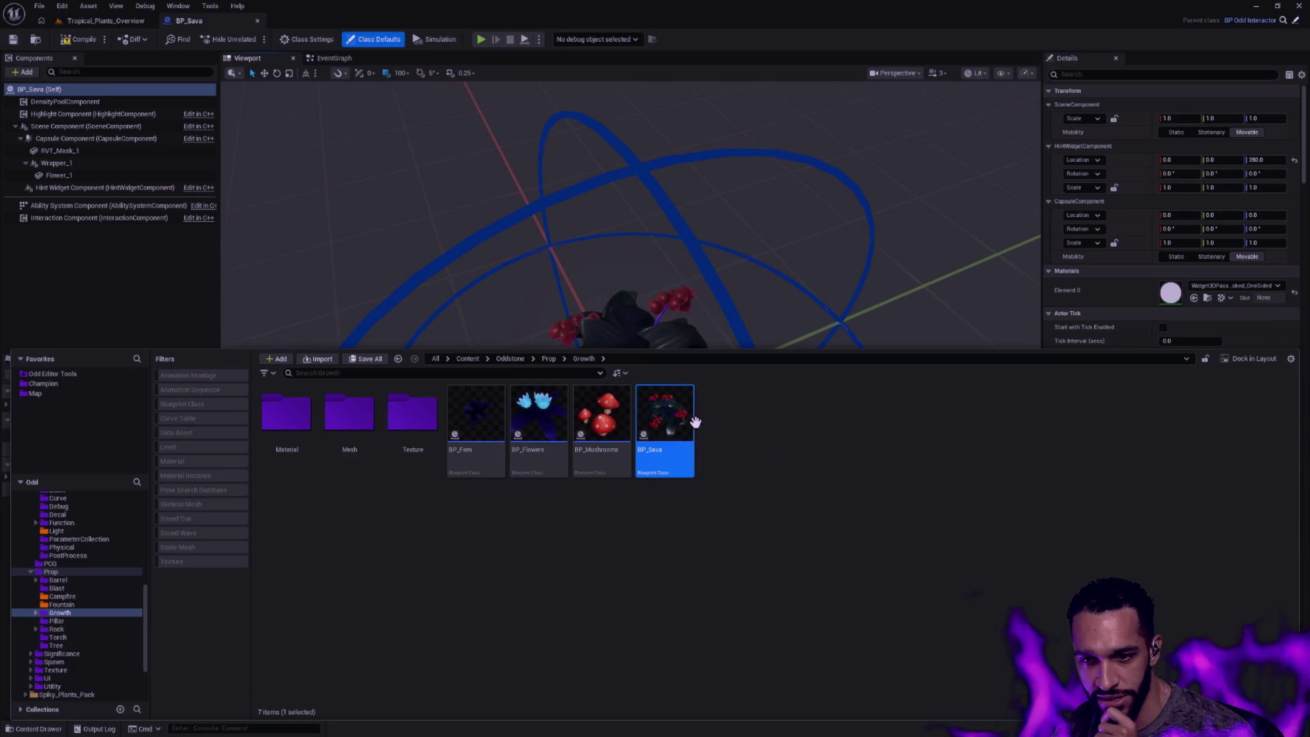
left_click(329, 58)
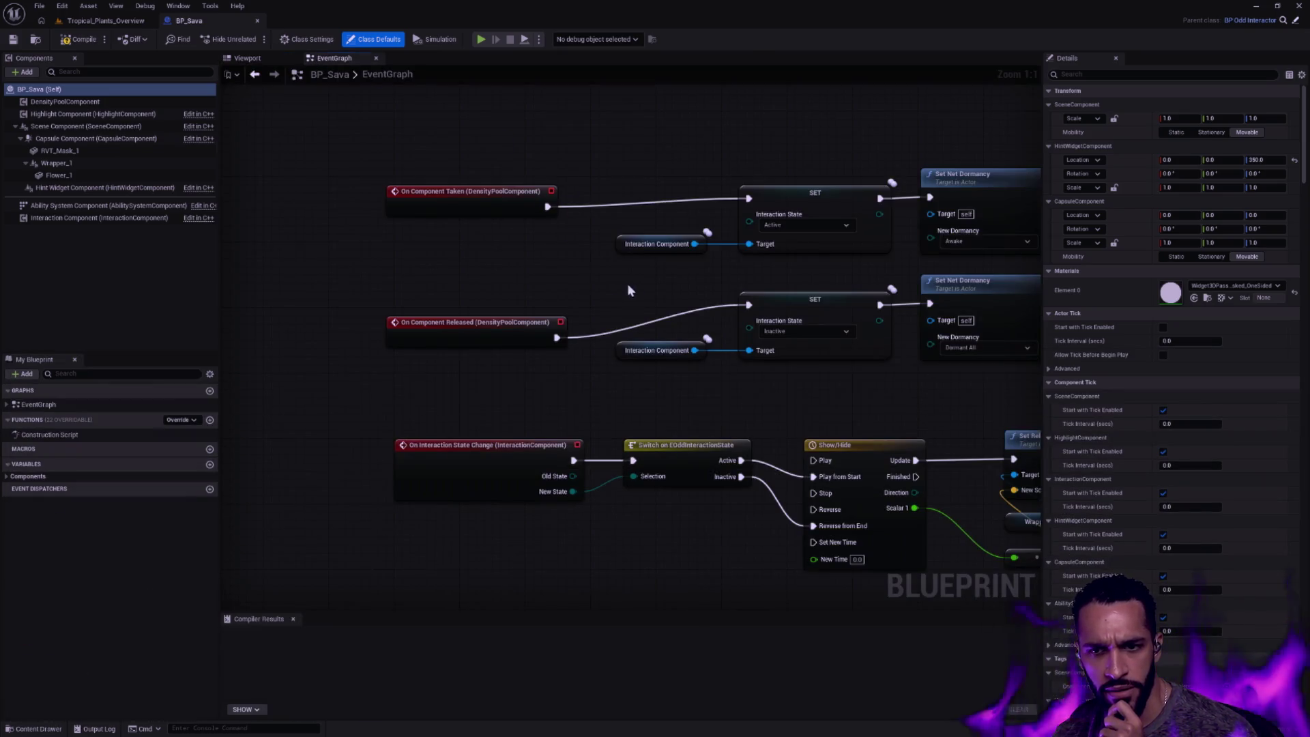
scroll(737, 322, "down", 2)
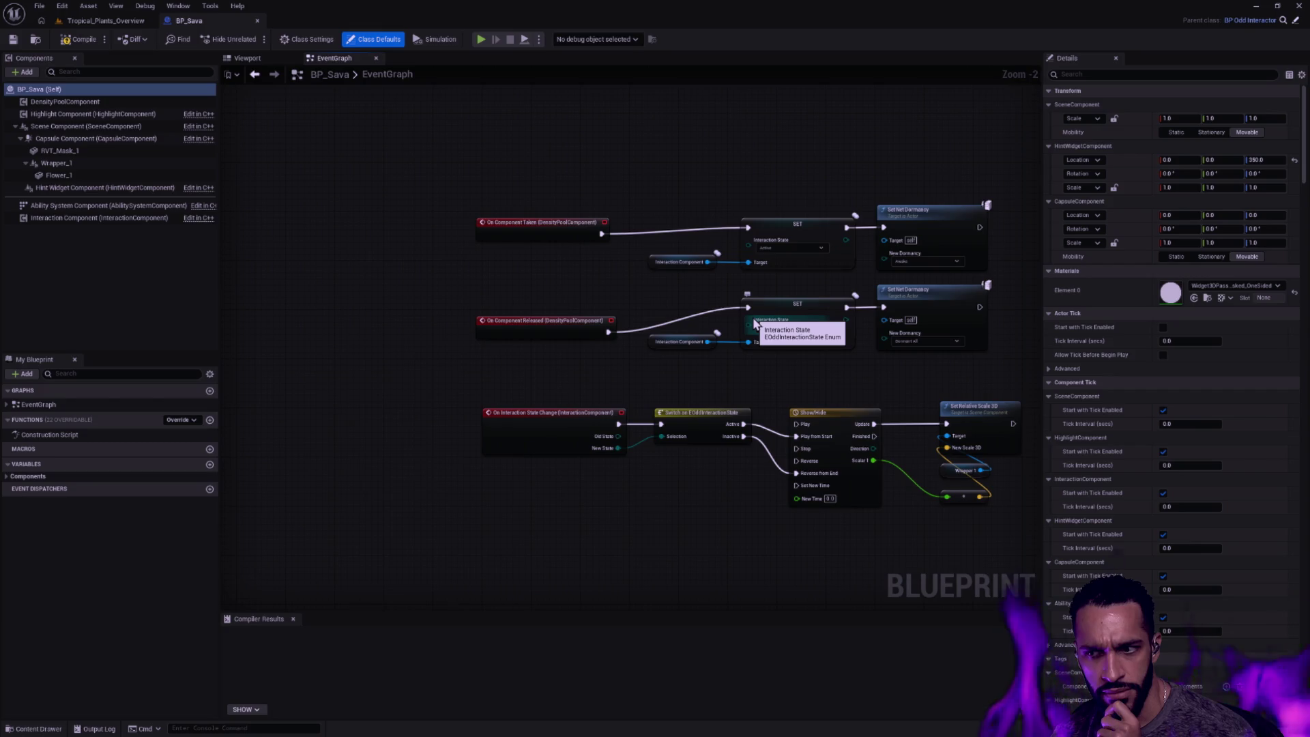
Switch from the BP_Sava Blueprint back to the Tropical_Plants_Overview level
key("ctrl+space")
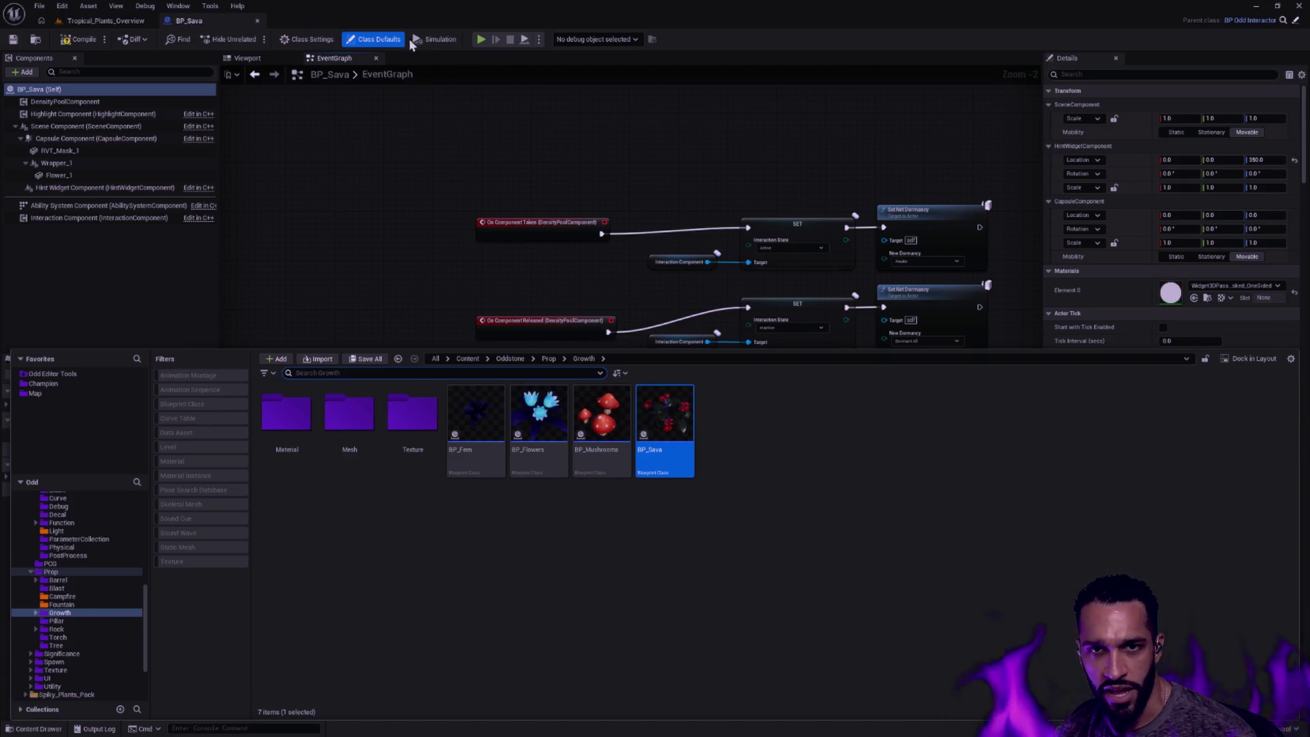
left_click(106, 20)
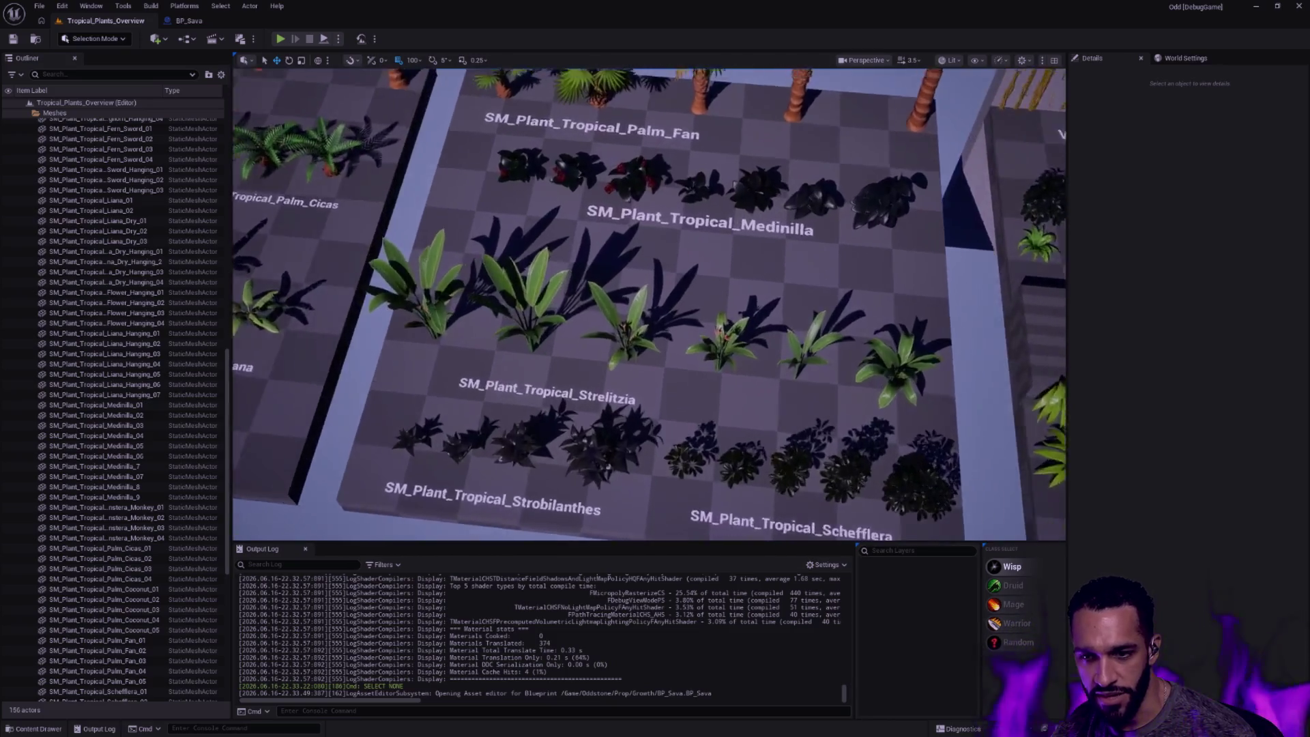
Try deleting BP_Sava twice, dismiss the still-referenced warnings, and fly back over the plant overview
key("ctrl+space")
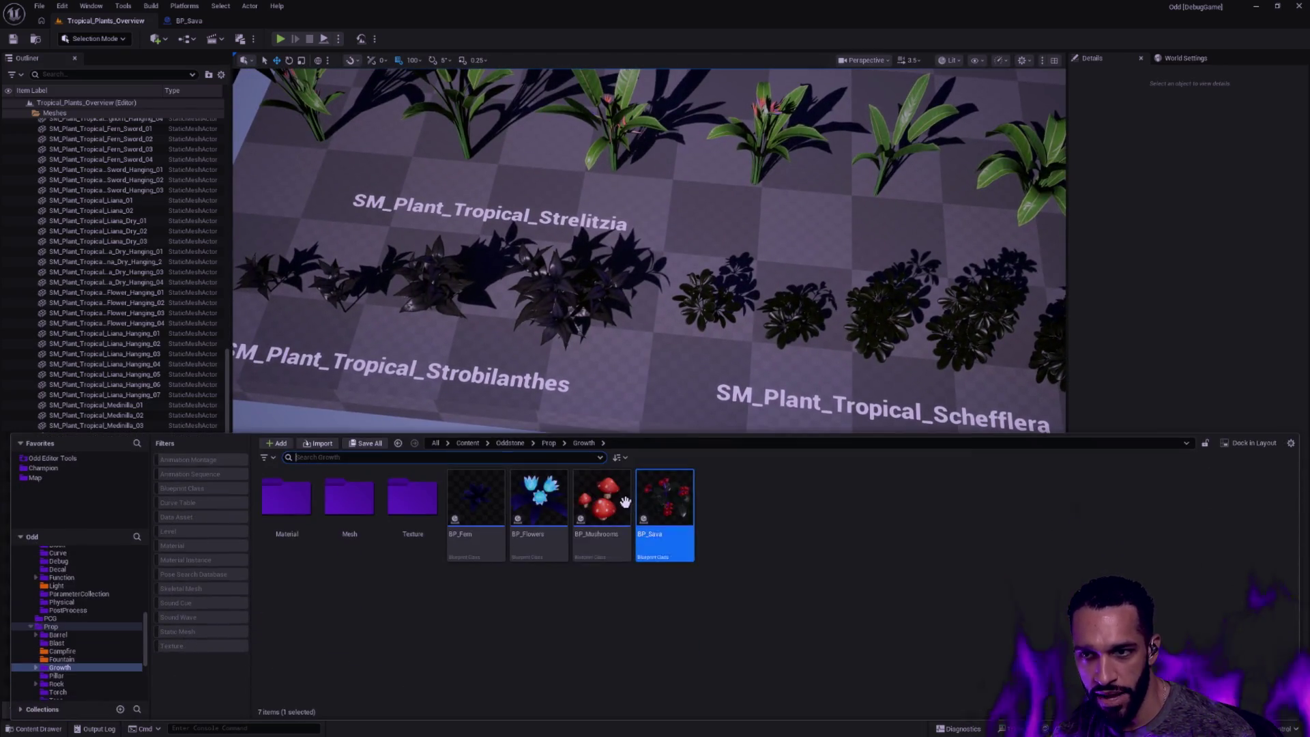
key("Delete")
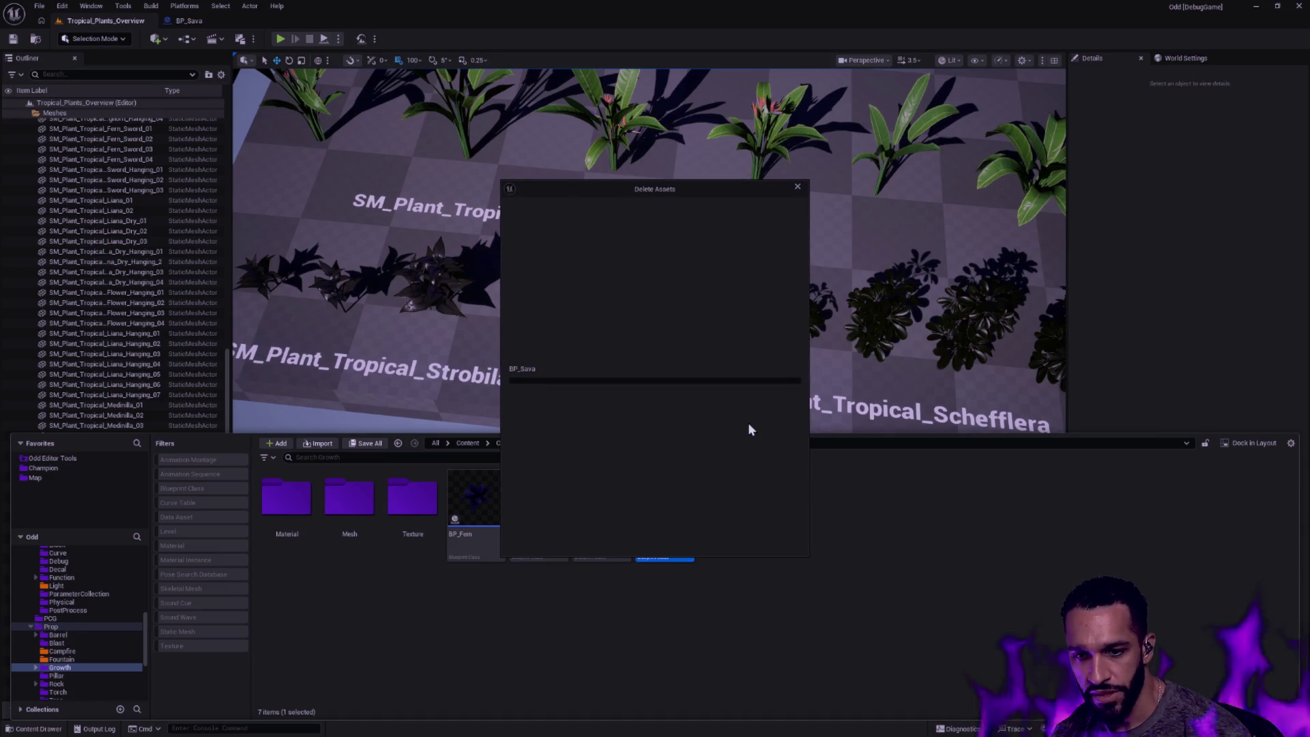
left_click(727, 539)
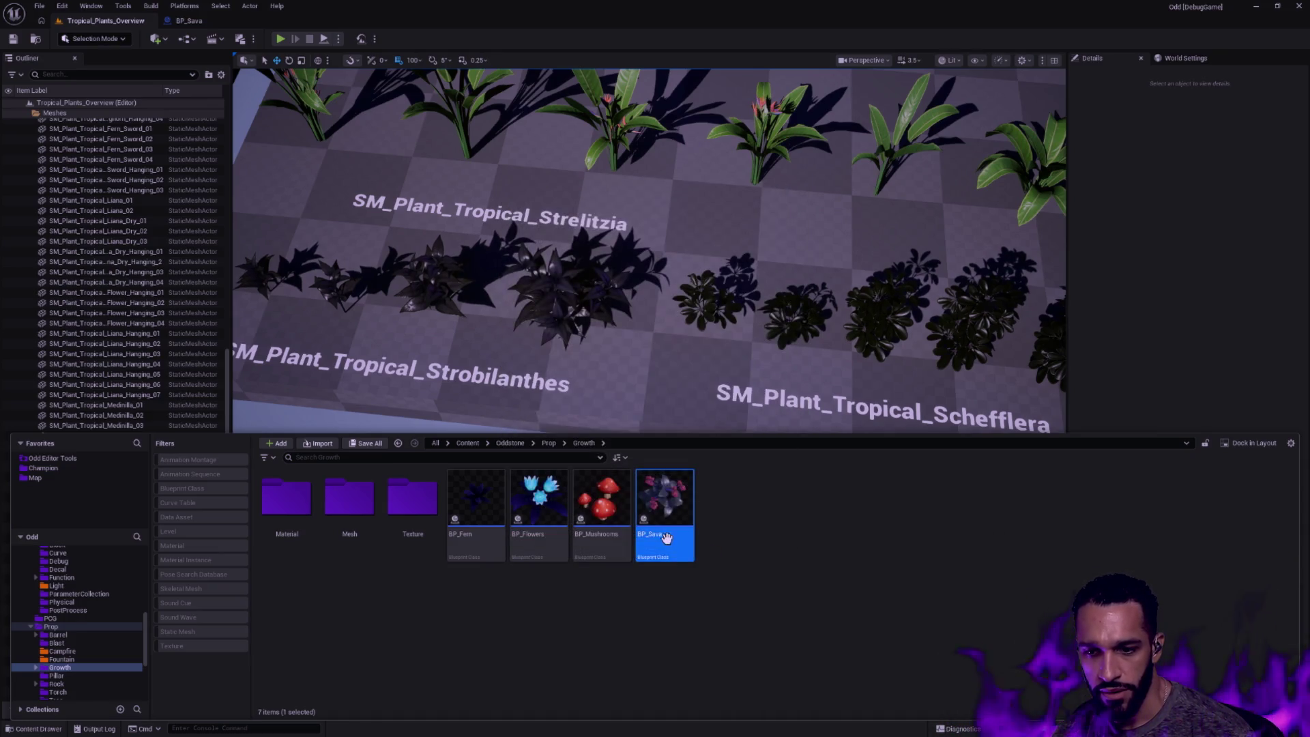
key("Delete")
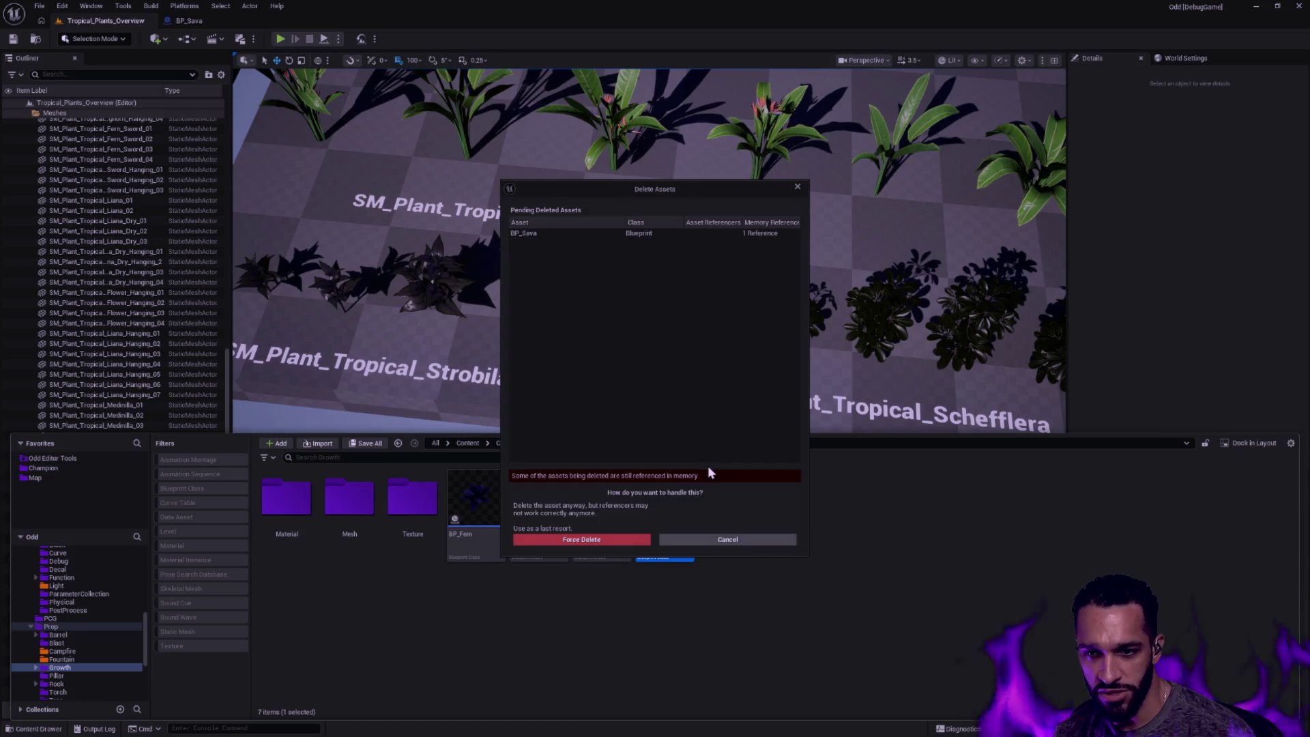
key("Escape")
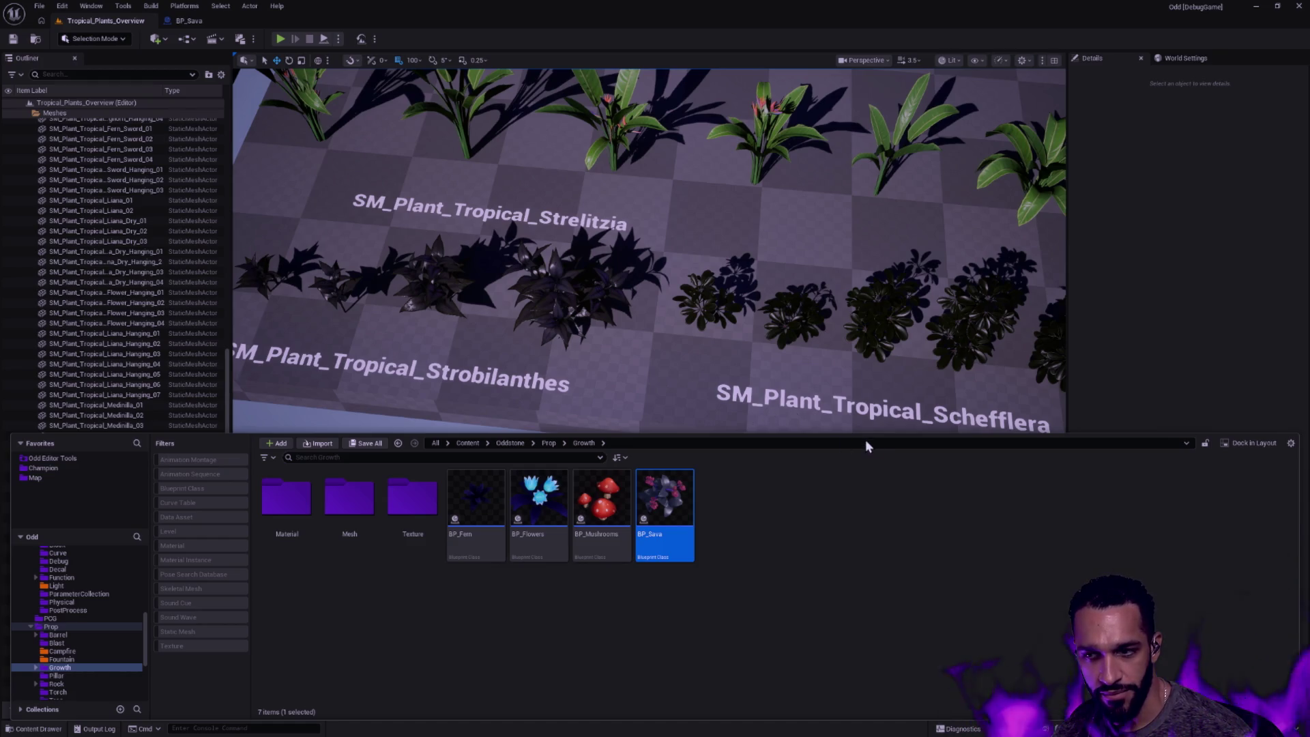
key("ctrl+space")
left_click_drag(1041, 385, 655, 307)
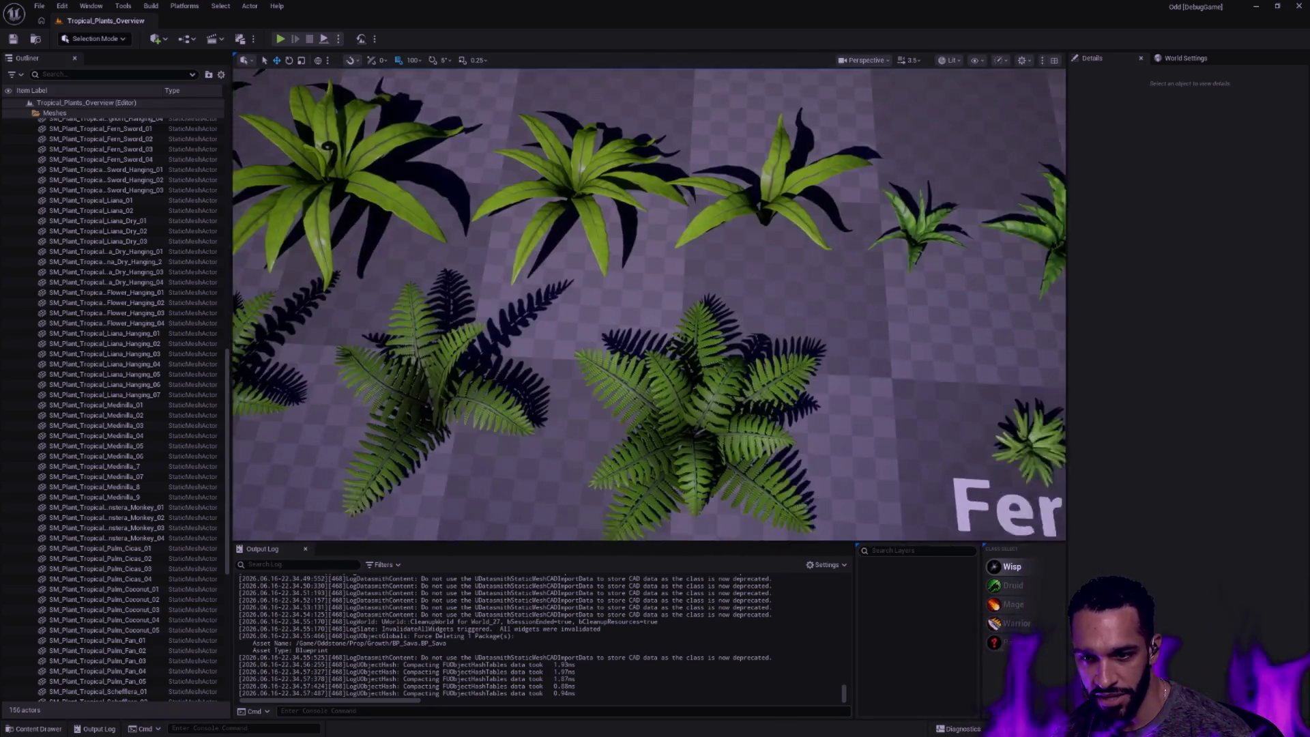
scroll(656, 308, "up", 5)
scroll(655, 308, "down", 8)
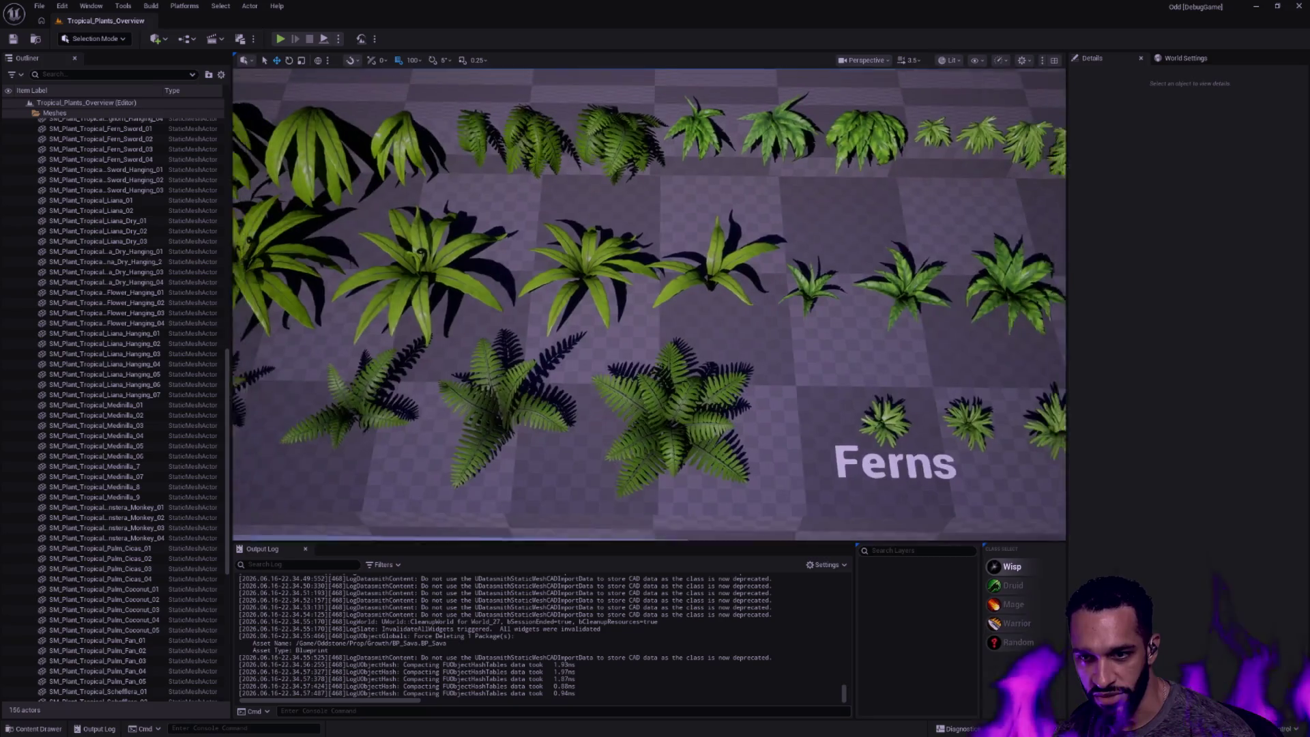
scroll(806, 377, "down", 1)
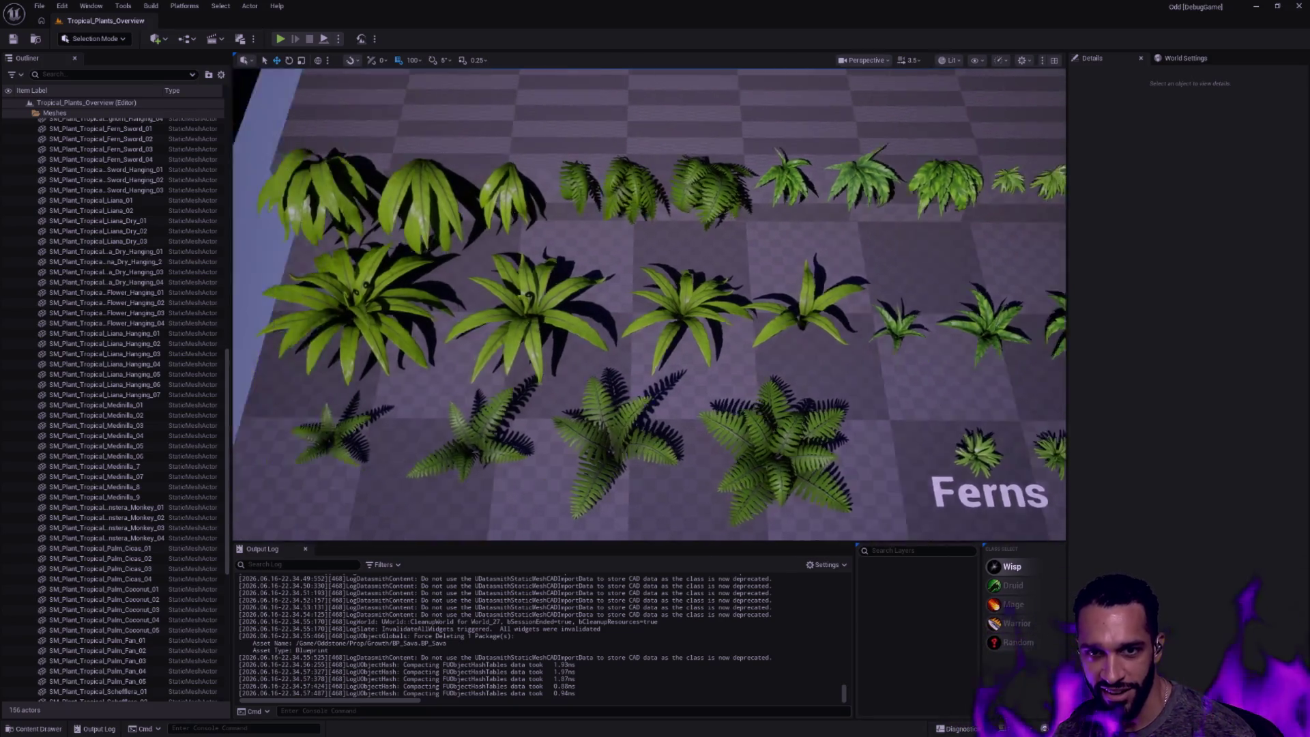
Fly the camera in low and close over the Ferns displays
left_click_drag(708, 343, 921, 343)
scroll(655, 308, "up", 3)
scroll(696, 308, "up", 6)
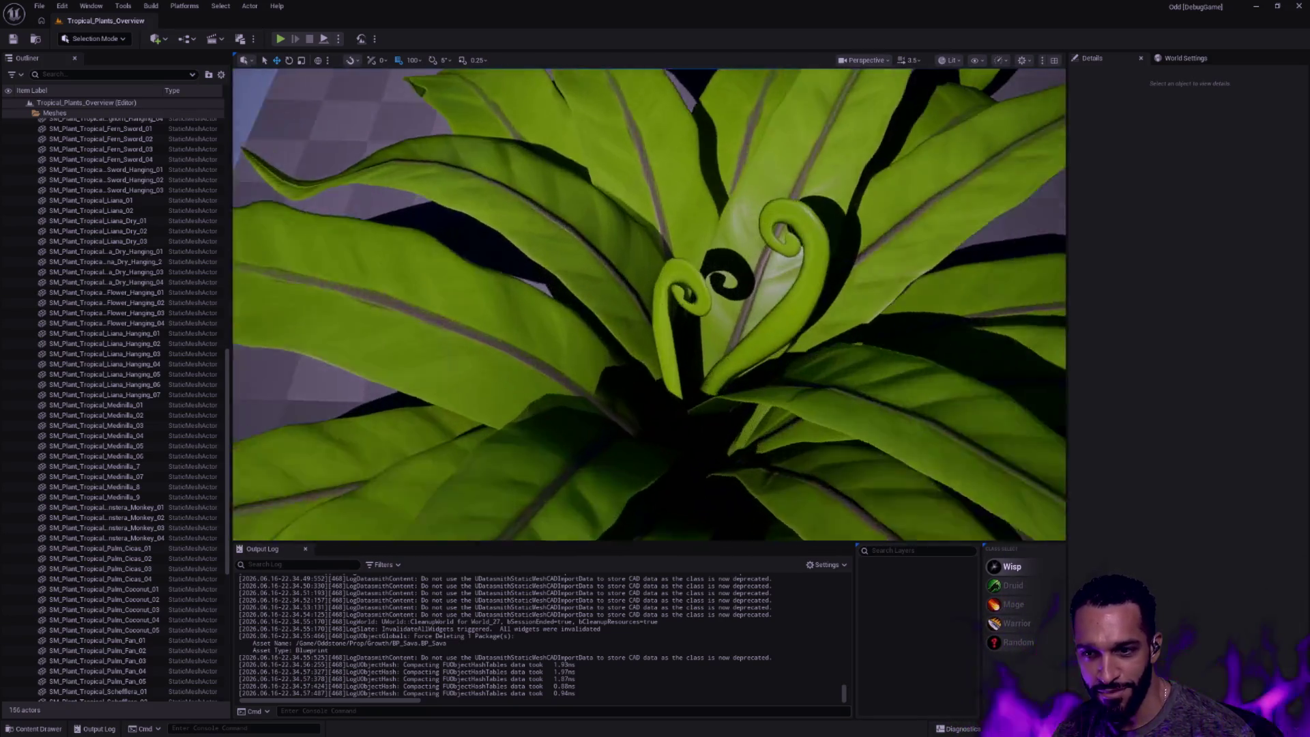
scroll(696, 307, "down", 3)
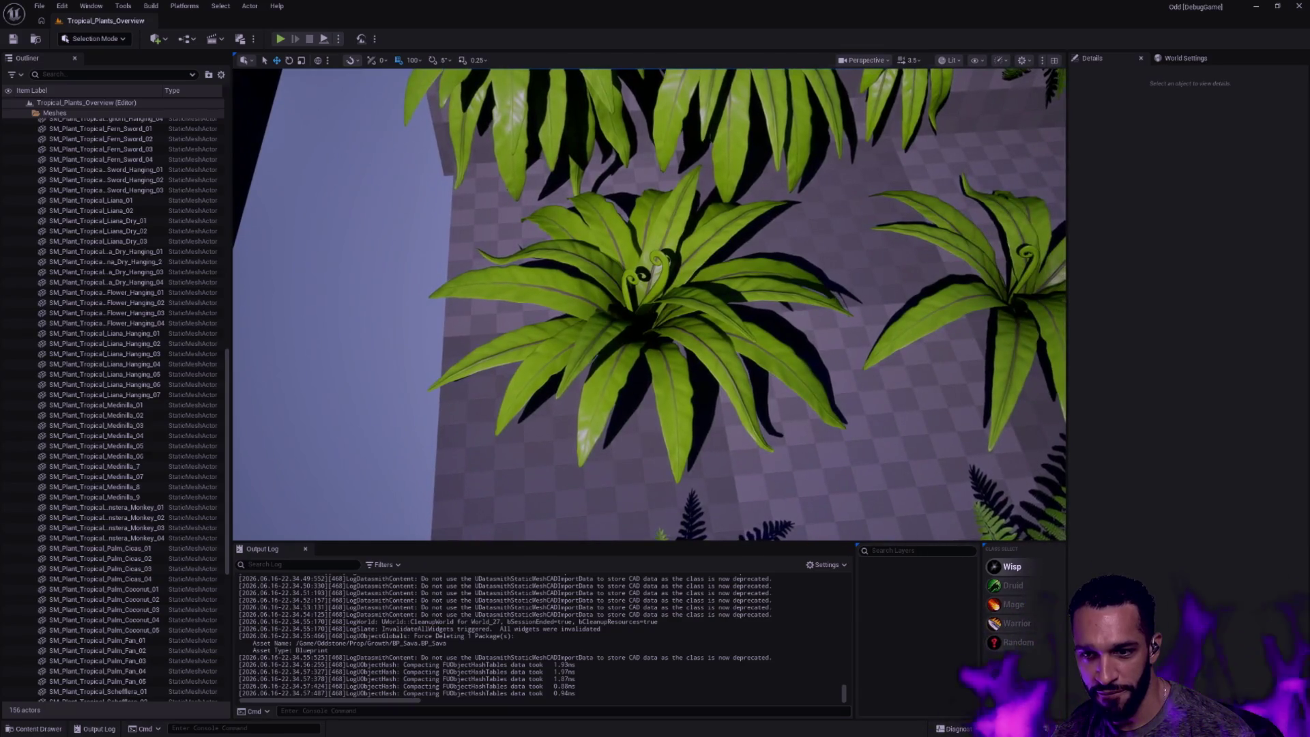
scroll(697, 307, "down", 6)
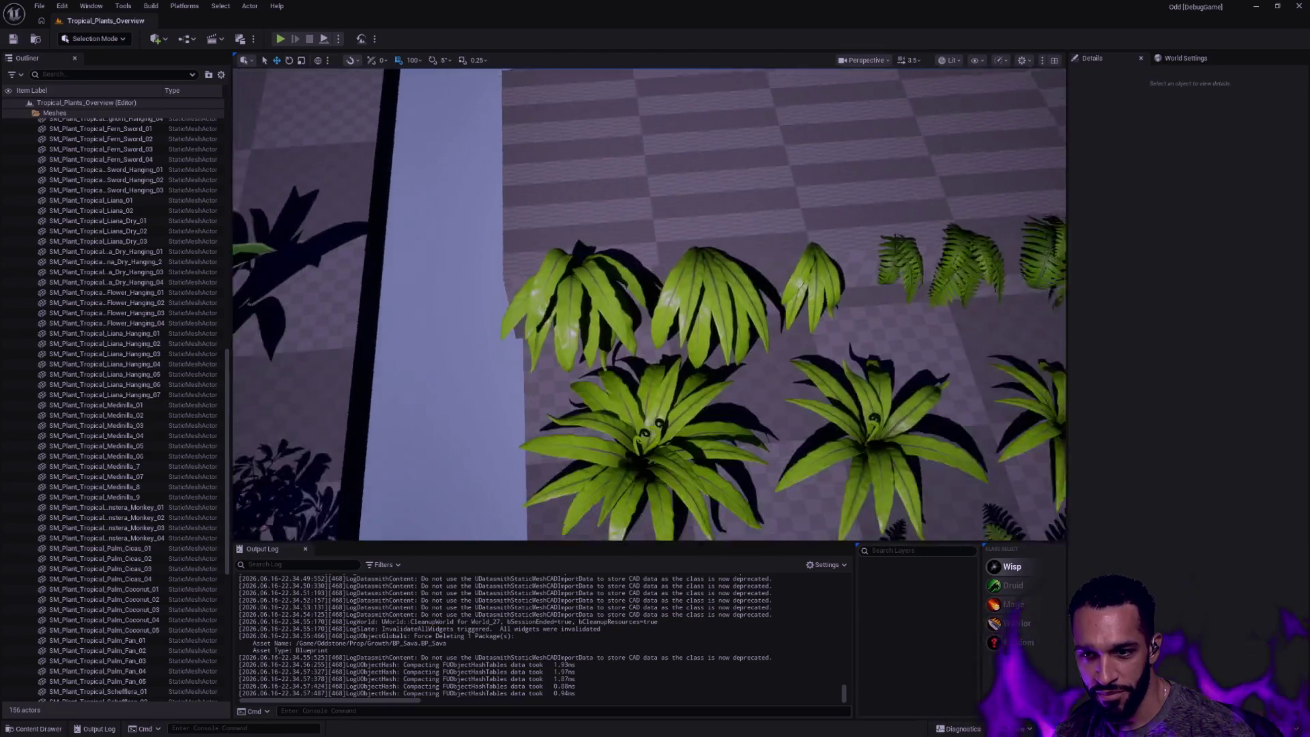
left_click_drag(820, 307, 410, 308)
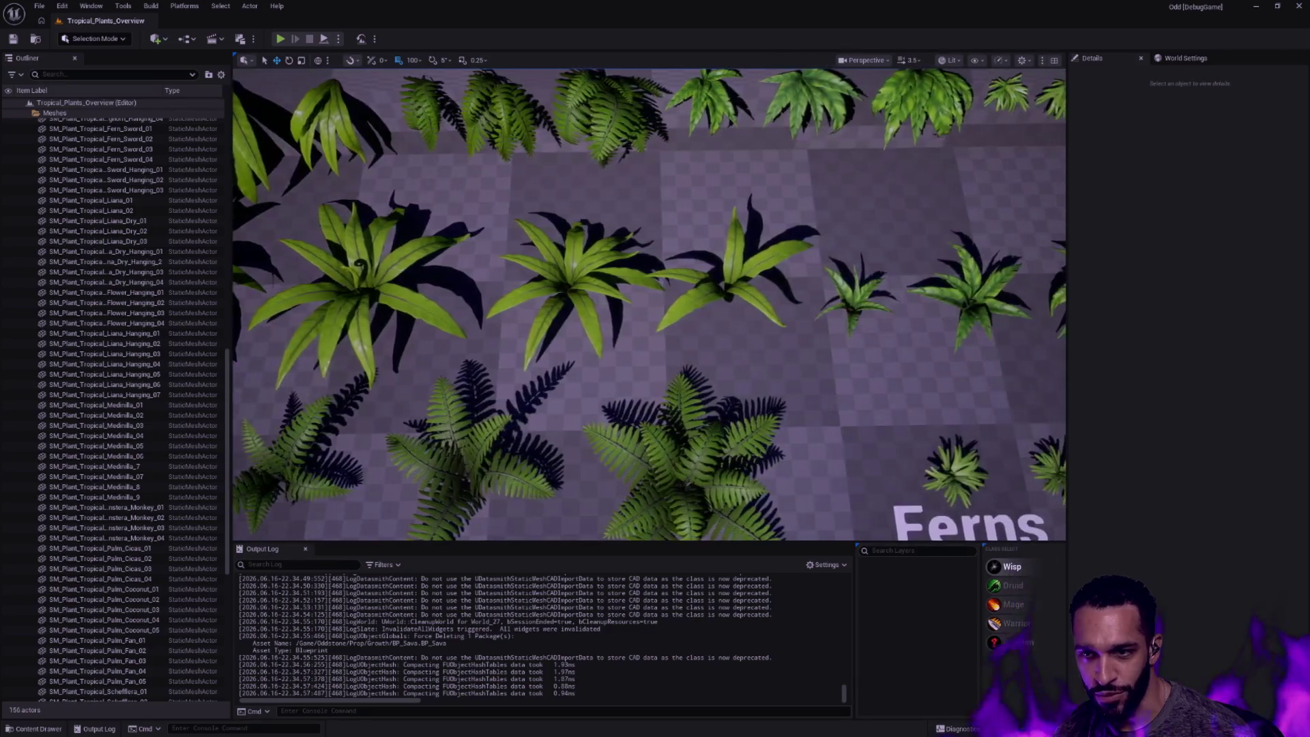
left_click_drag(819, 308, 410, 308)
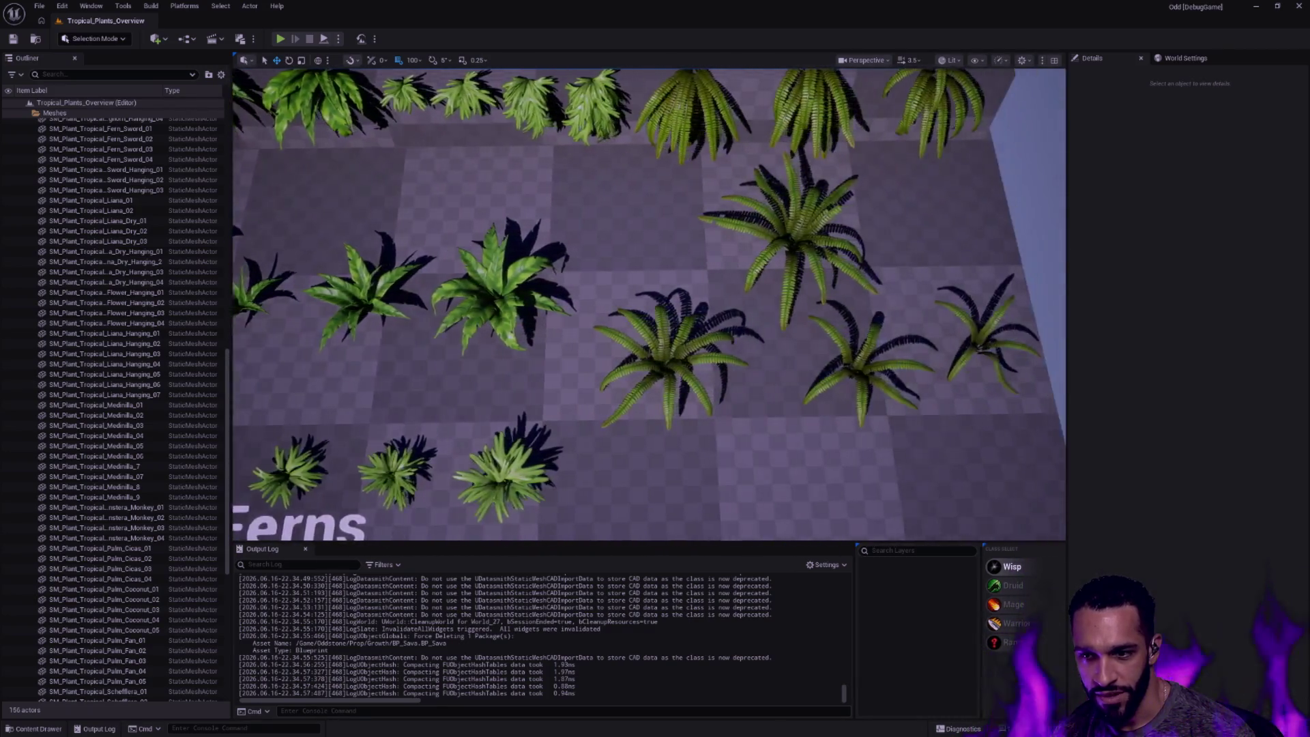
left_click_drag(716, 307, 726, 339)
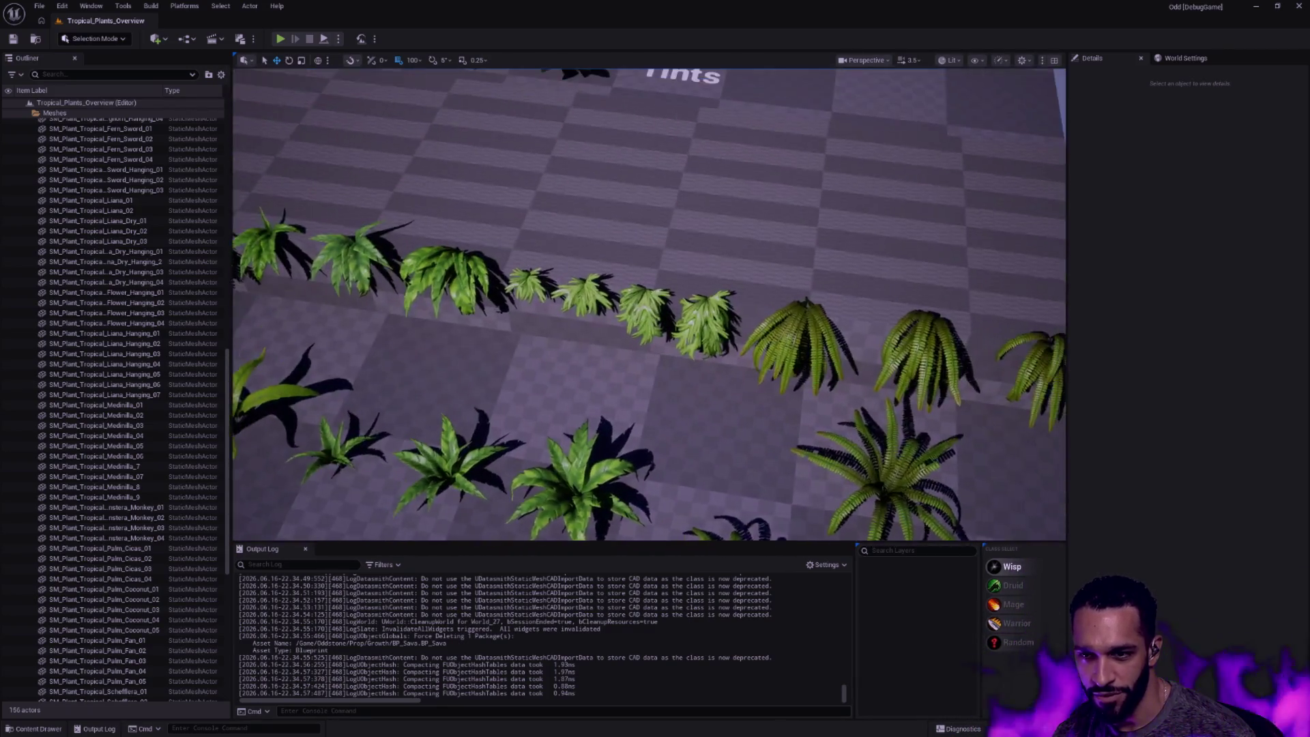
Show Oddstone's Prop folder in the Content Drawer
key("ctrl+space")
left_click(549, 443)
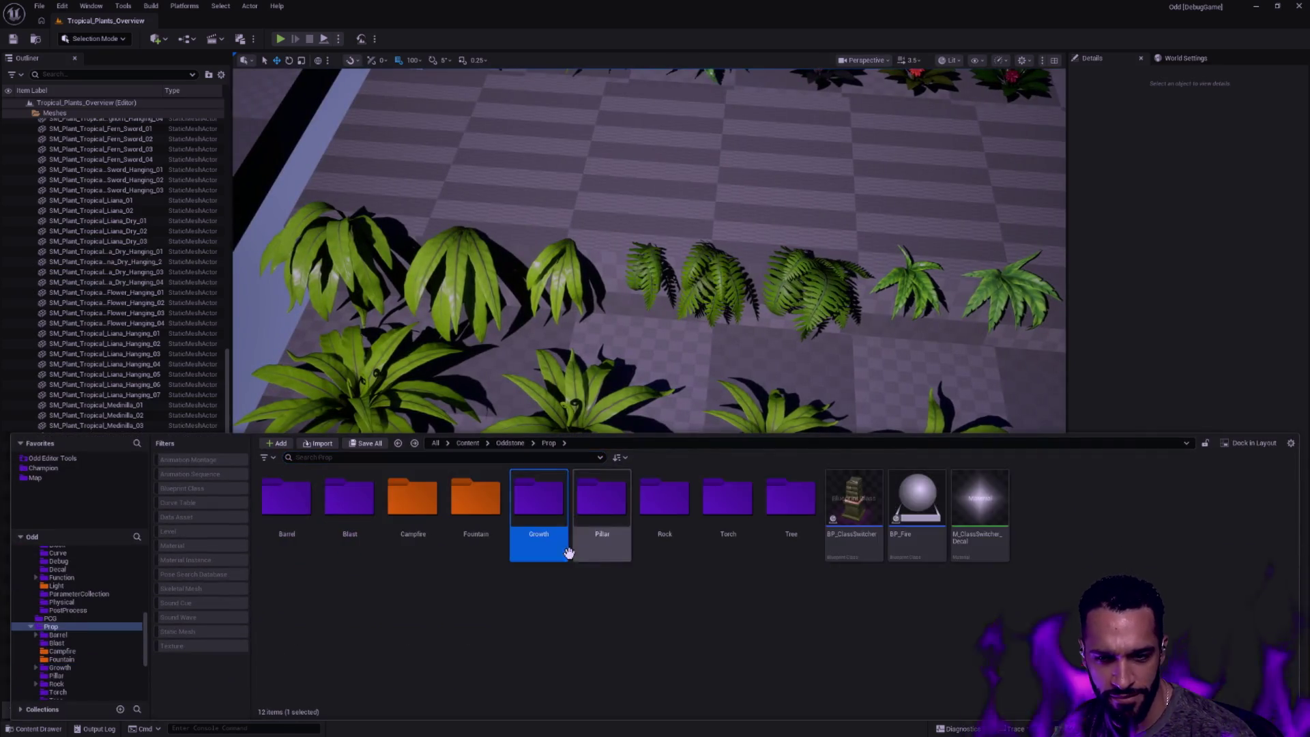
Review the contents of the Spiky_Plants_Pack and Tropical_Plants_Pack folders
key("alt+Left")
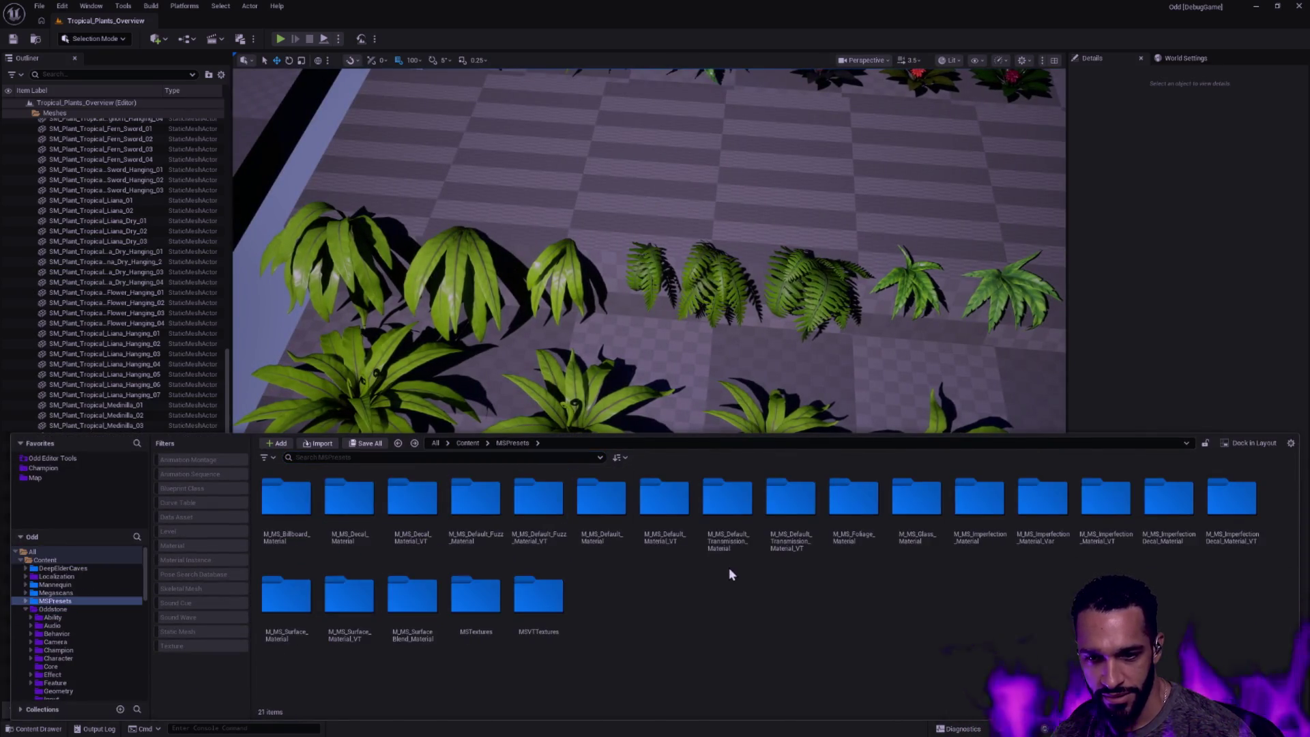
left_click(28, 610)
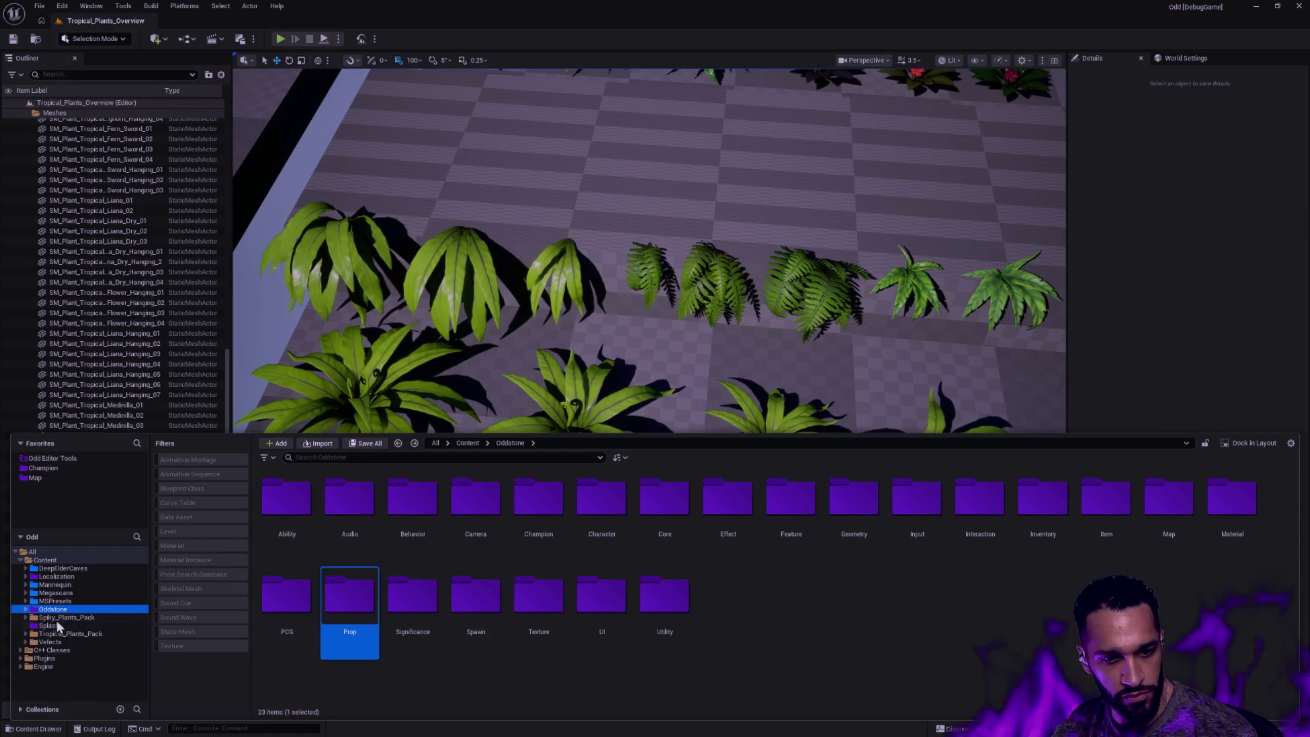
left_click(67, 618)
left_click(70, 633)
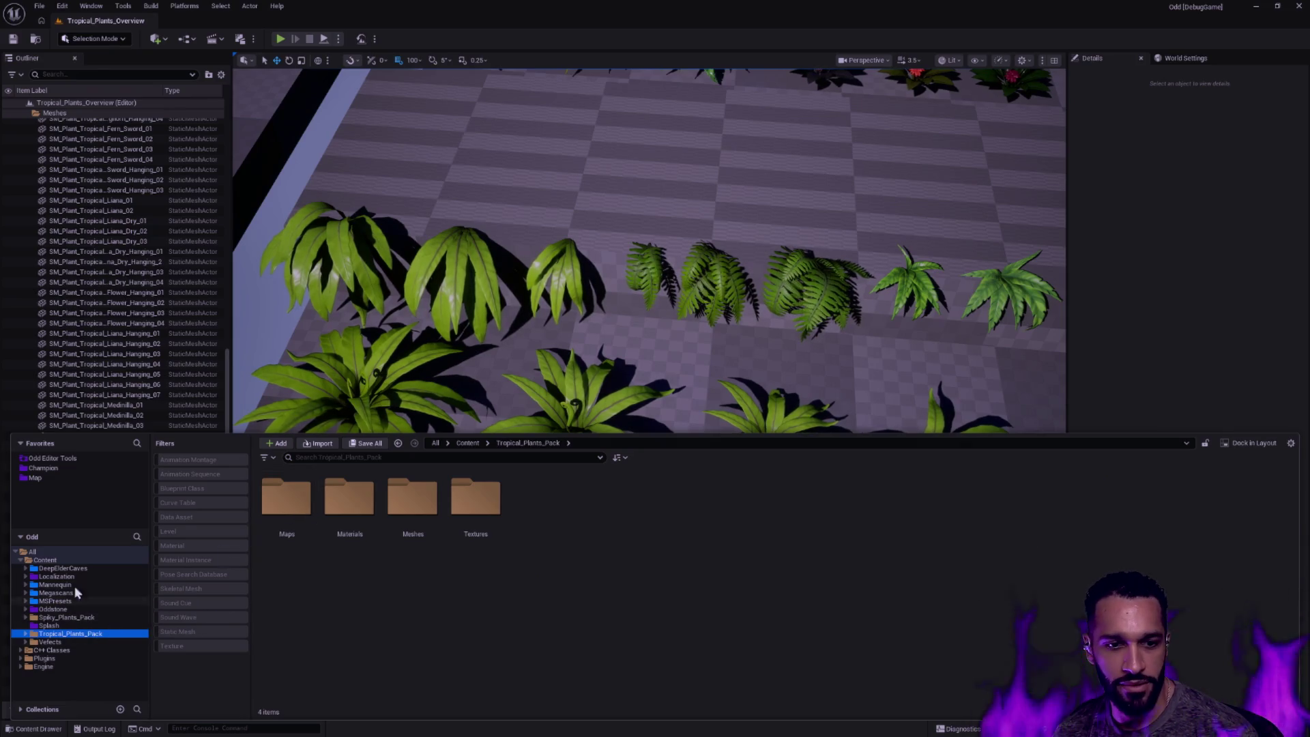
Load the Title level from the Map folder without saving the tropical overview
left_click(35, 477)
double_click(538, 503)
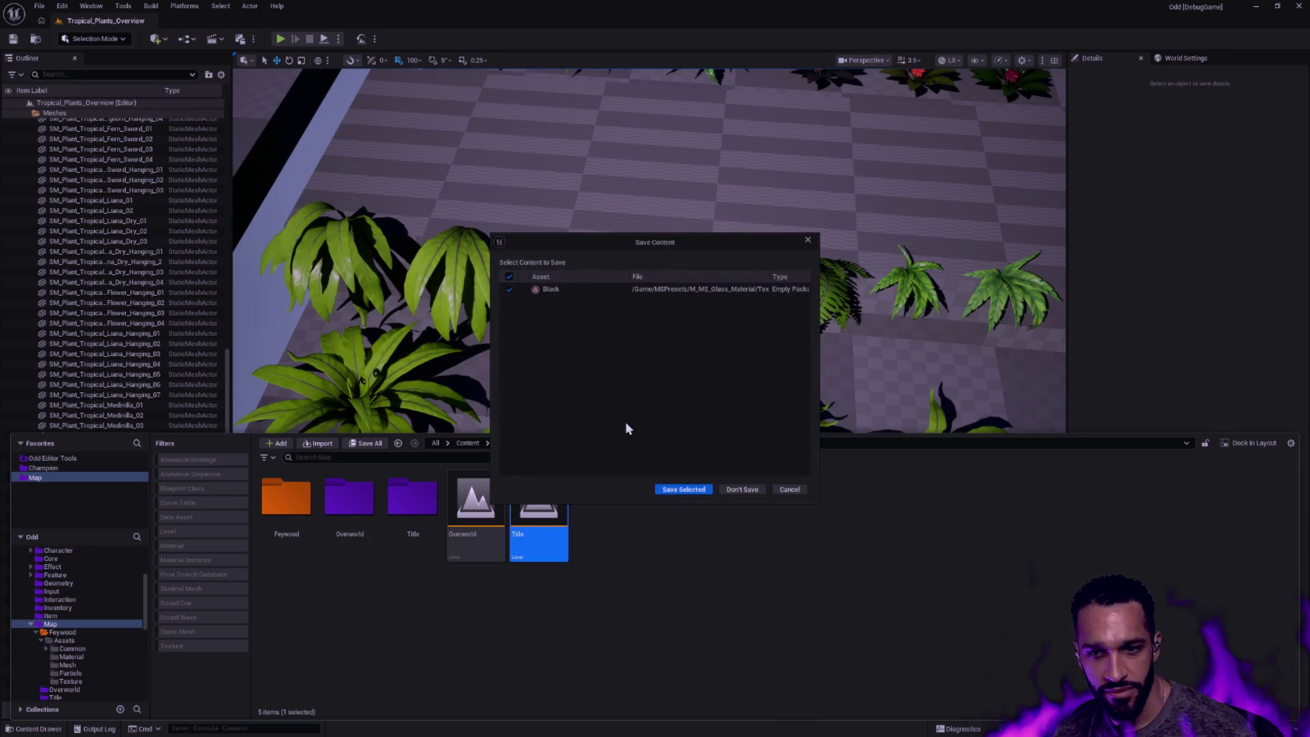
left_click(681, 491)
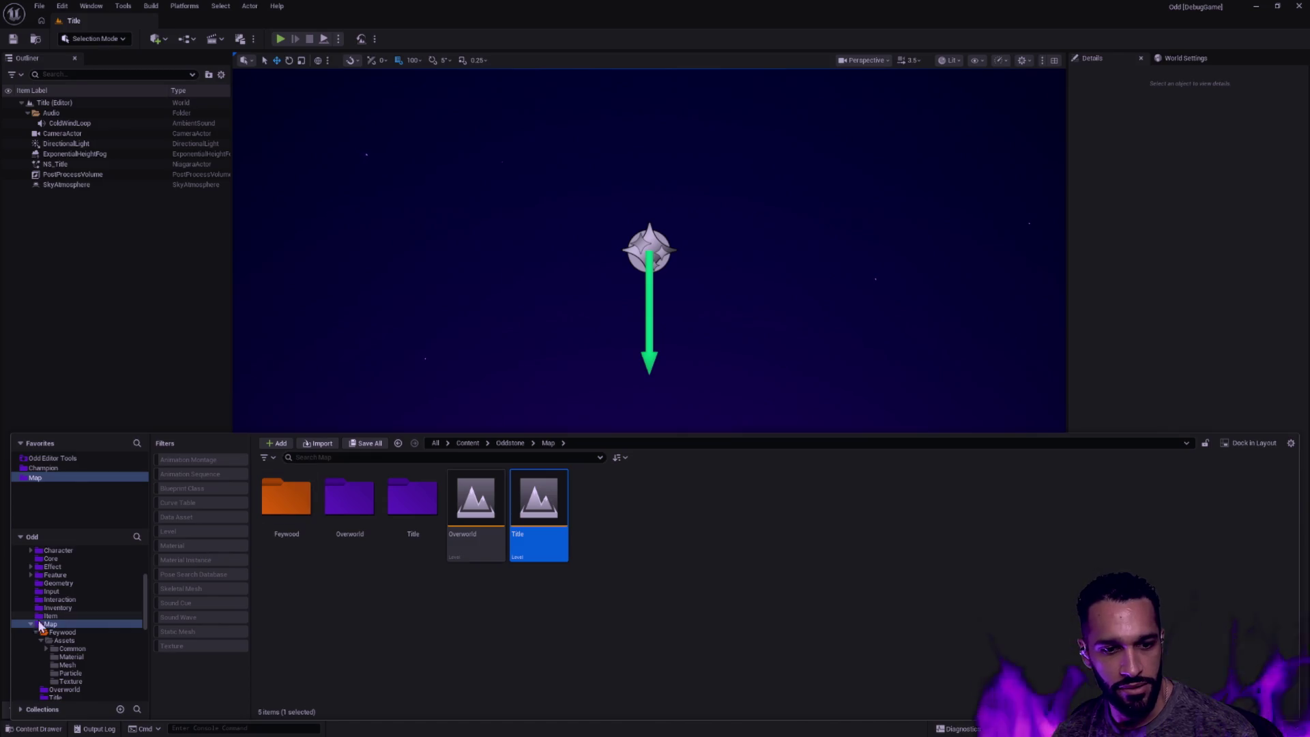
left_click(37, 632)
Delete the Spiky_Plants_Pack and Tropical_Plants_Pack folders, confirming the two-folder deletion
left_click(30, 633)
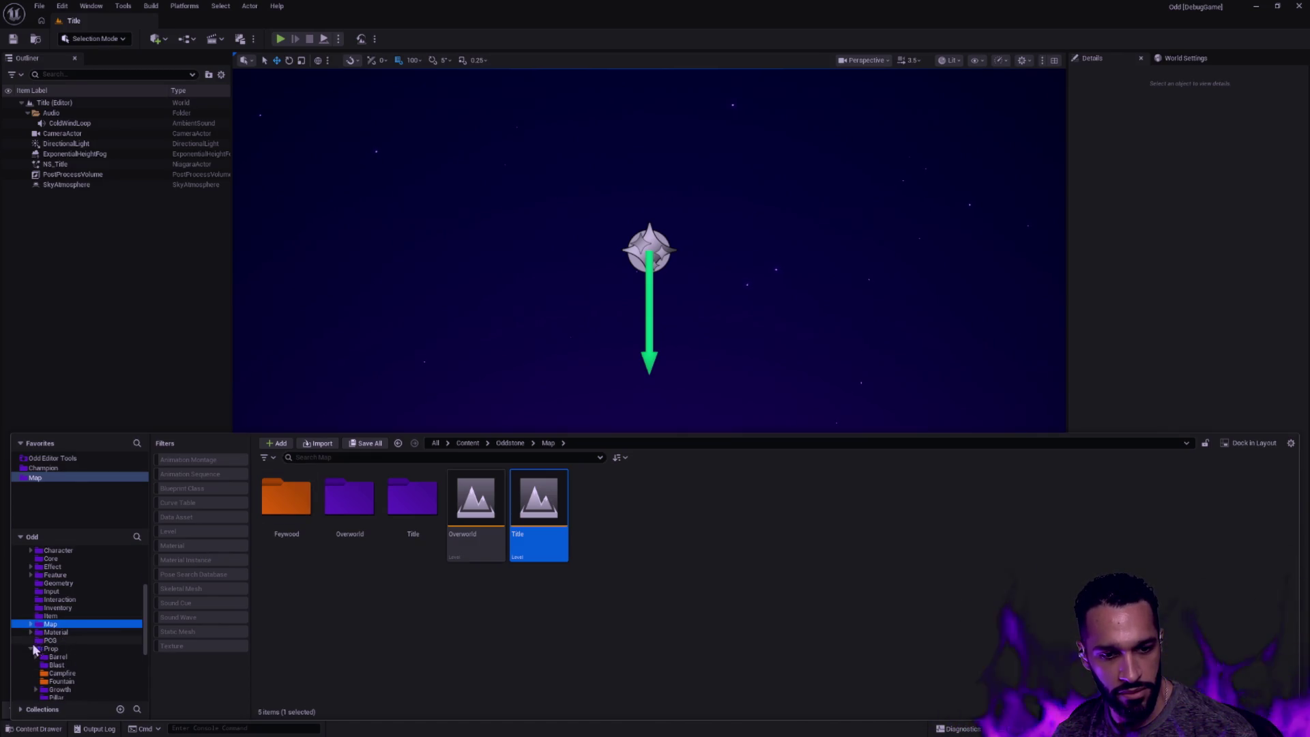
left_click(35, 649)
scroll(92, 640, "down", 3)
left_click(67, 649)
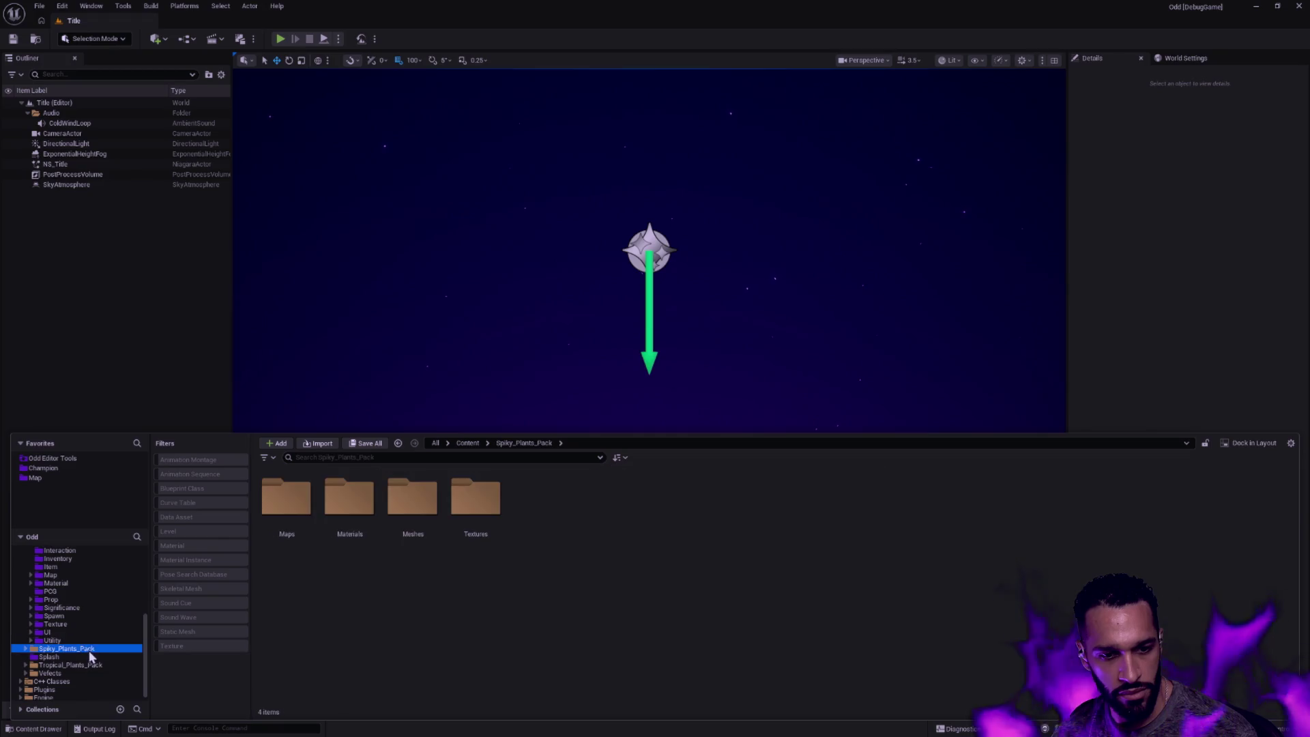
left_click(70, 665, "ctrl")
key("Delete")
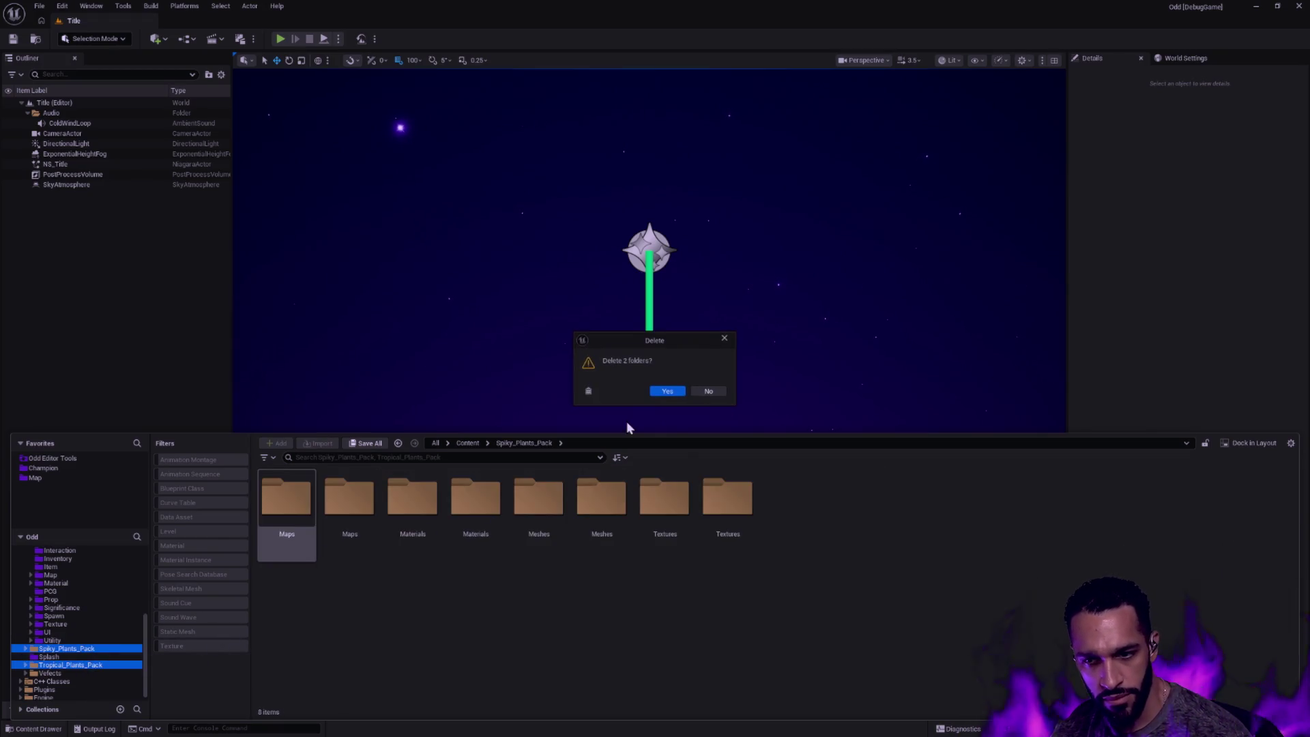
left_click(667, 390)
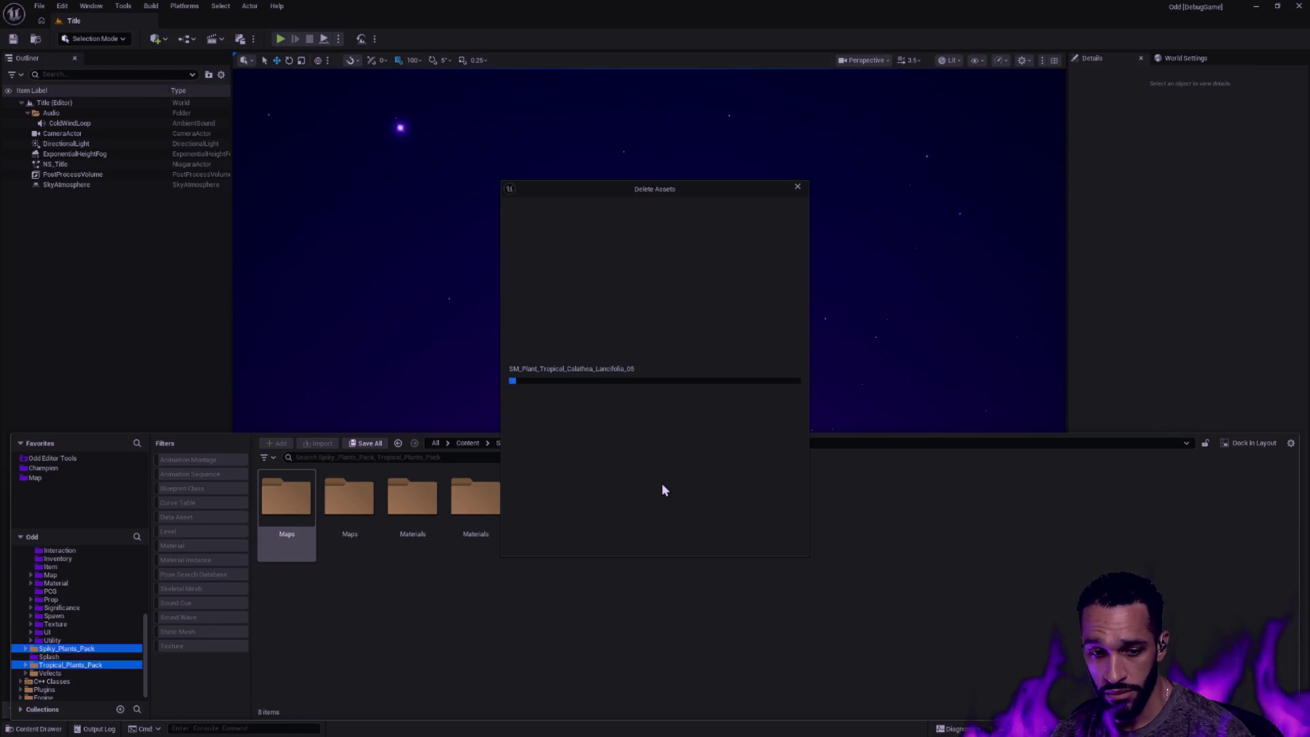
Switch to the Claude Code terminal sessions while the deletion runs
key("alt+Tab")
key("alt+Tab")
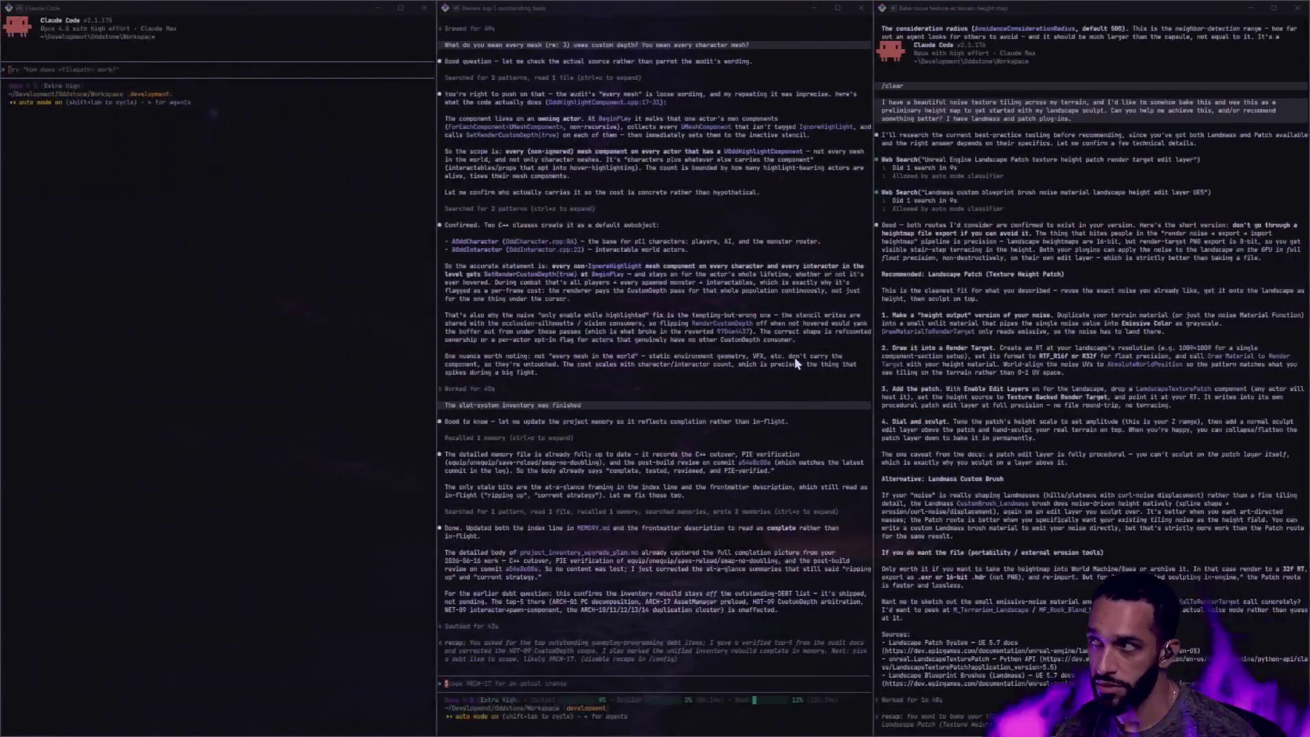
key("alt+Tab")
key("alt+Tab")
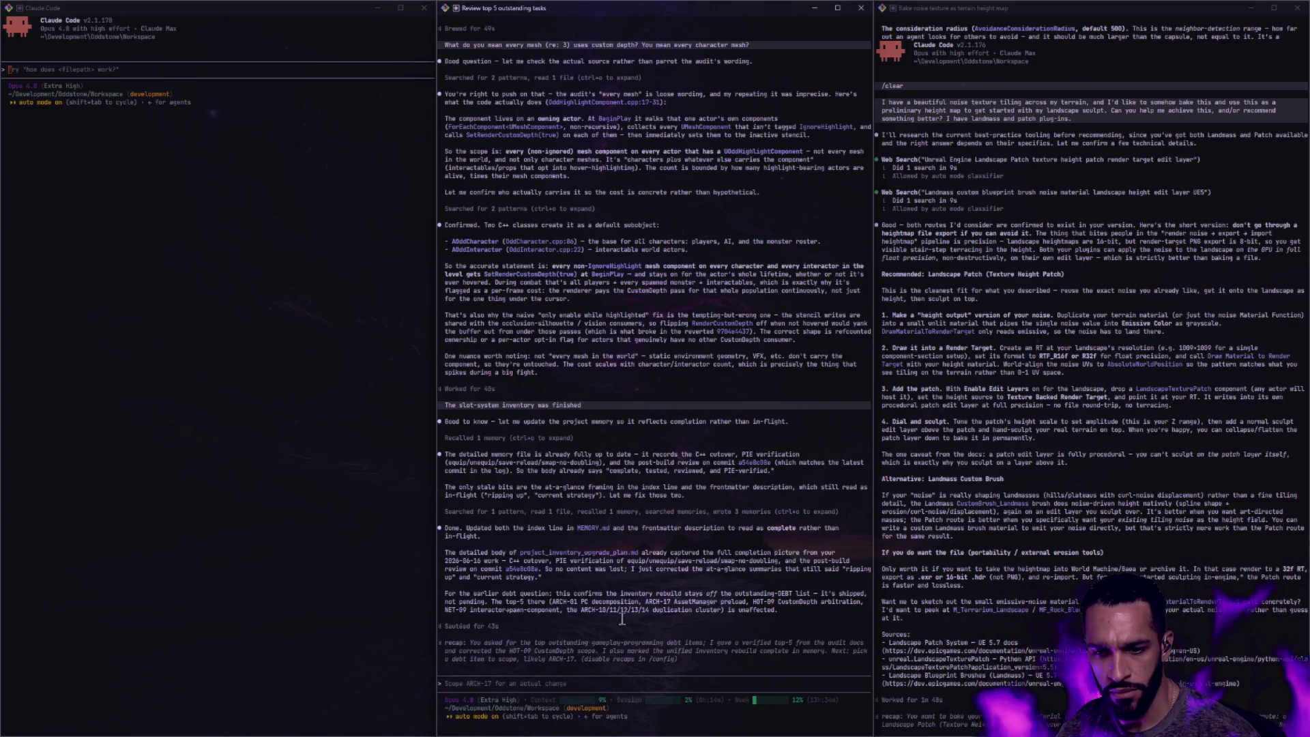
Read the terrain height-map conversation in Claude Code, then switch back toward the editor
left_click(1206, 488)
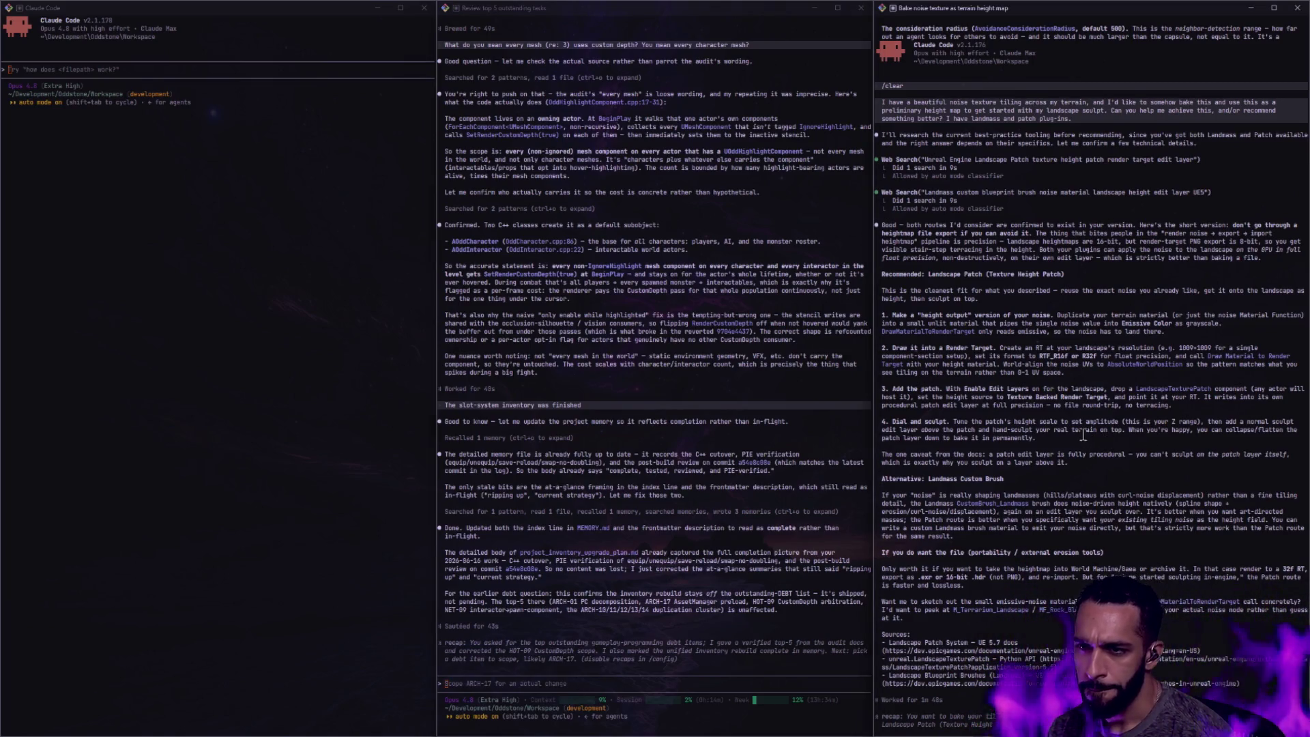
scroll(1084, 438, "down", 3)
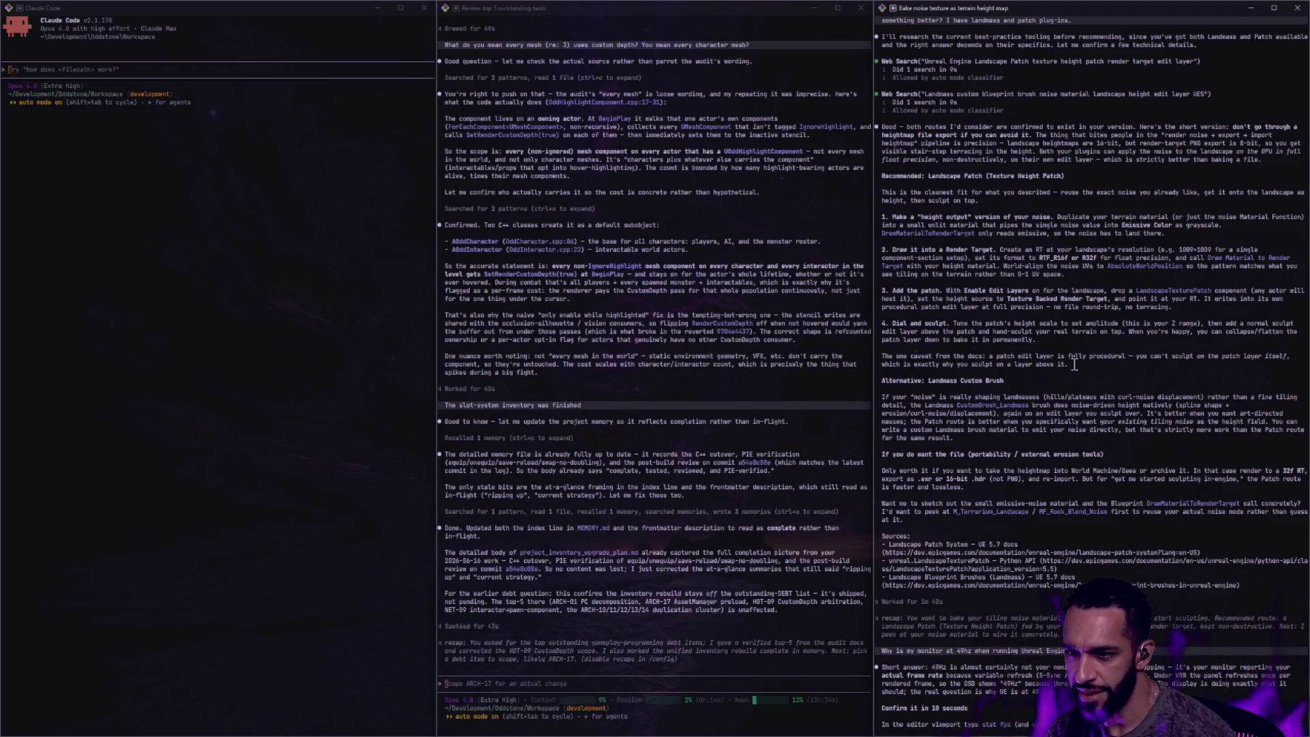
scroll(1075, 364, "up", 3)
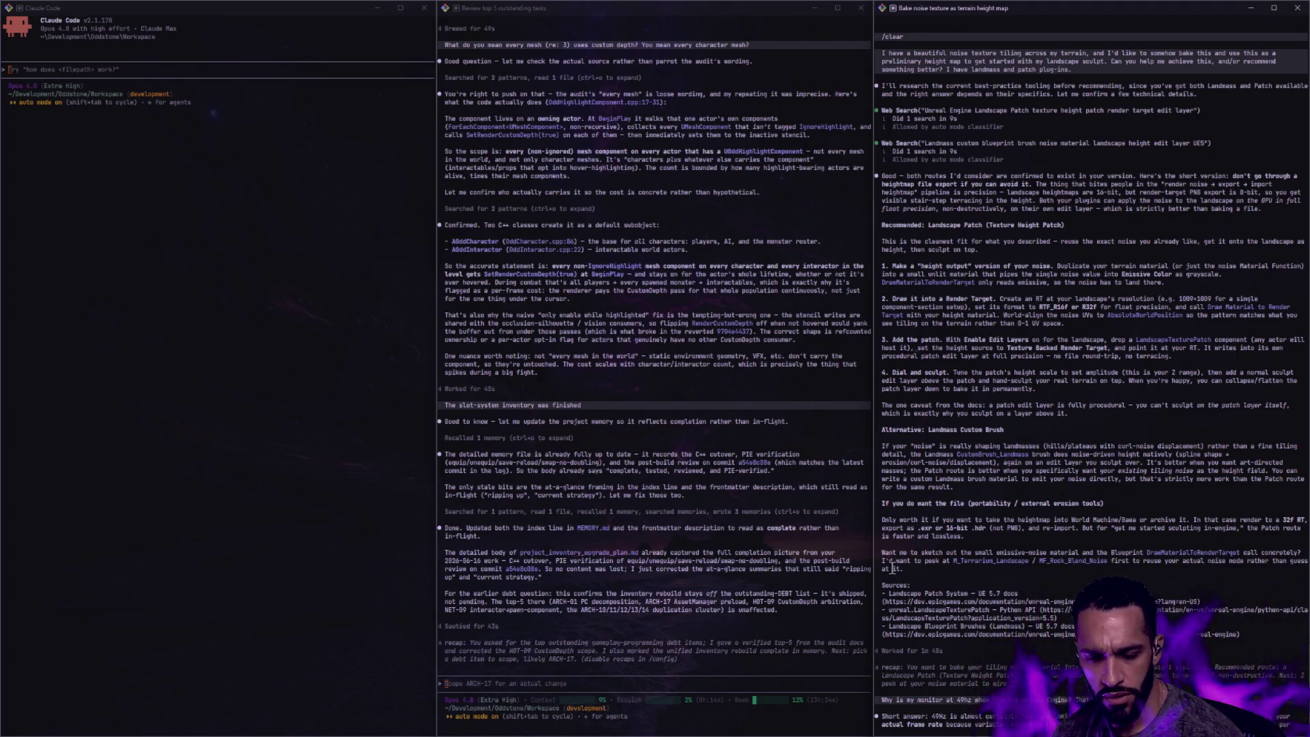
key("alt+Tab")
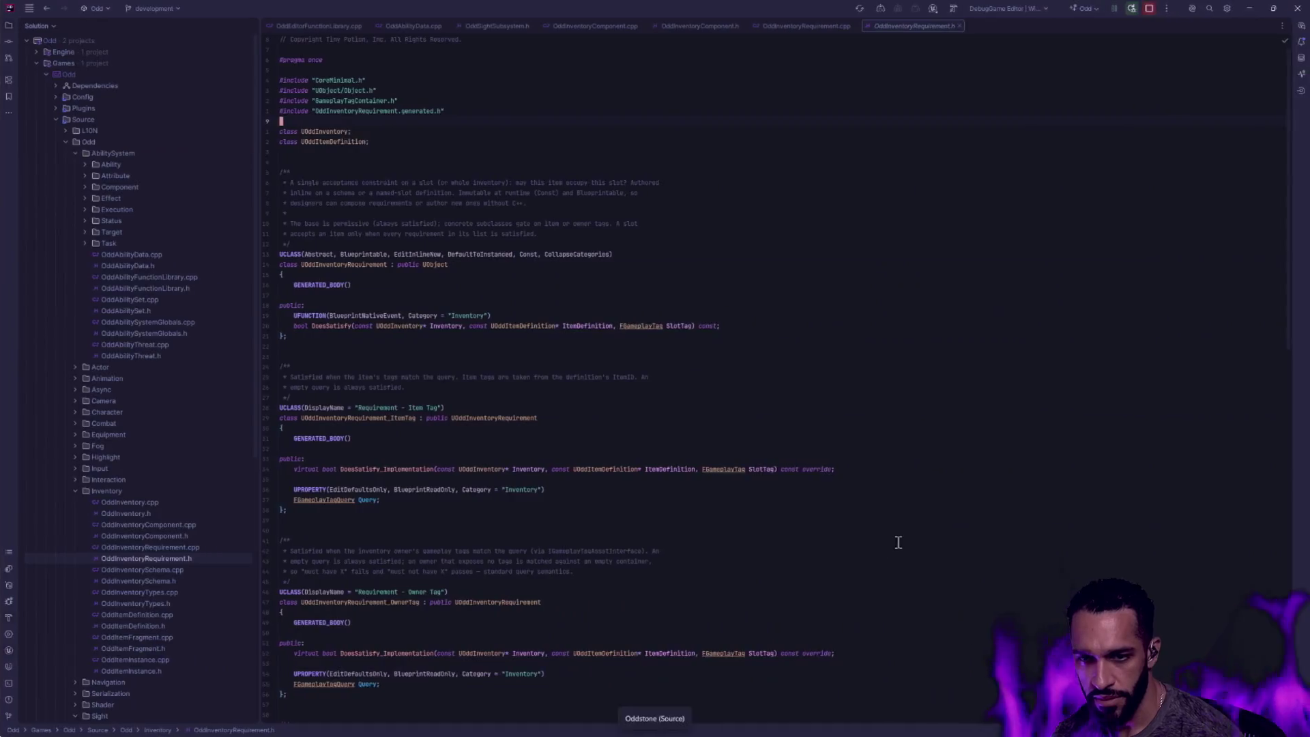
key("alt+Tab")
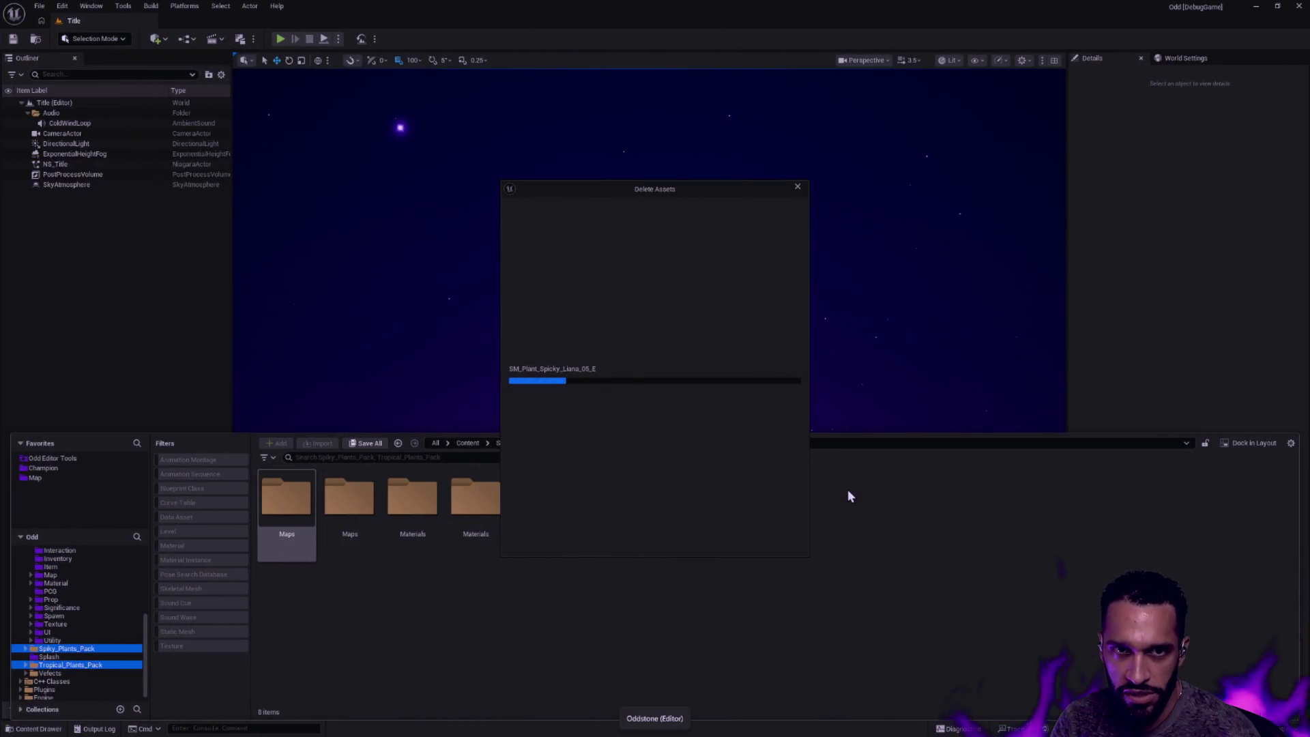
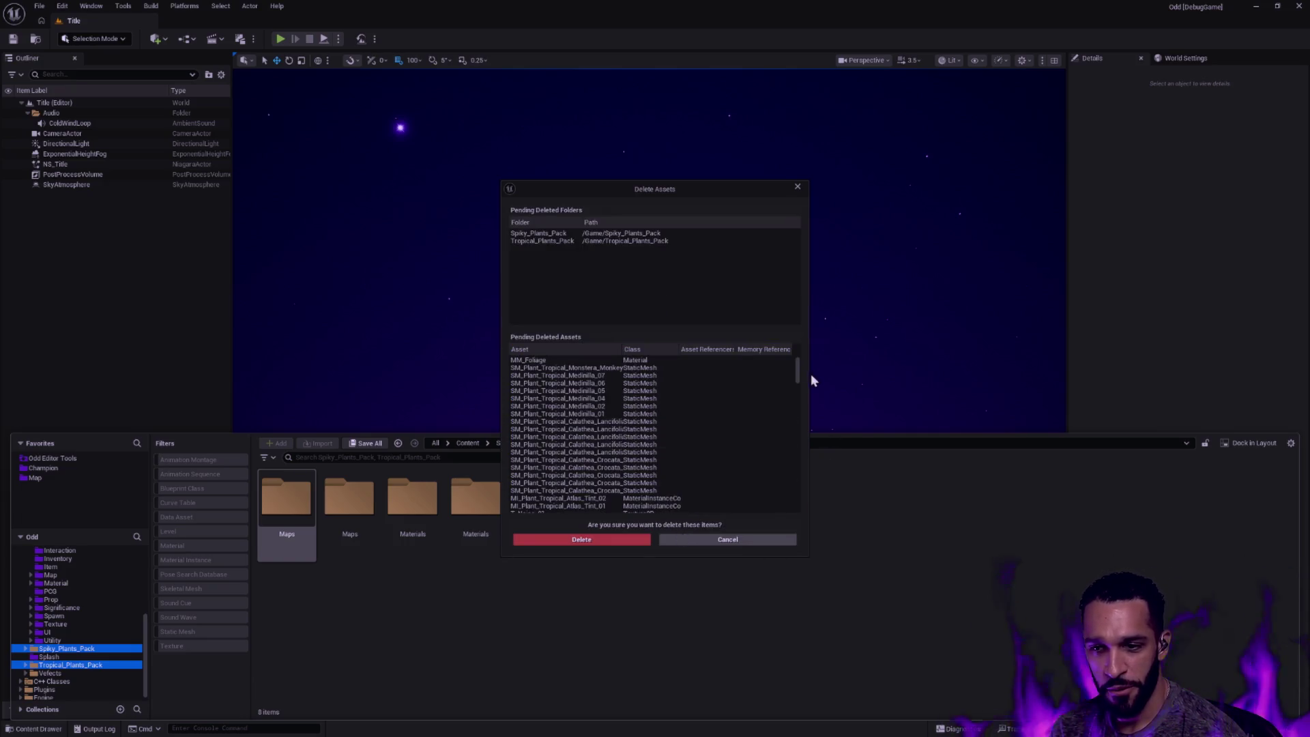
left_click_drag(796, 373, 794, 492)
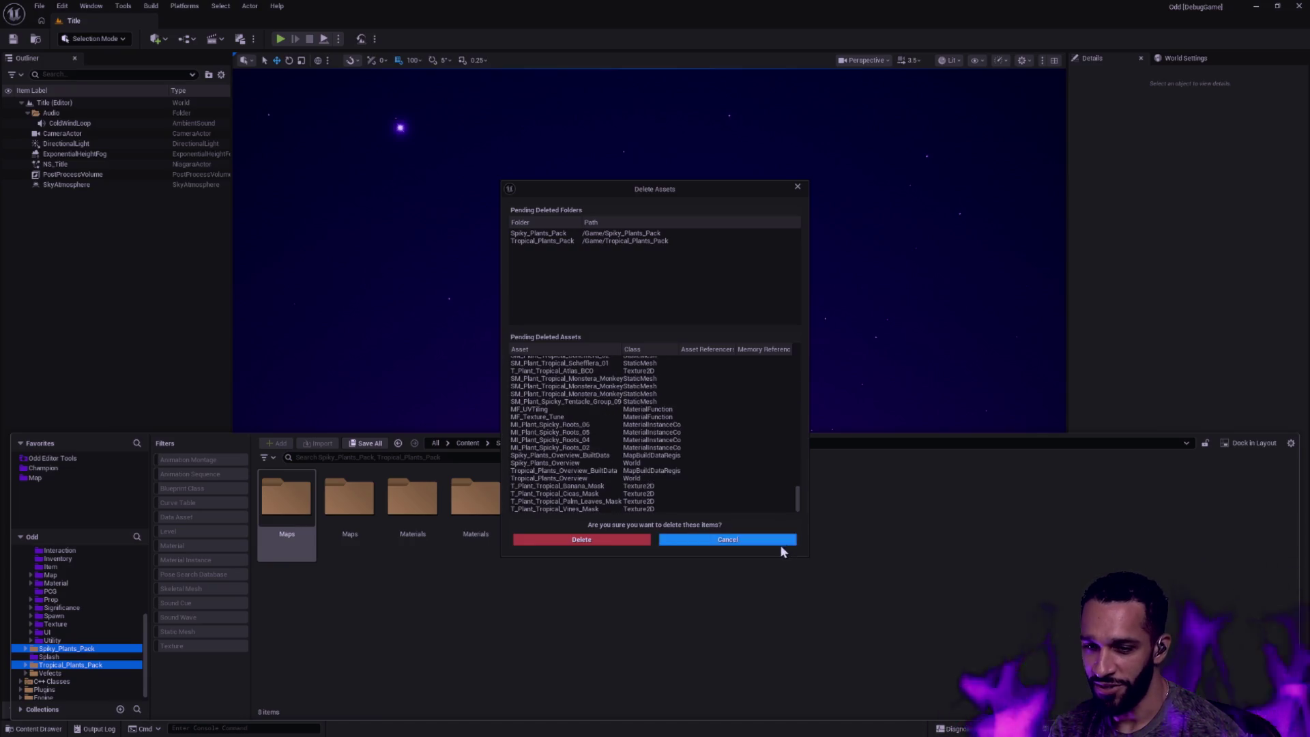
Confirm the Delete Assets dialog to remove the two plant pack folders
left_click(613, 540)
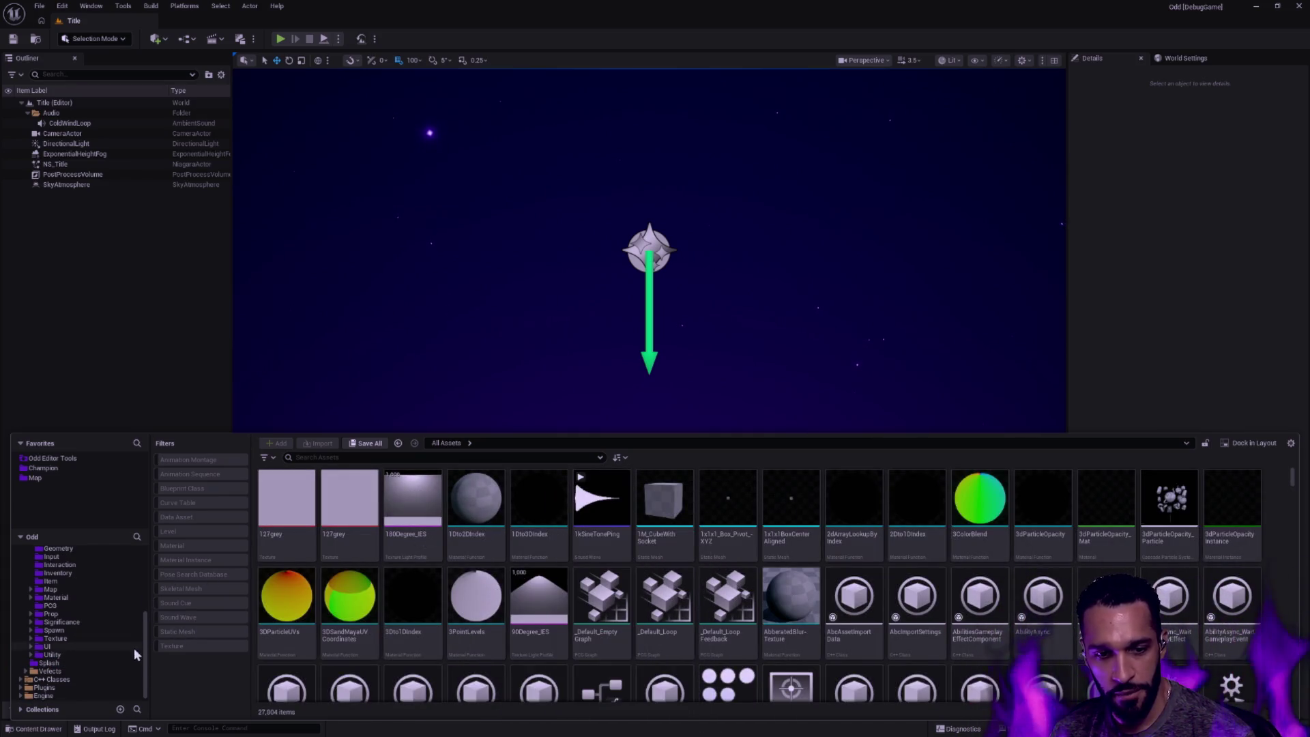
scroll(147, 635, "up", 5)
Expand Vefects > Anime_VFX in the folder tree down to Demo, Shared and Materials
left_click(27, 615)
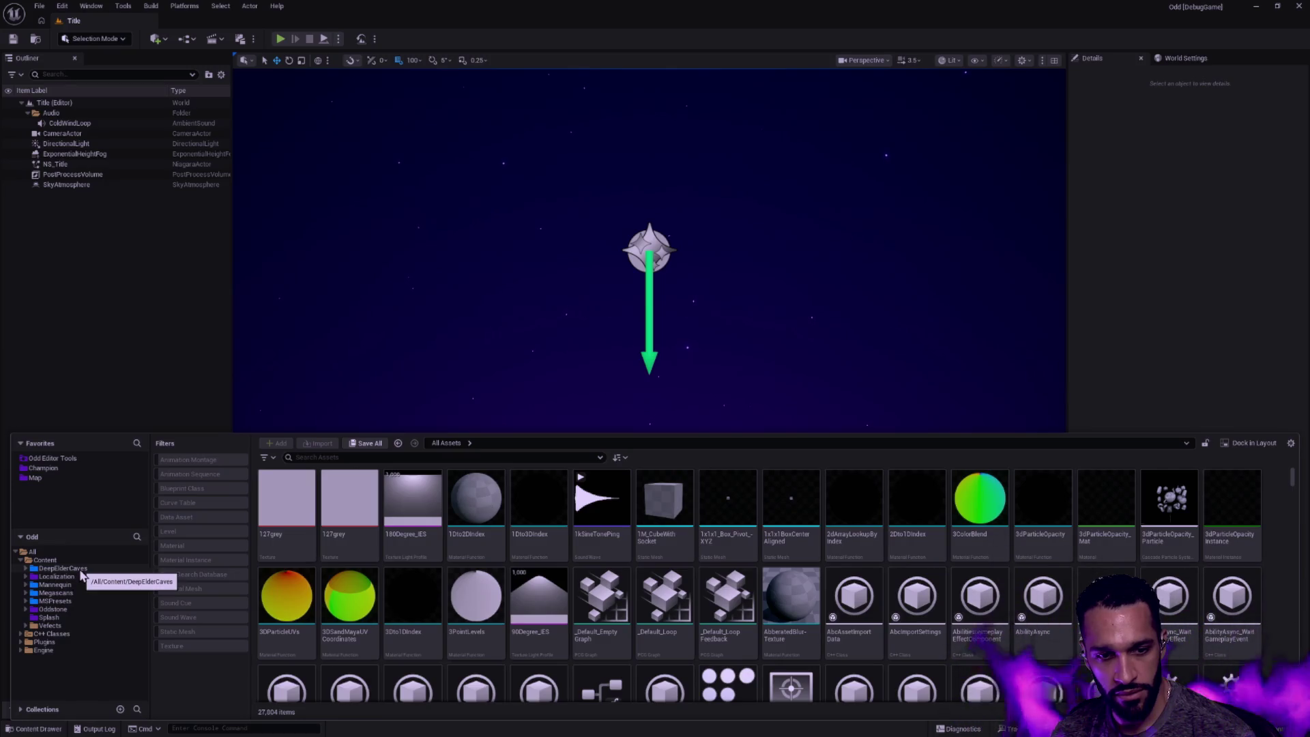
left_click(51, 624)
right_click(51, 625)
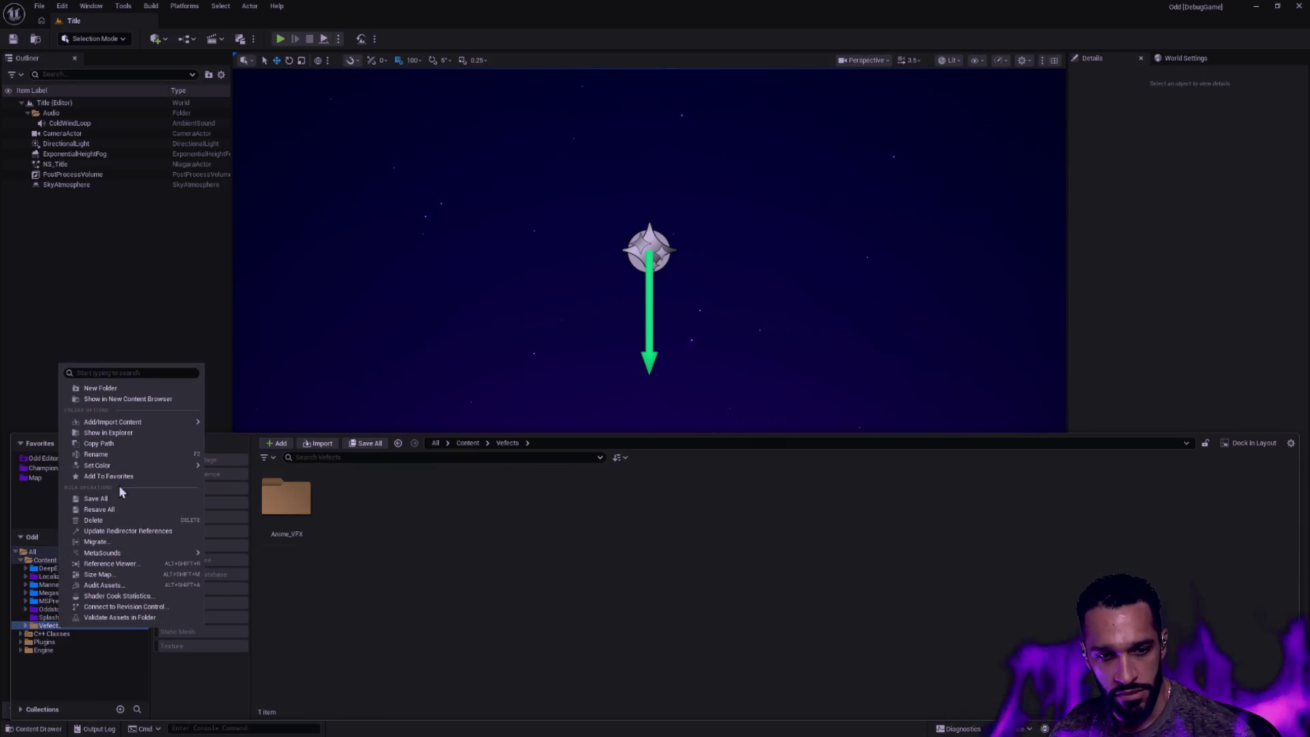
left_click(268, 596)
left_click(25, 625)
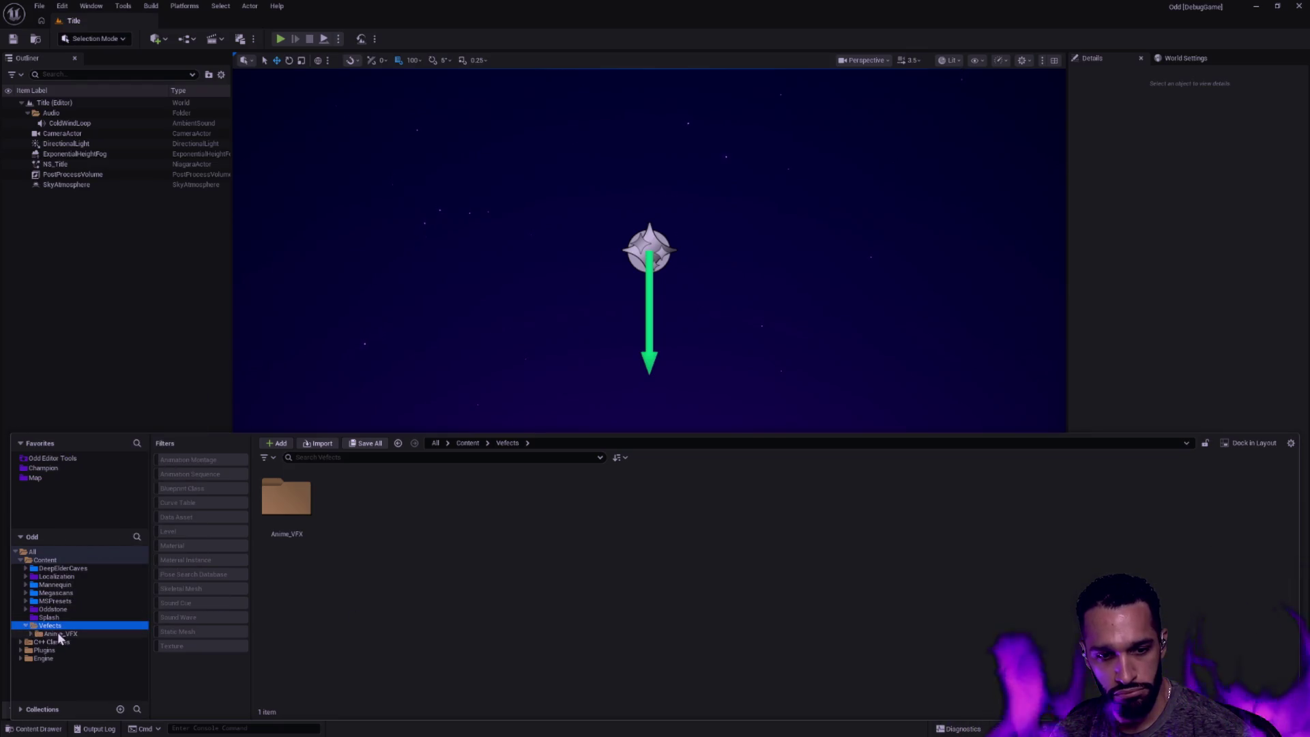
left_click(62, 634)
left_click(32, 634)
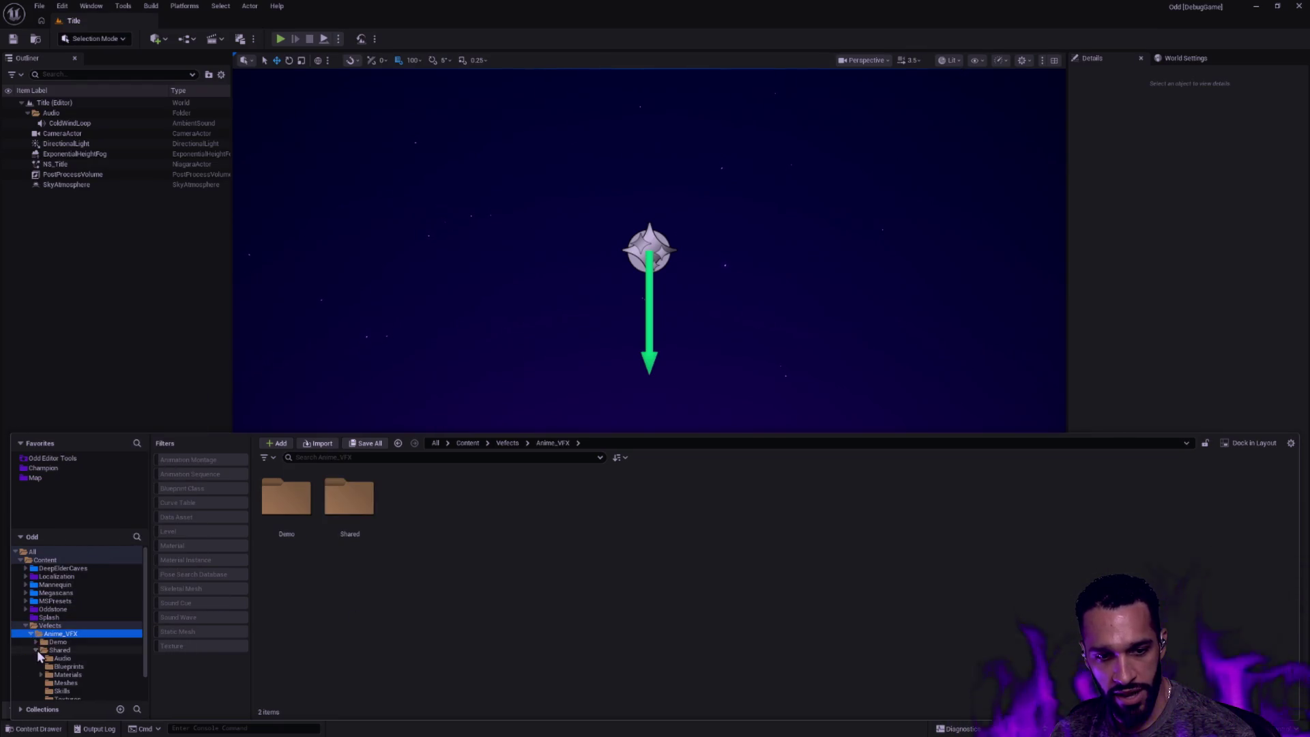
left_click(34, 651)
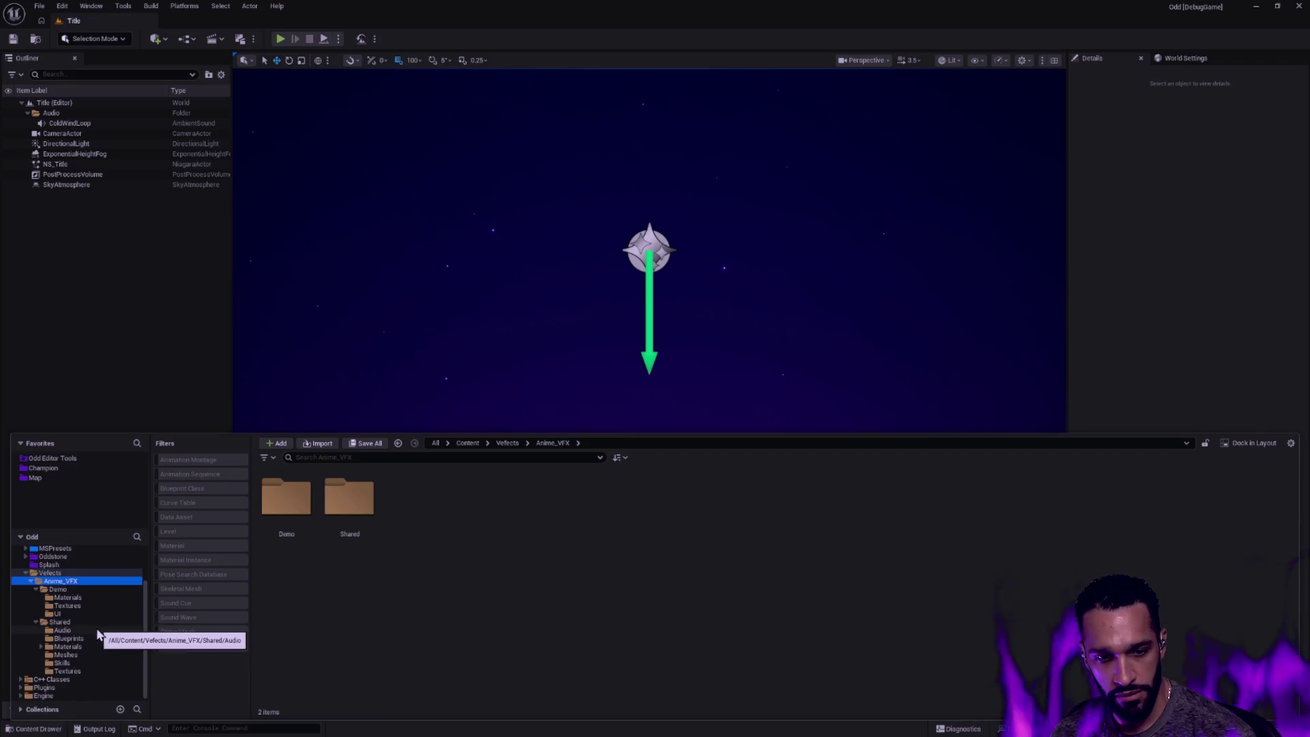
left_click(41, 647)
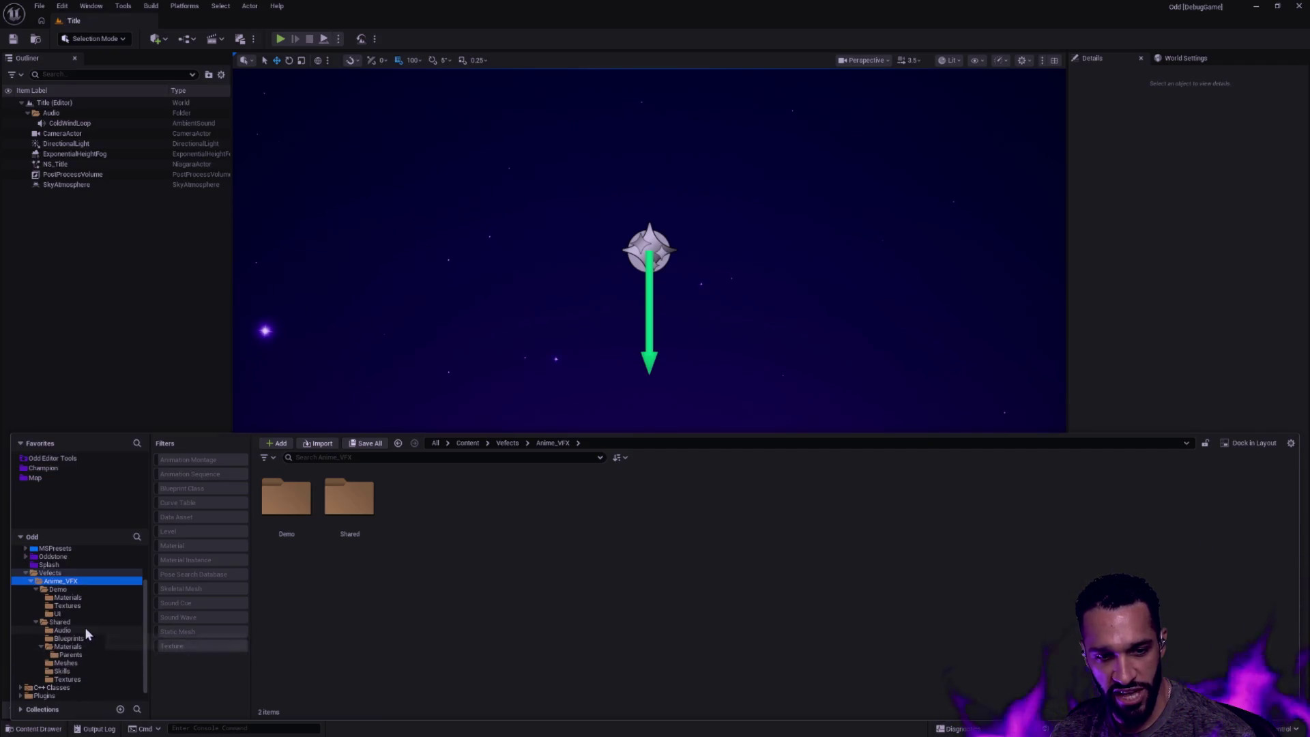
left_click(58, 588)
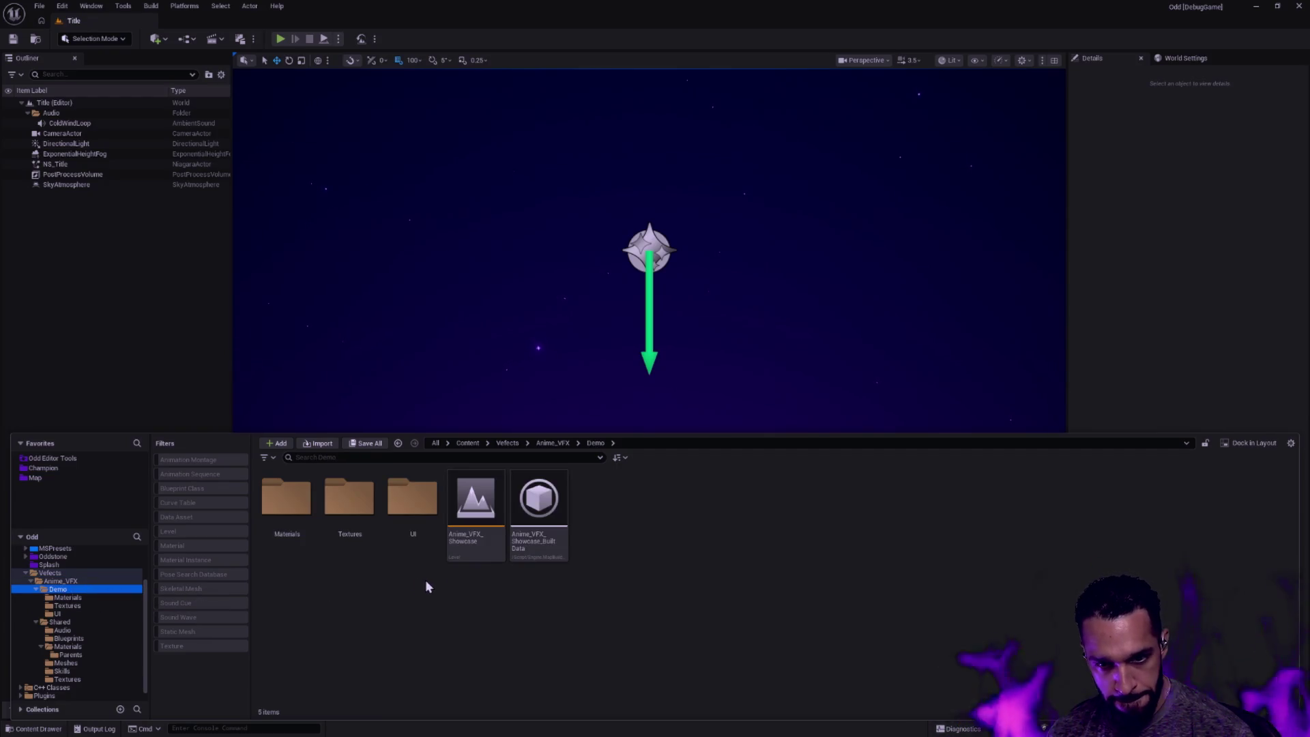
Peek into Demo's UI, Textures and Materials folders, then start opening the Anime_VFX_Showcase level
double_click(411, 507)
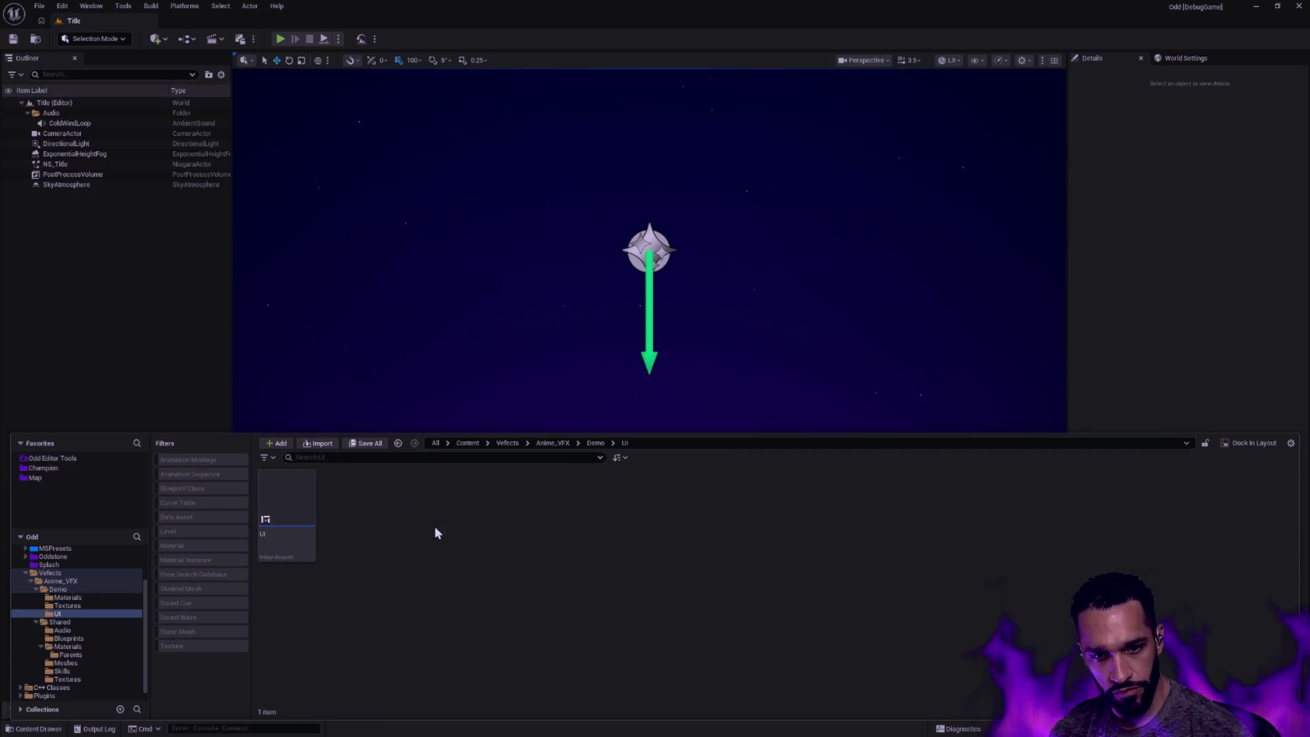
key("alt+Left")
double_click(351, 506)
key("alt+Left")
double_click(350, 507)
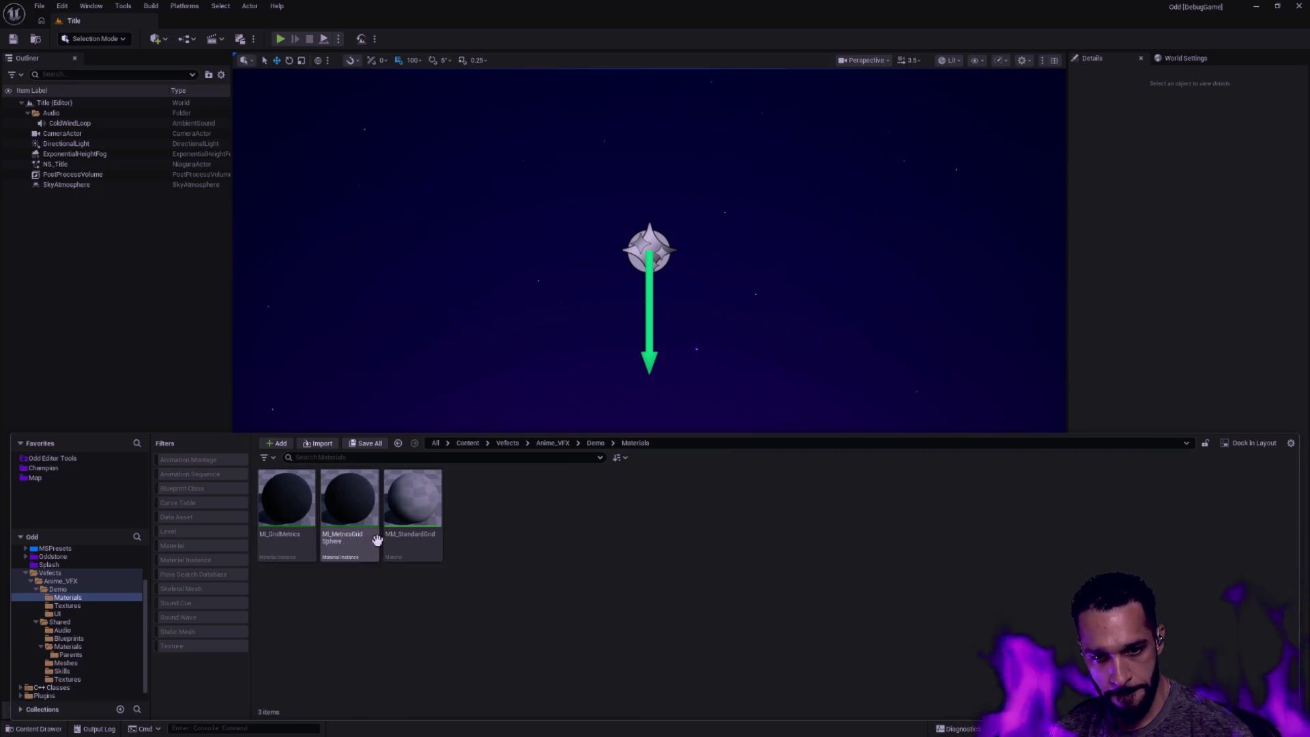
key("alt+Left")
left_click(492, 593)
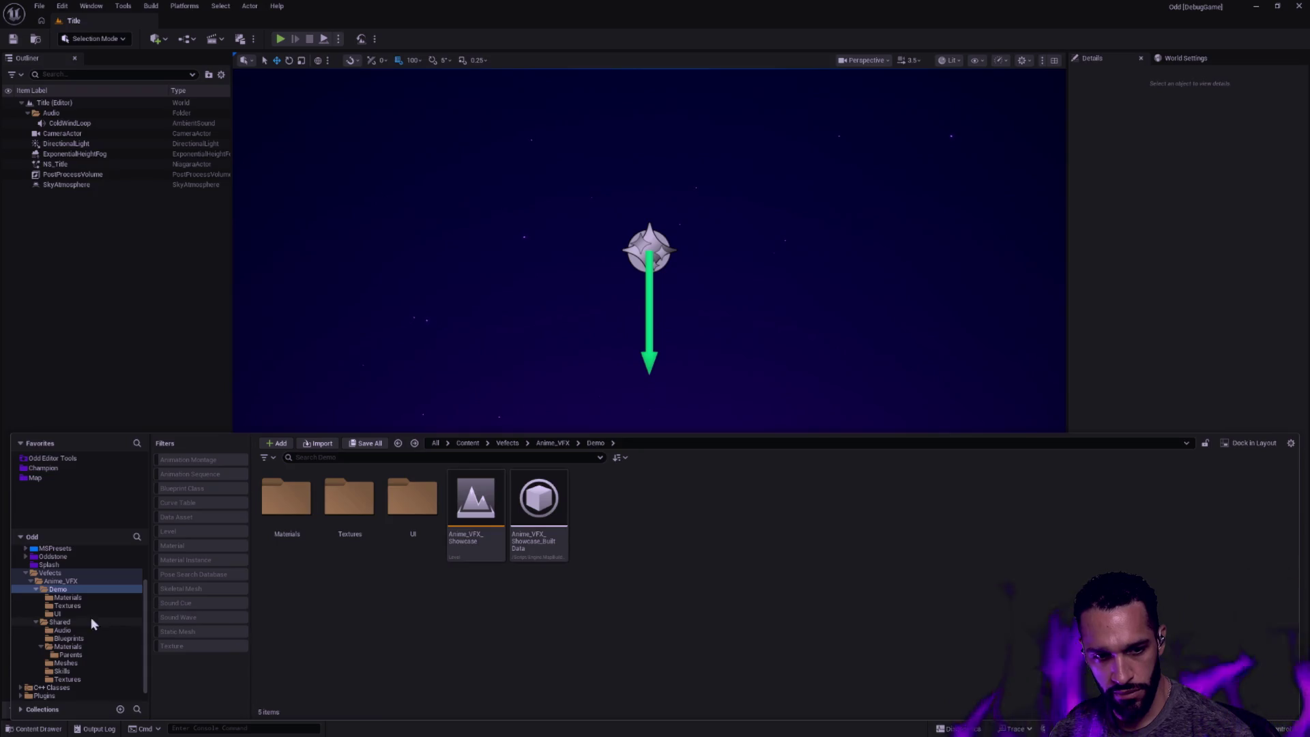
left_click(474, 517)
double_click(471, 534)
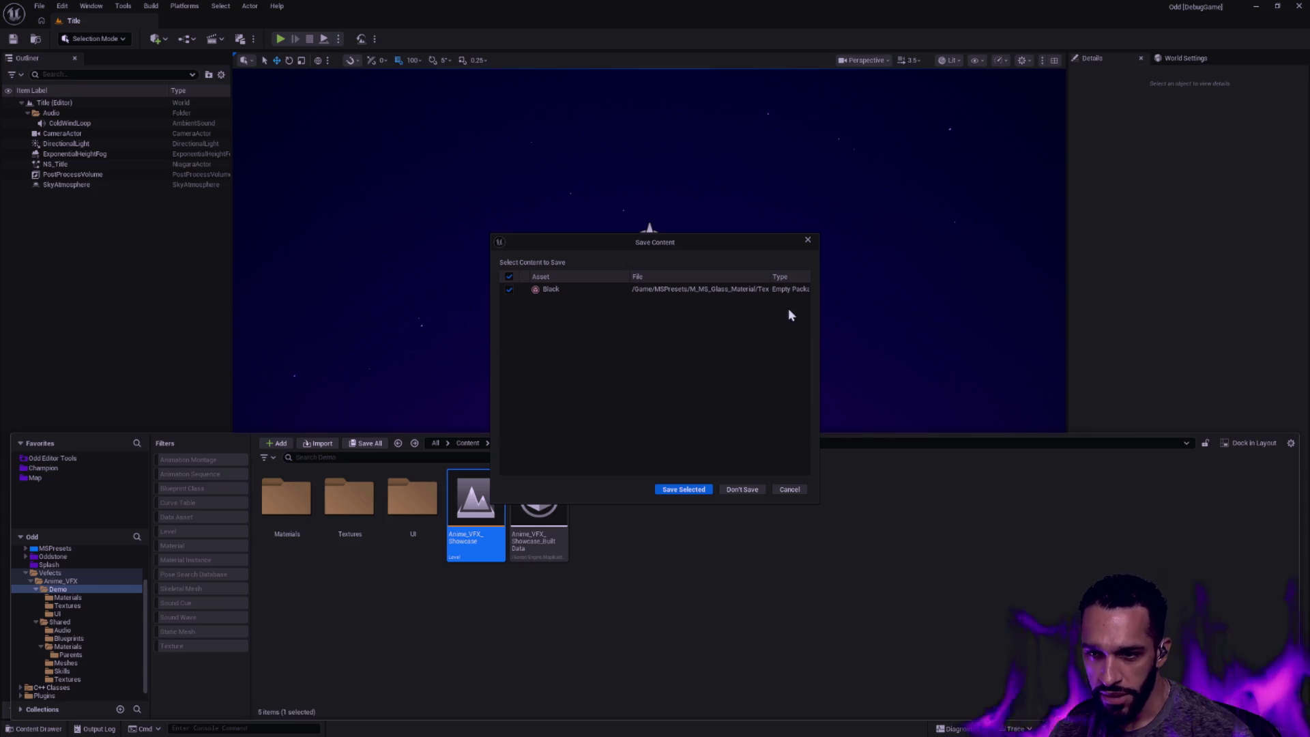
Widen the Save Content prompt to read the path, then save the pending Black package
left_click_drag(819, 308, 1002, 305)
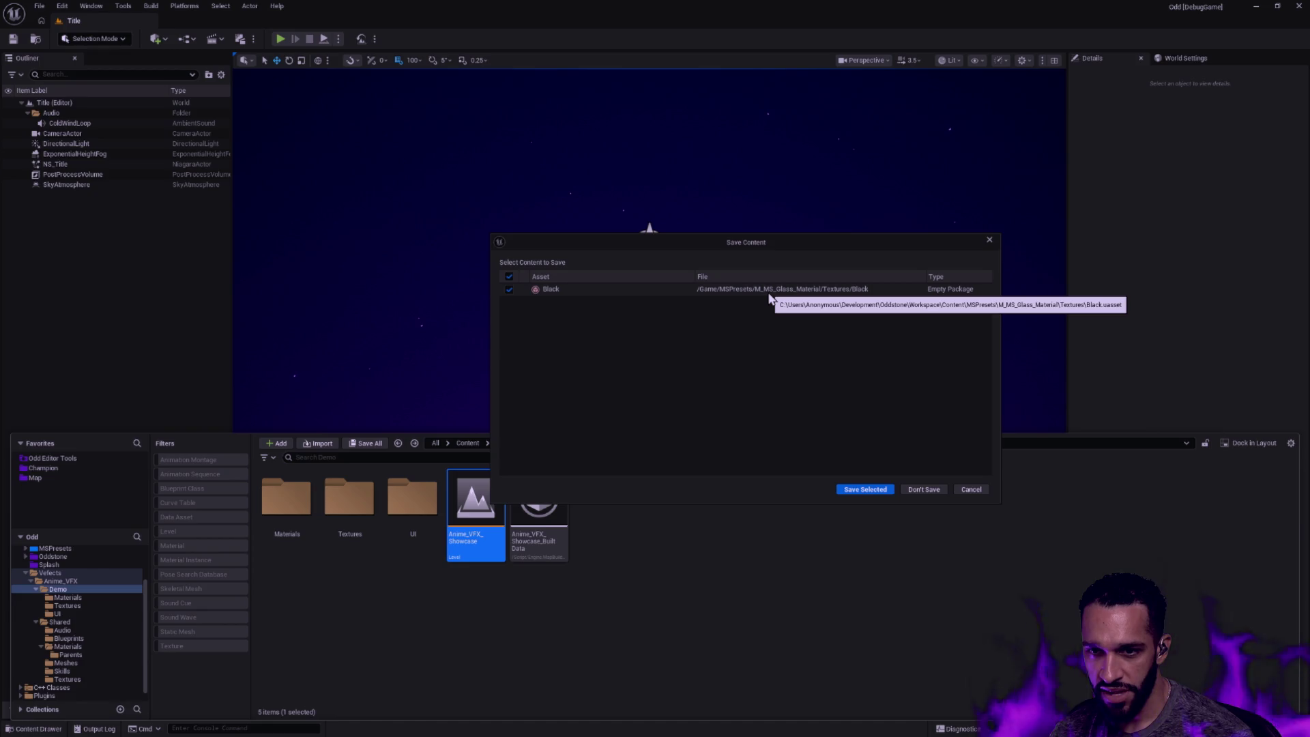
left_click(972, 489)
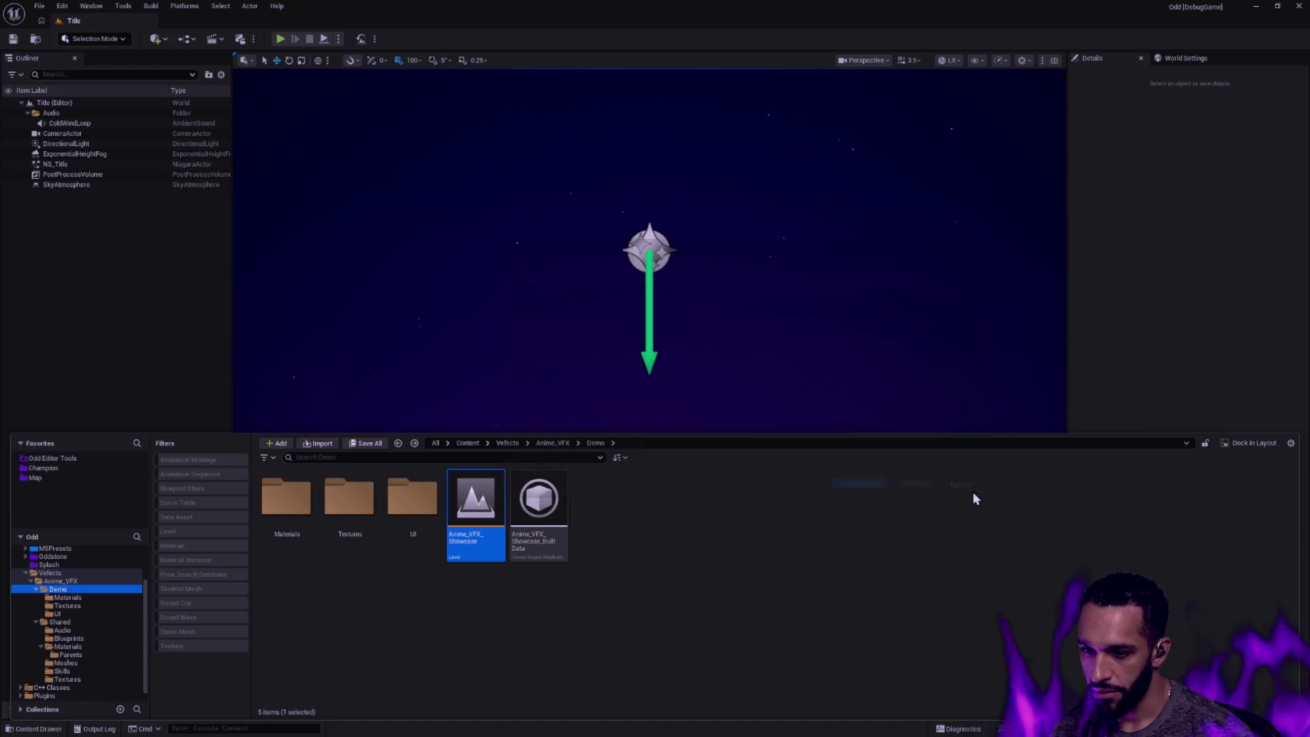
key("Escape")
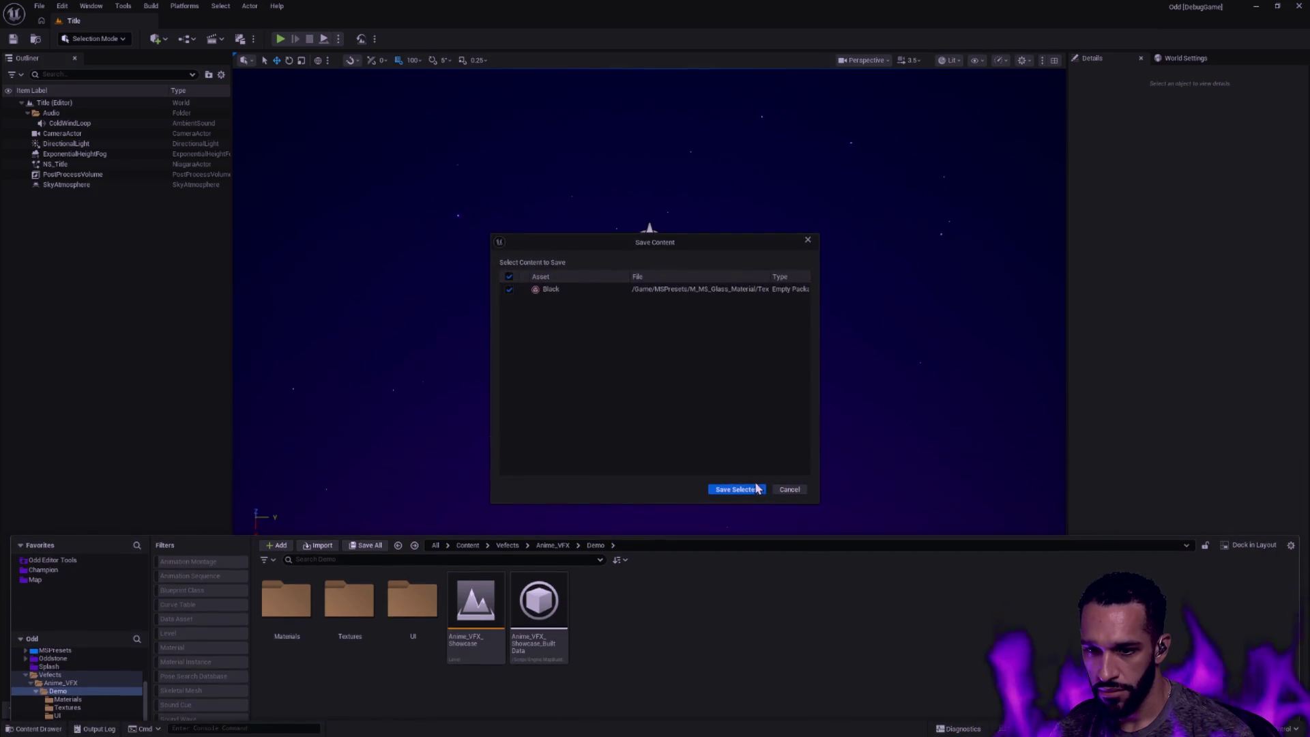
left_click(735, 490)
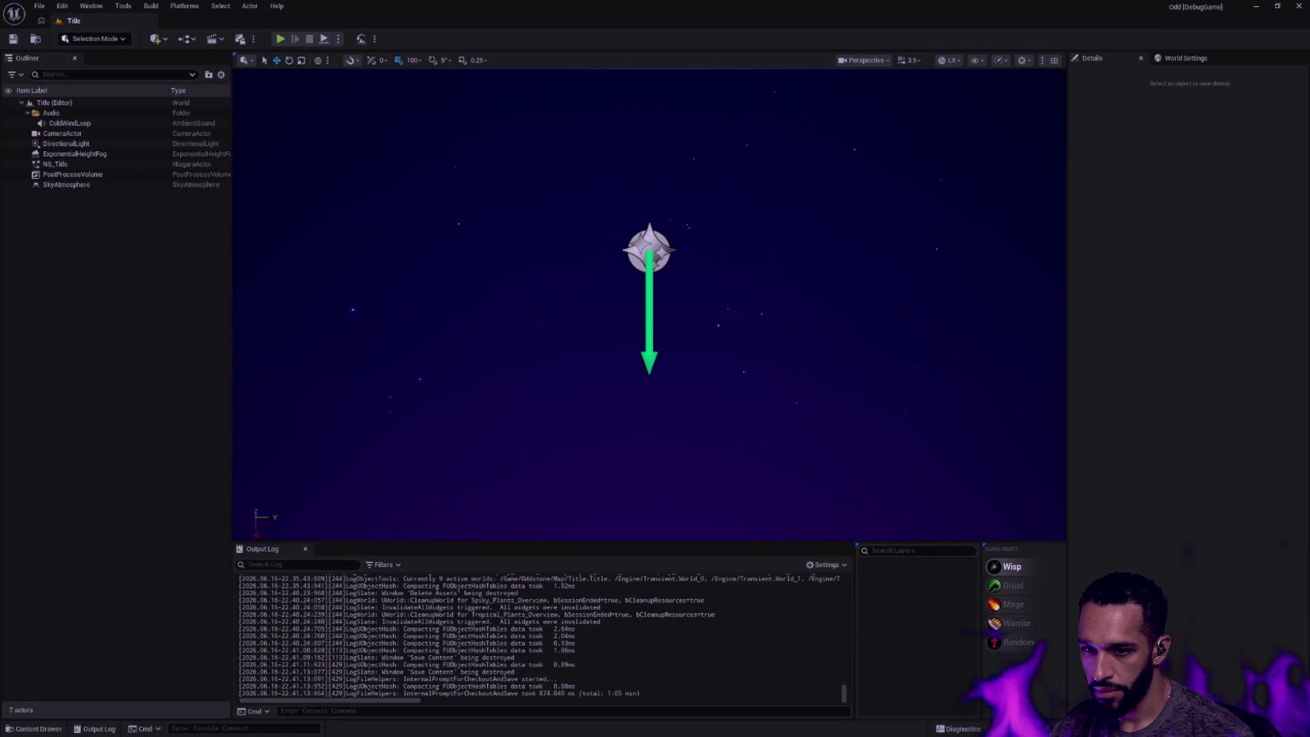
Save all unsaved content twice more, then trigger a Live Coding recompile with Ctrl+Alt+F11
key("ctrl+shift+s")
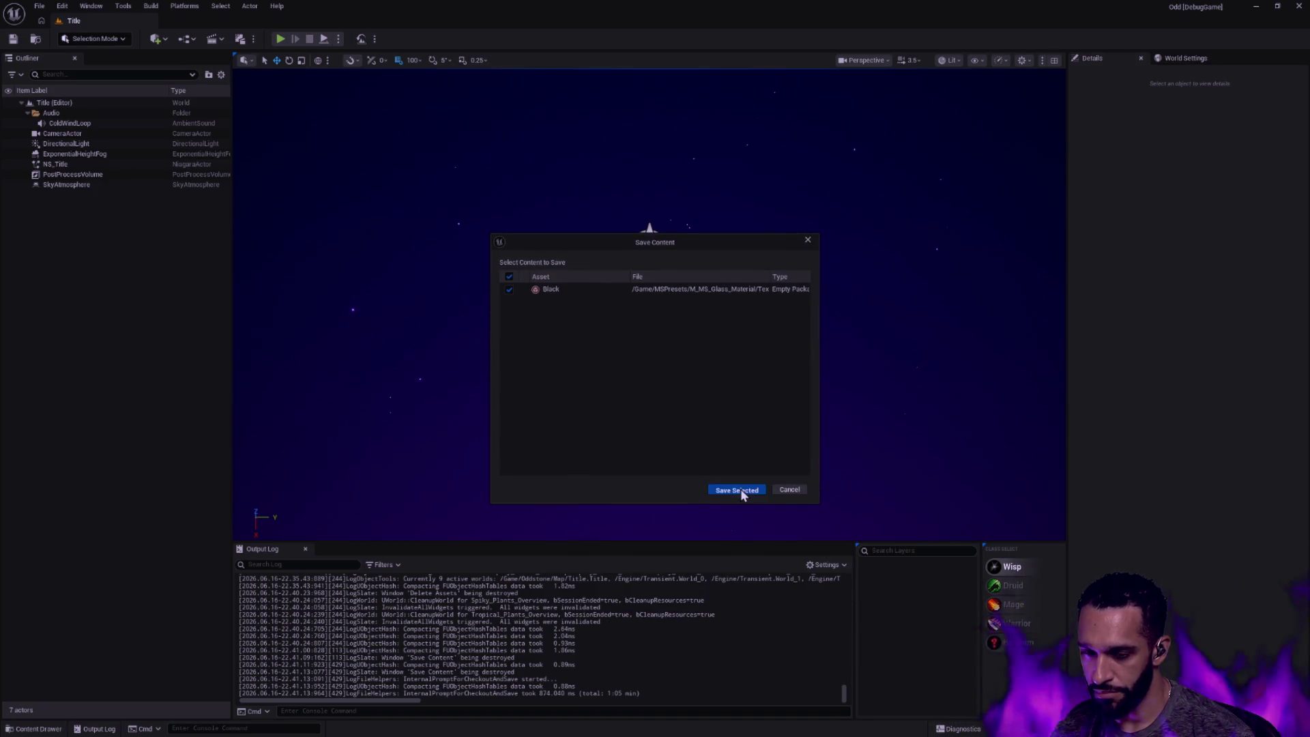
left_click(735, 491)
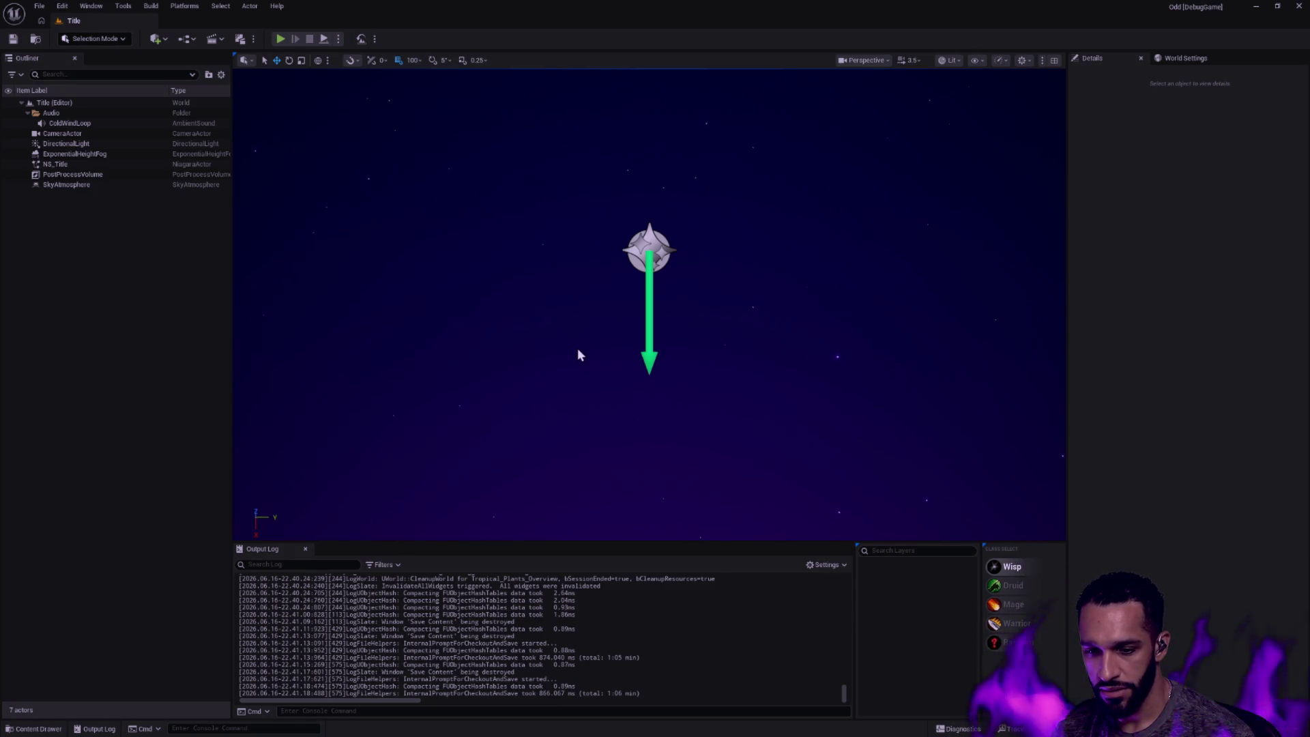
key("ctrl+shift+s")
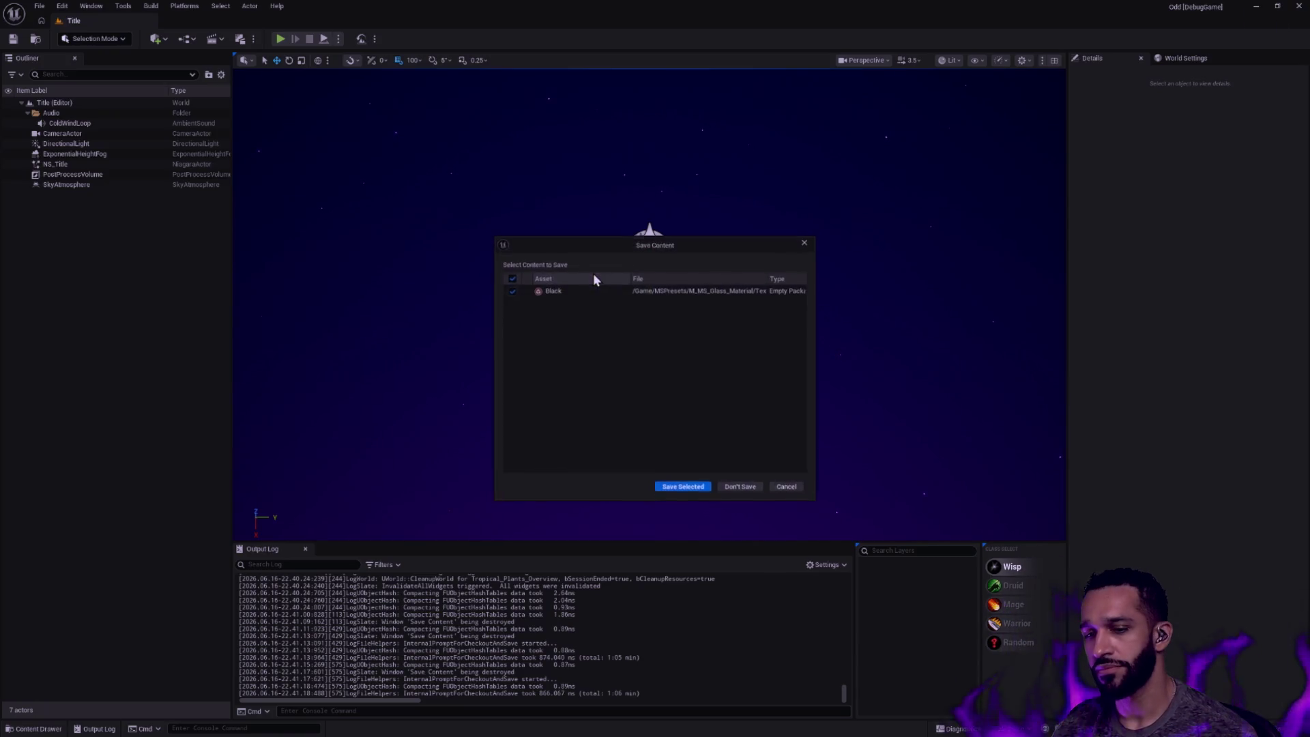
left_click(683, 490)
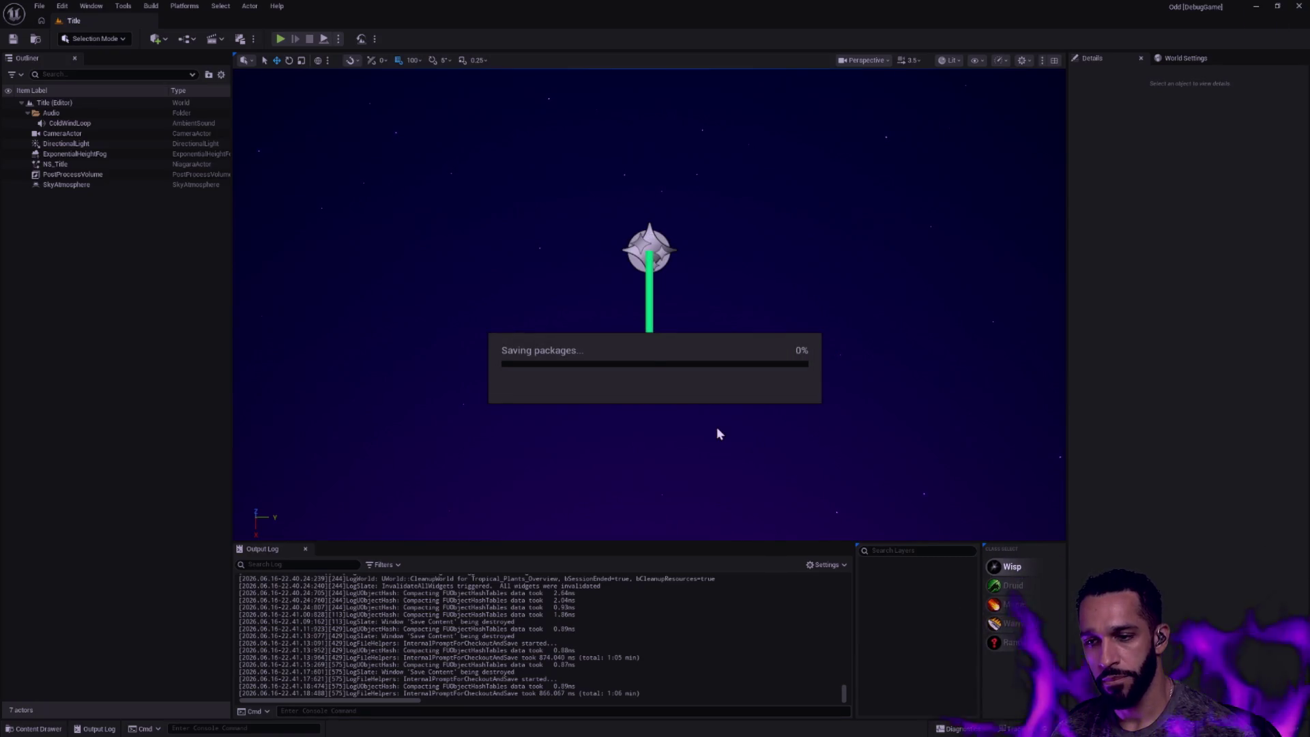
key("ctrl+alt+F11")
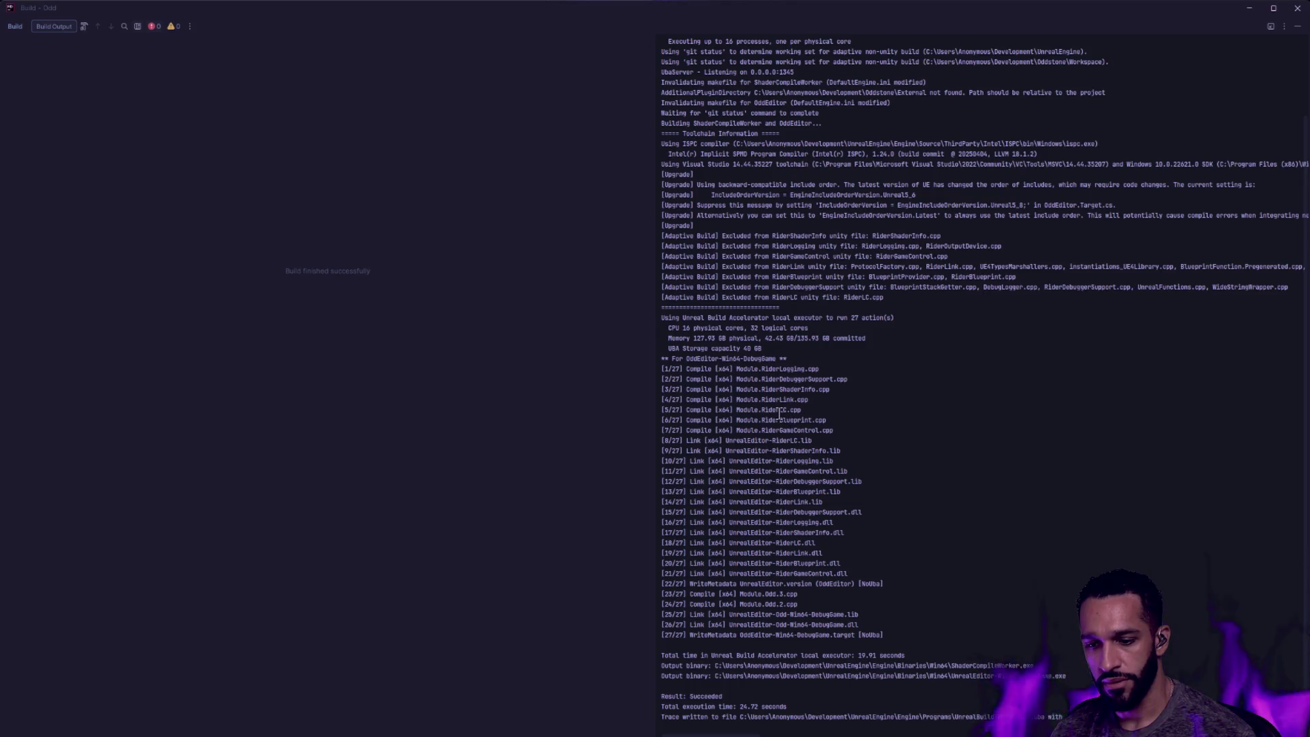
Switch from the build output to Rider with OddInventoryRequirement.h open
key("alt+Tab")
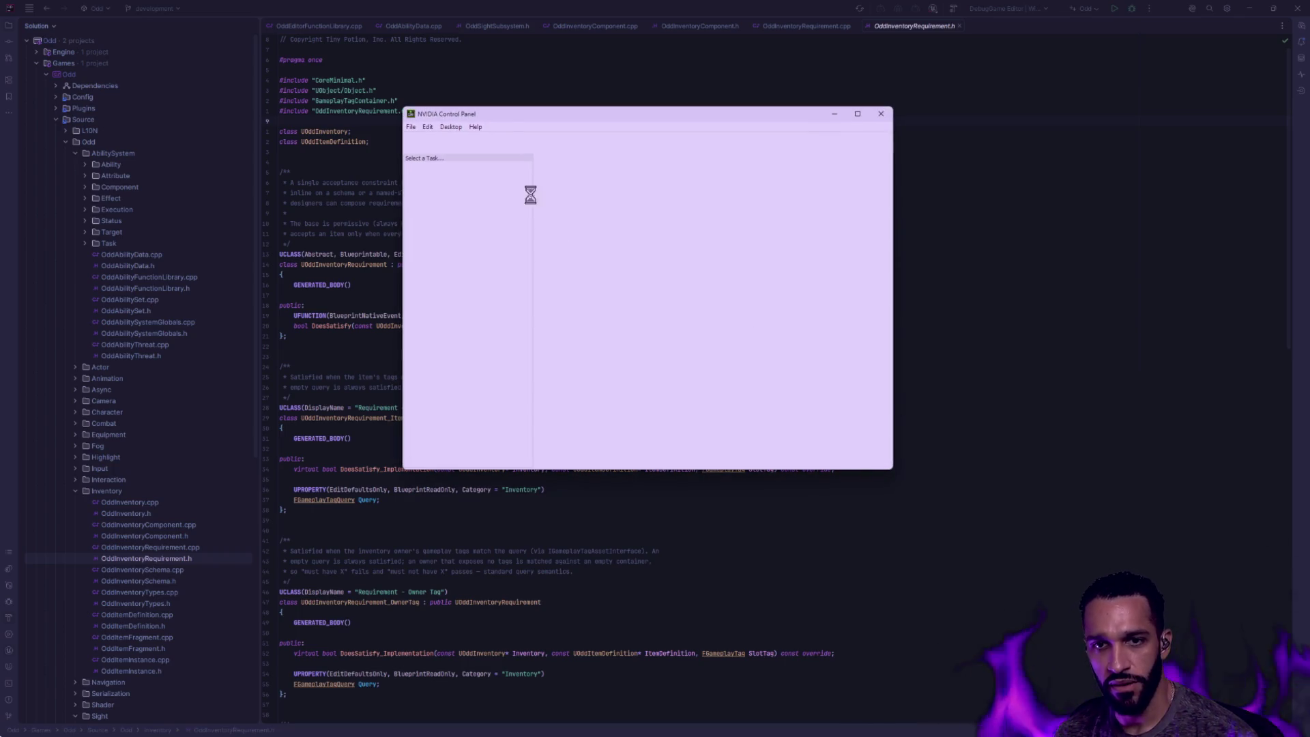
Reposition the NVIDIA Control Panel and go to the program-specific 3D settings
mouse_move(550, 120)
left_mouse_down()
mouse_move(644, 230)
mouse_move(553, 201)
left_mouse_up()
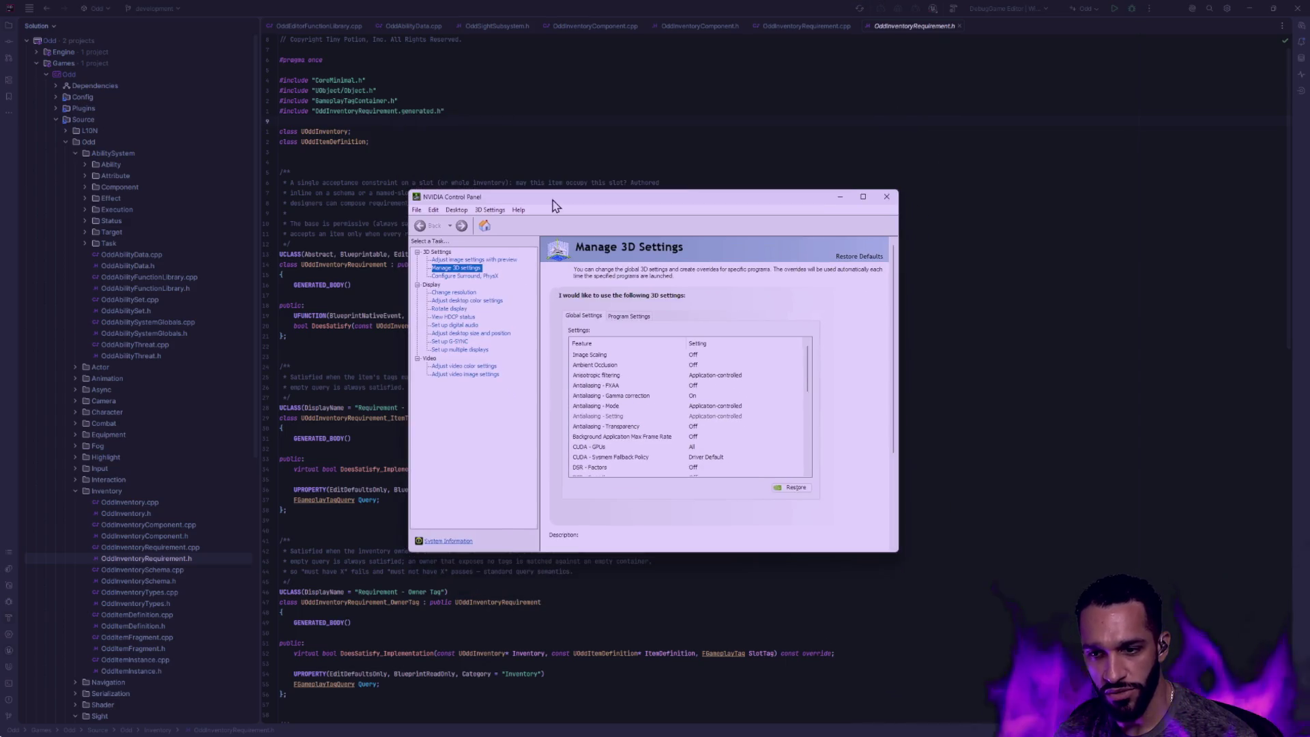
left_click_drag(643, 201, 668, 199)
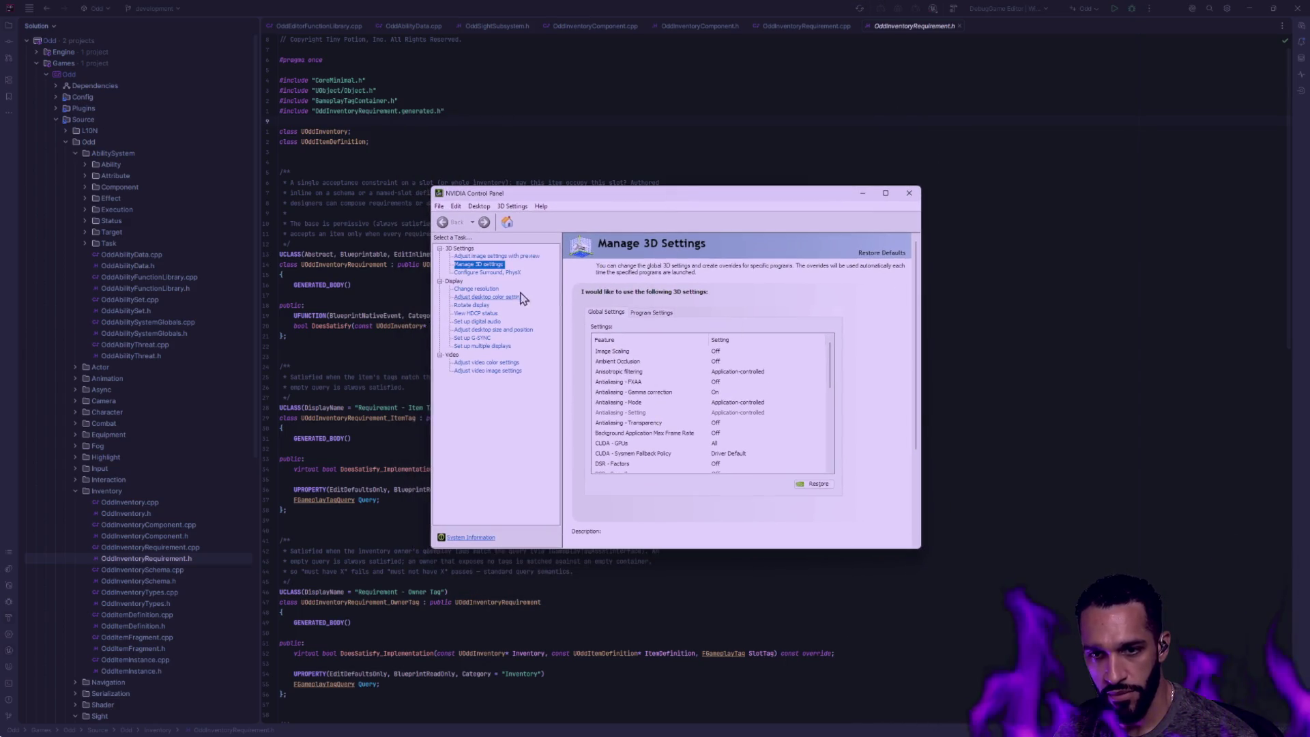
left_click(651, 312)
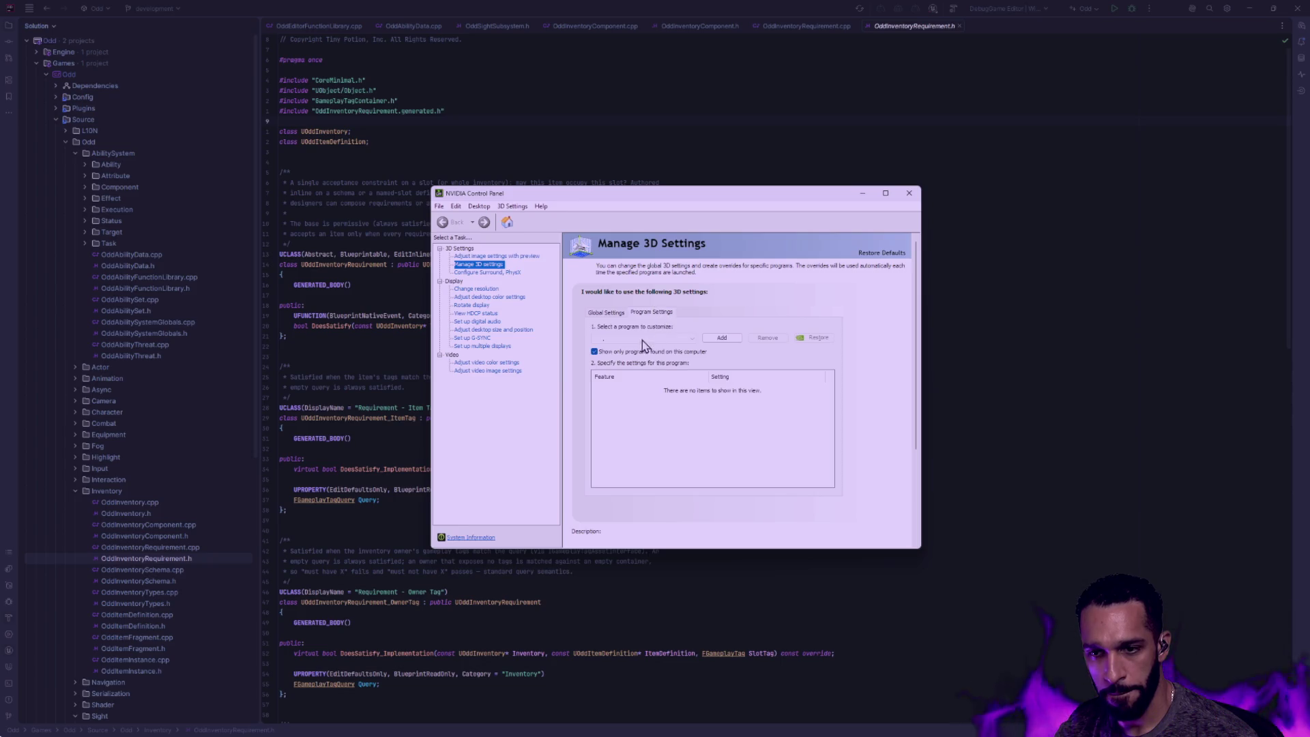
left_click(655, 340)
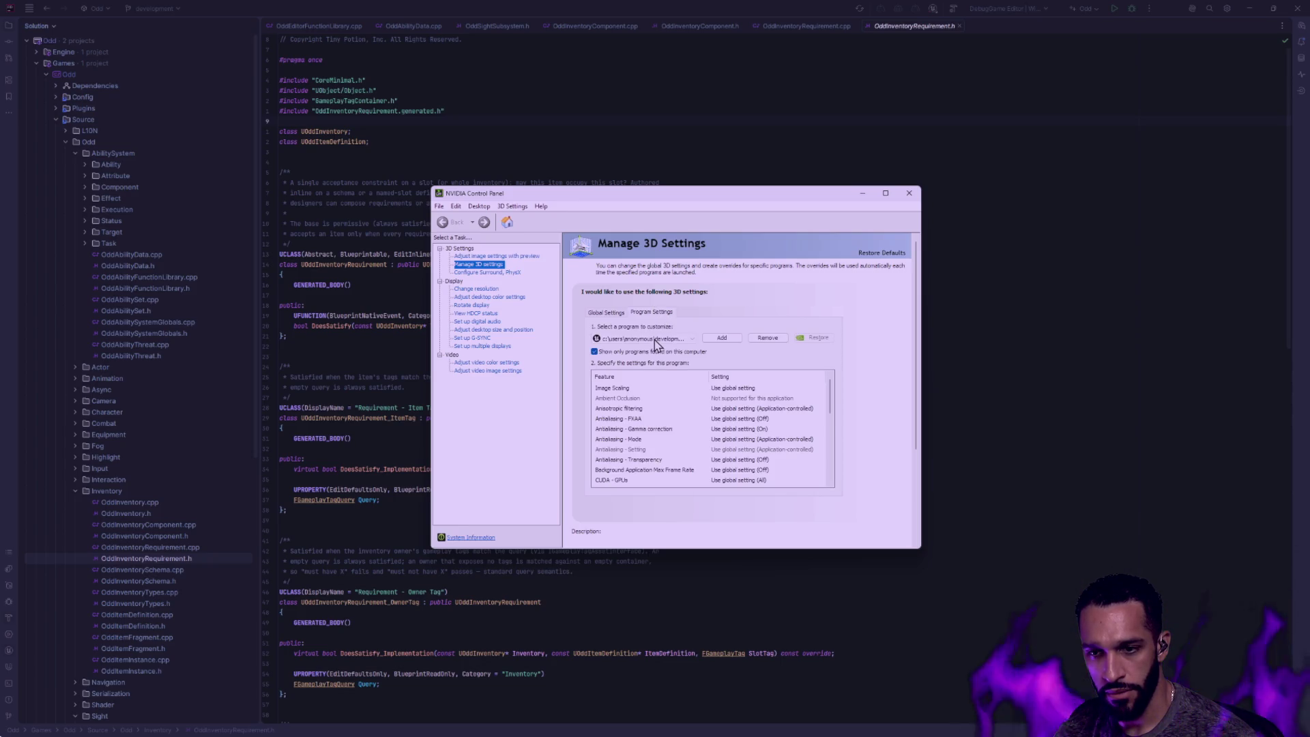
left_click_drag(830, 395, 832, 442)
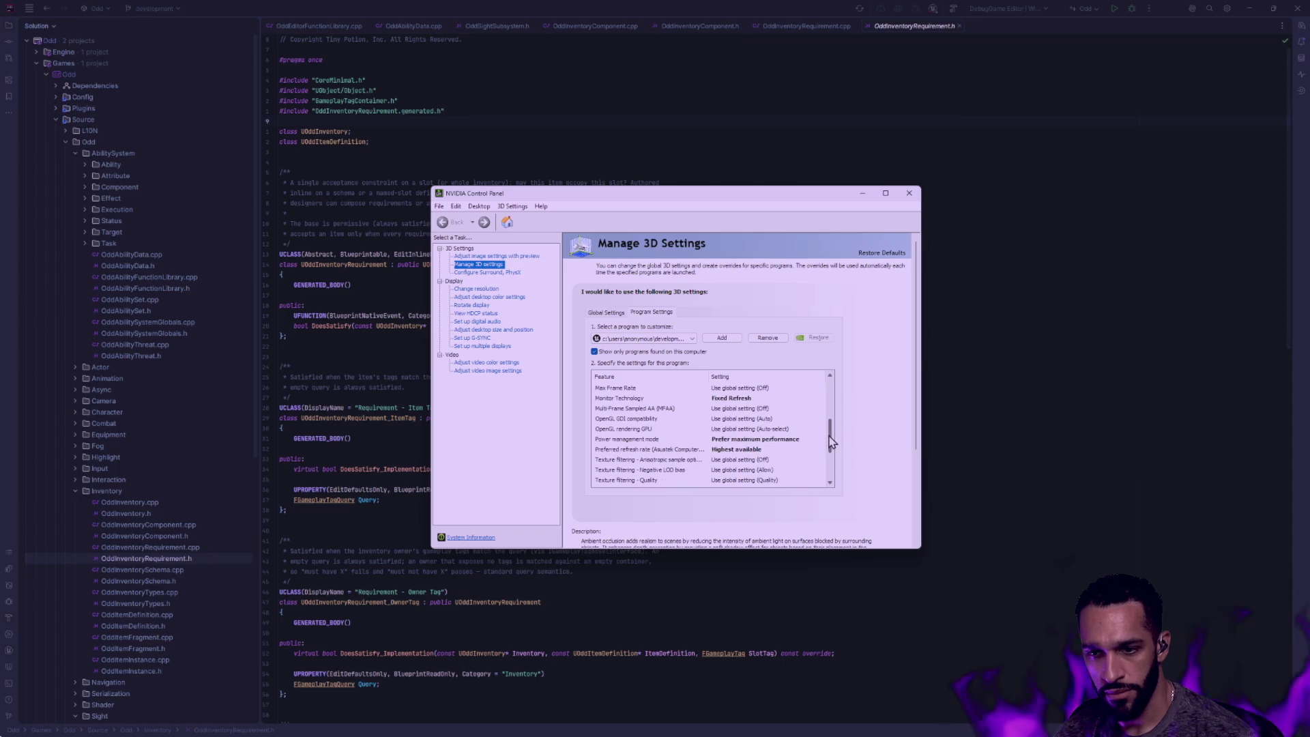
Set Monitor Technology to global G-SYNC Compatible, keep refresh rate Highest available, close the panel
left_click(655, 398)
left_click(821, 398)
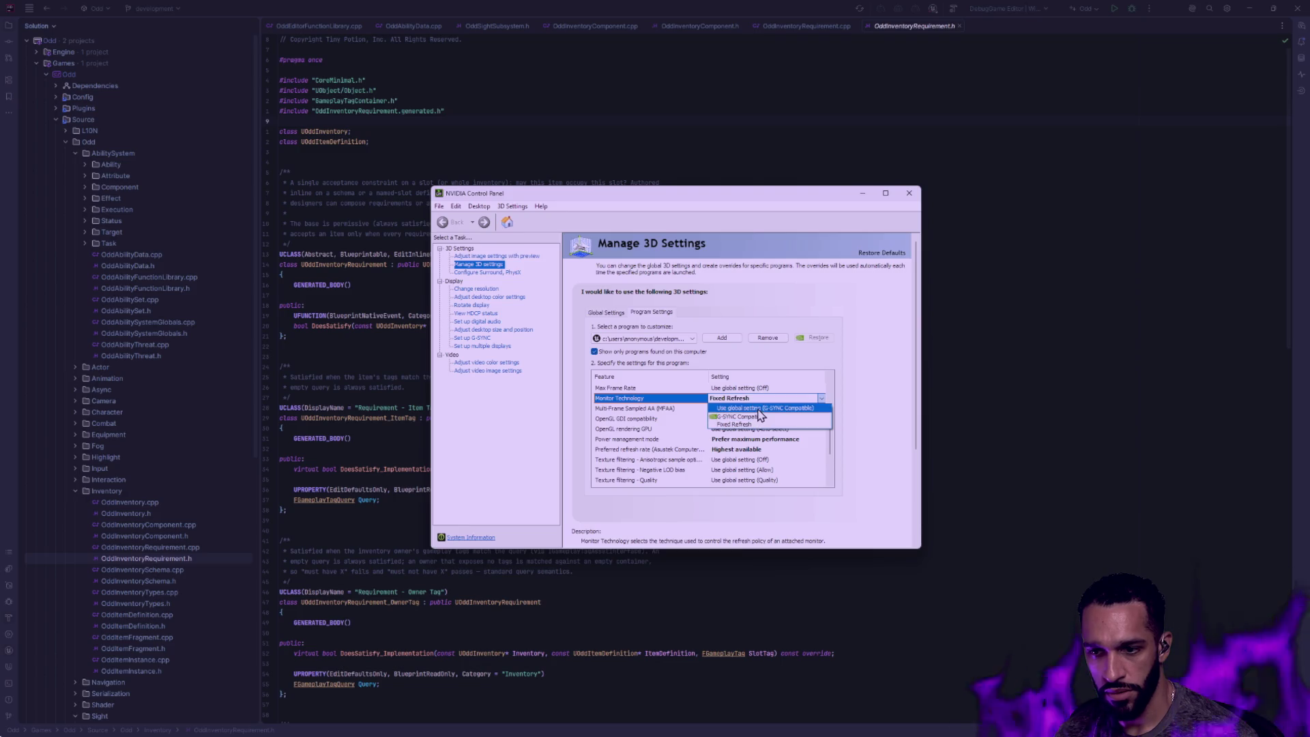
left_click(763, 409)
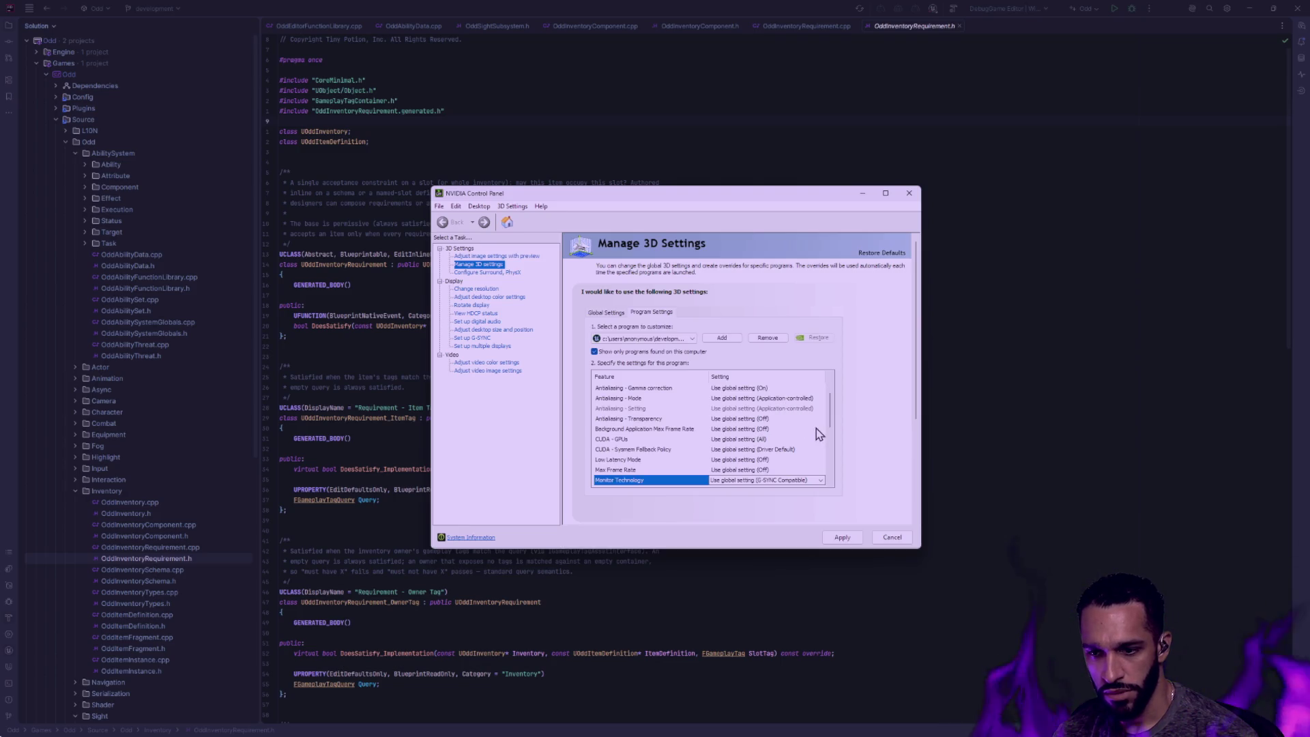
left_click_drag(829, 404, 834, 445)
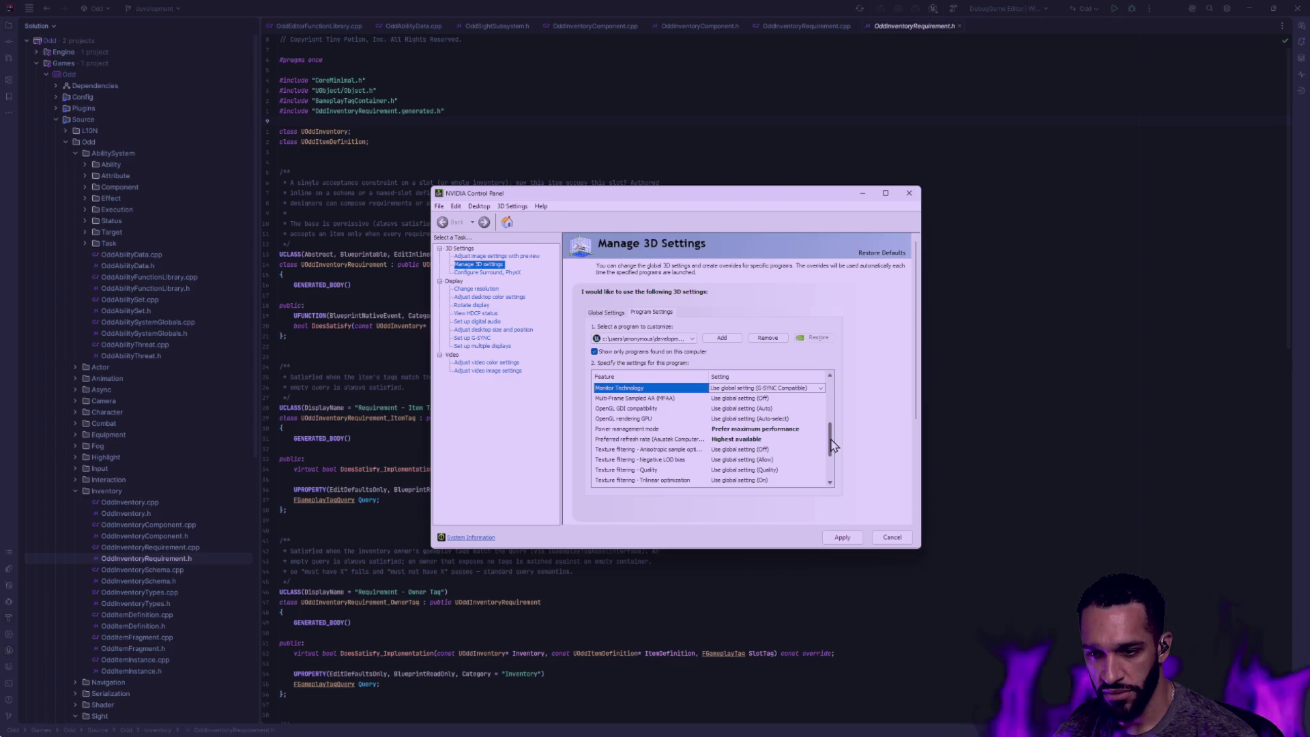
left_click(747, 440)
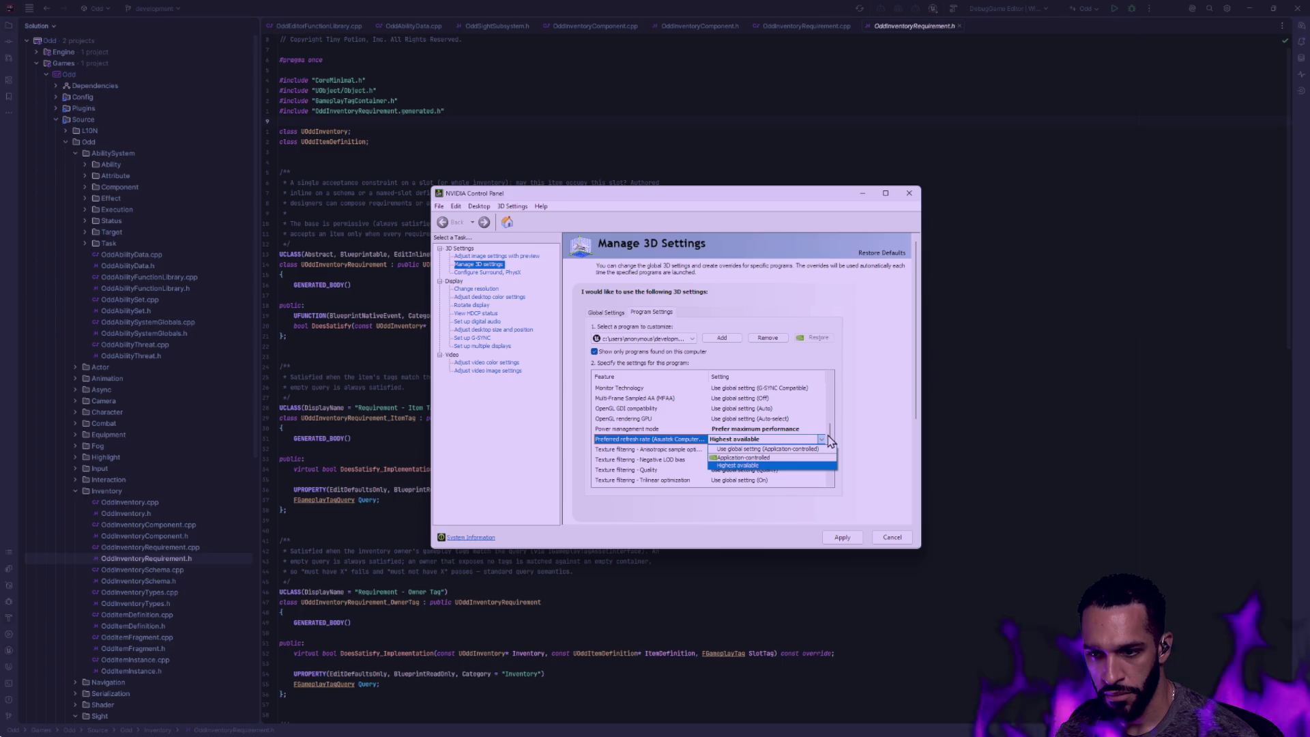
left_click(778, 465)
mouse_move(831, 442)
left_mouse_down()
mouse_move(835, 403)
mouse_move(832, 477)
left_mouse_up()
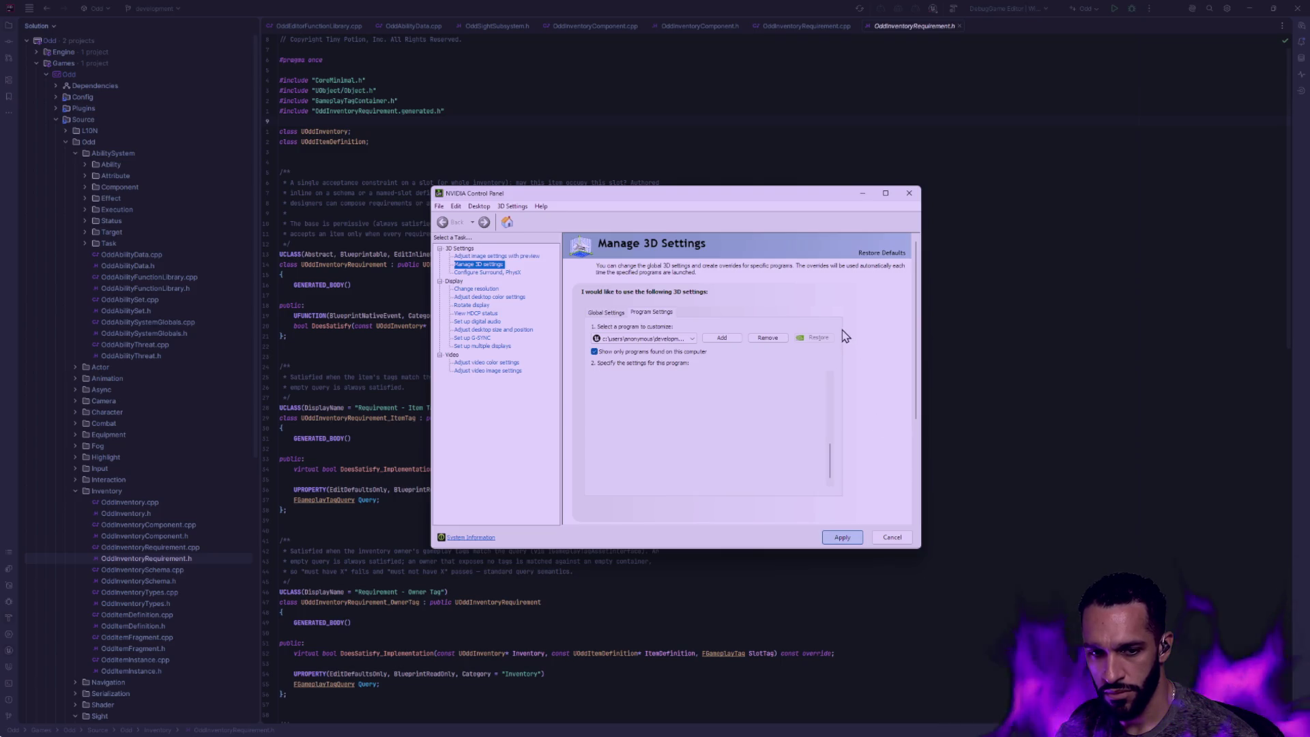
left_click(910, 196)
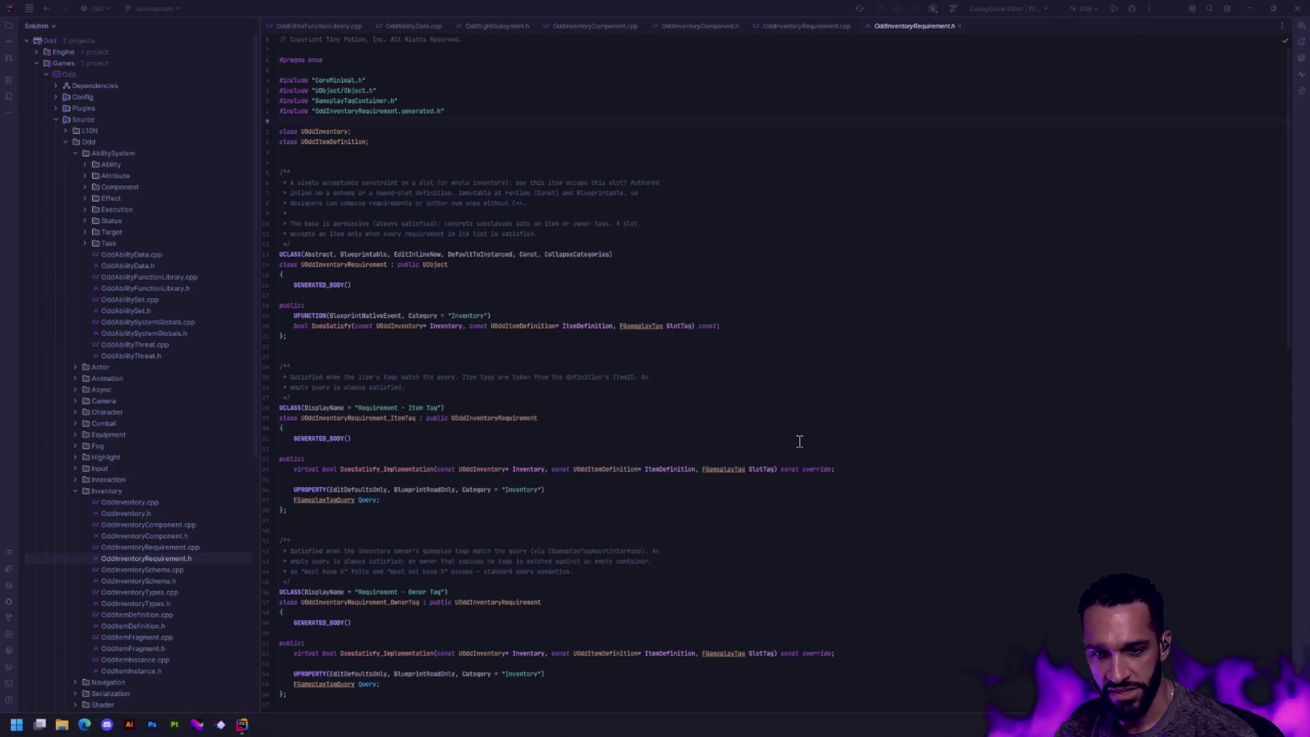
In Git Bash rerun the git restore on the M_MS_Glass_Material Textures folder, then return to Rider
key("alt+Tab")
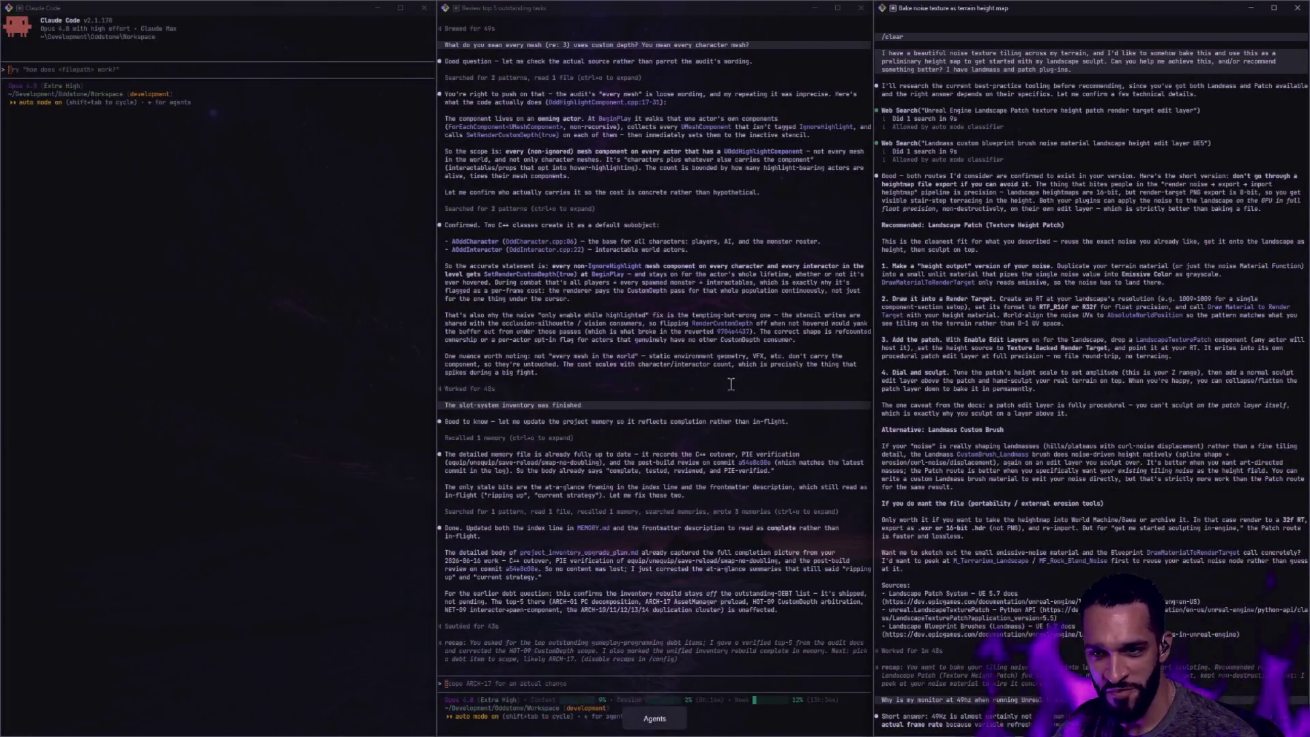
key("alt+Tab")
key("alt+Tab")
key("alt+Tab")
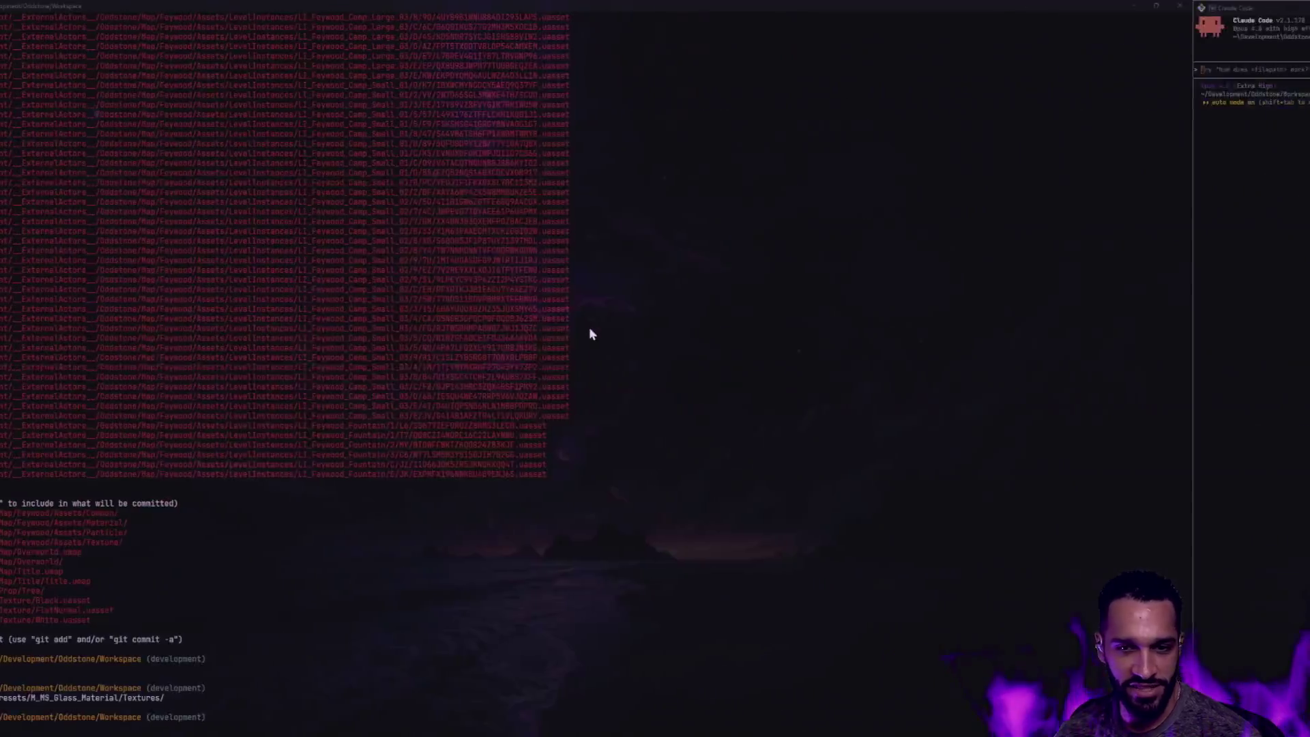
key("Up")
key("Return")
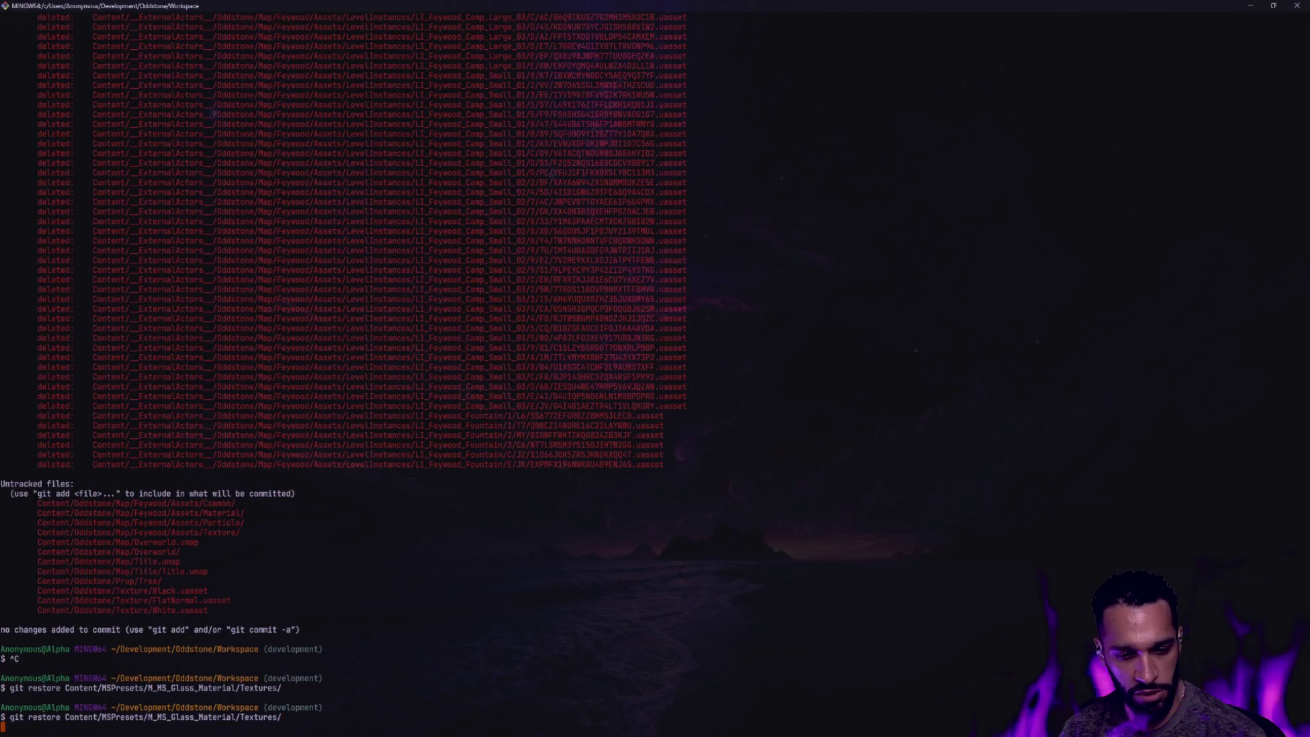
key("Return")
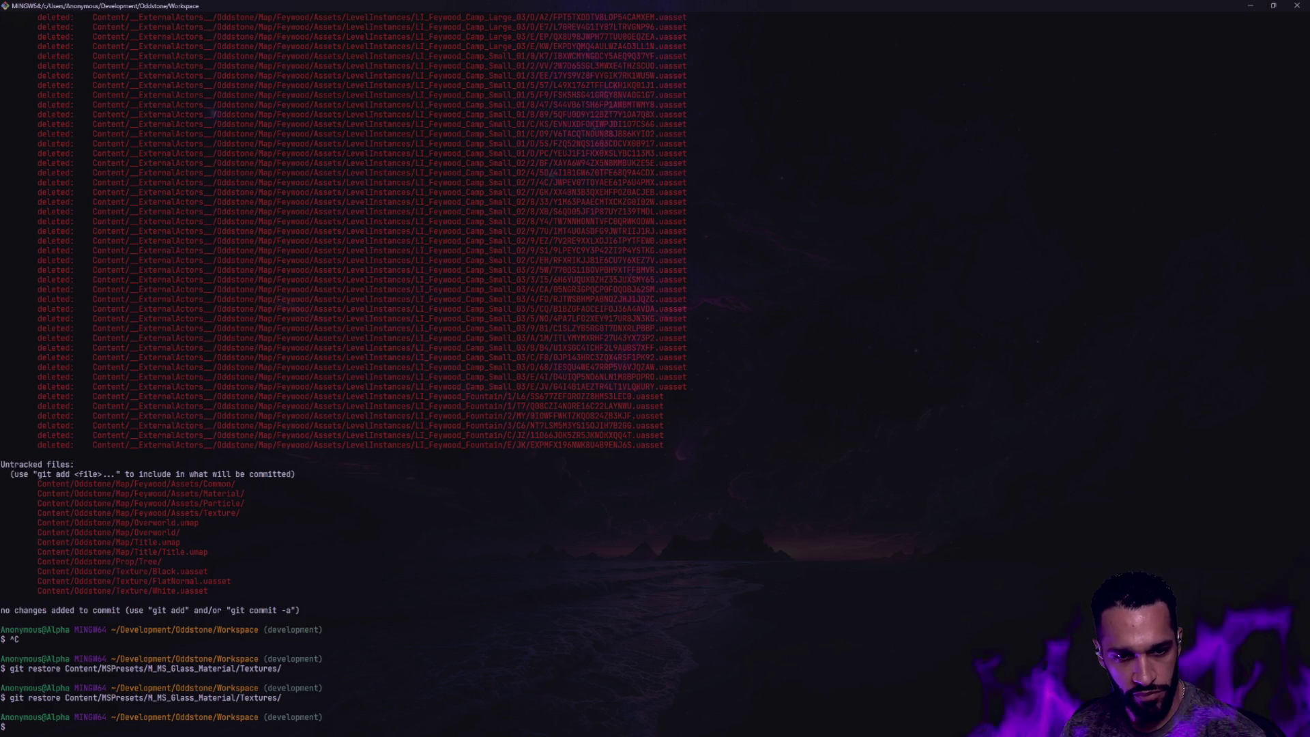
key("alt+Tab")
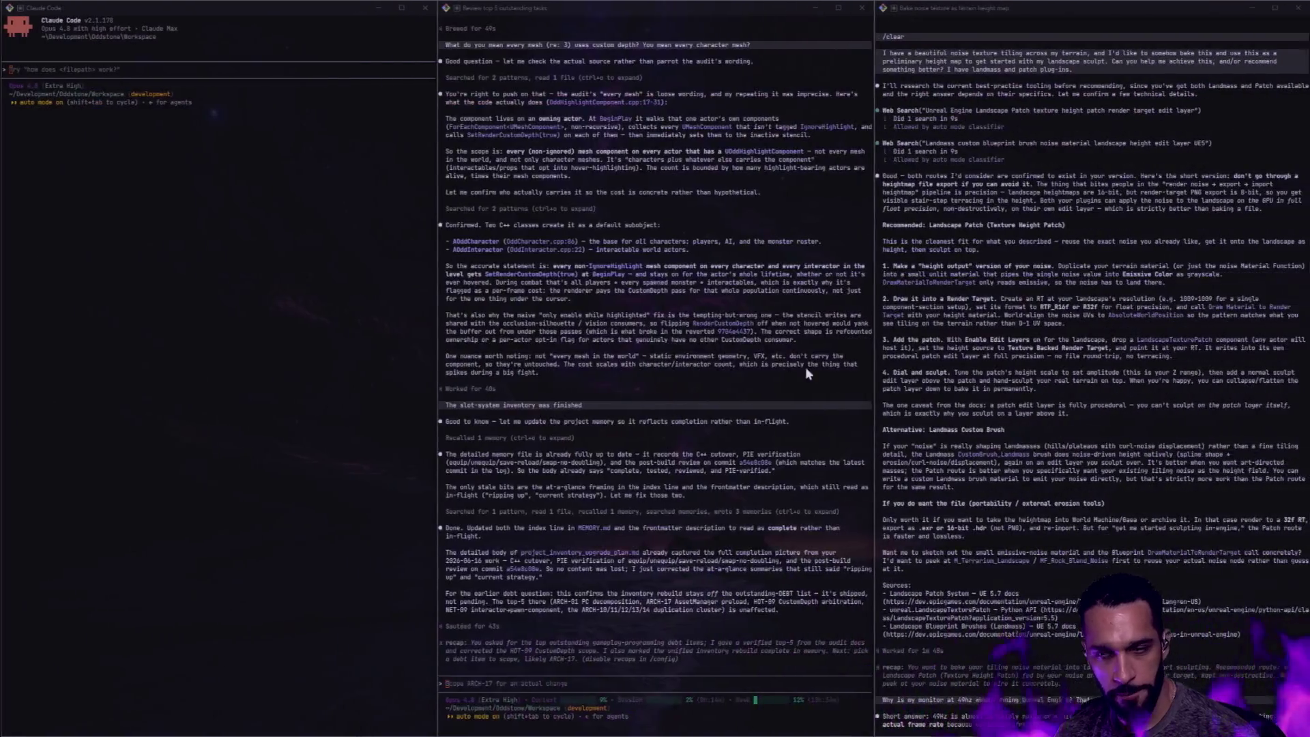
key("alt+Tab")
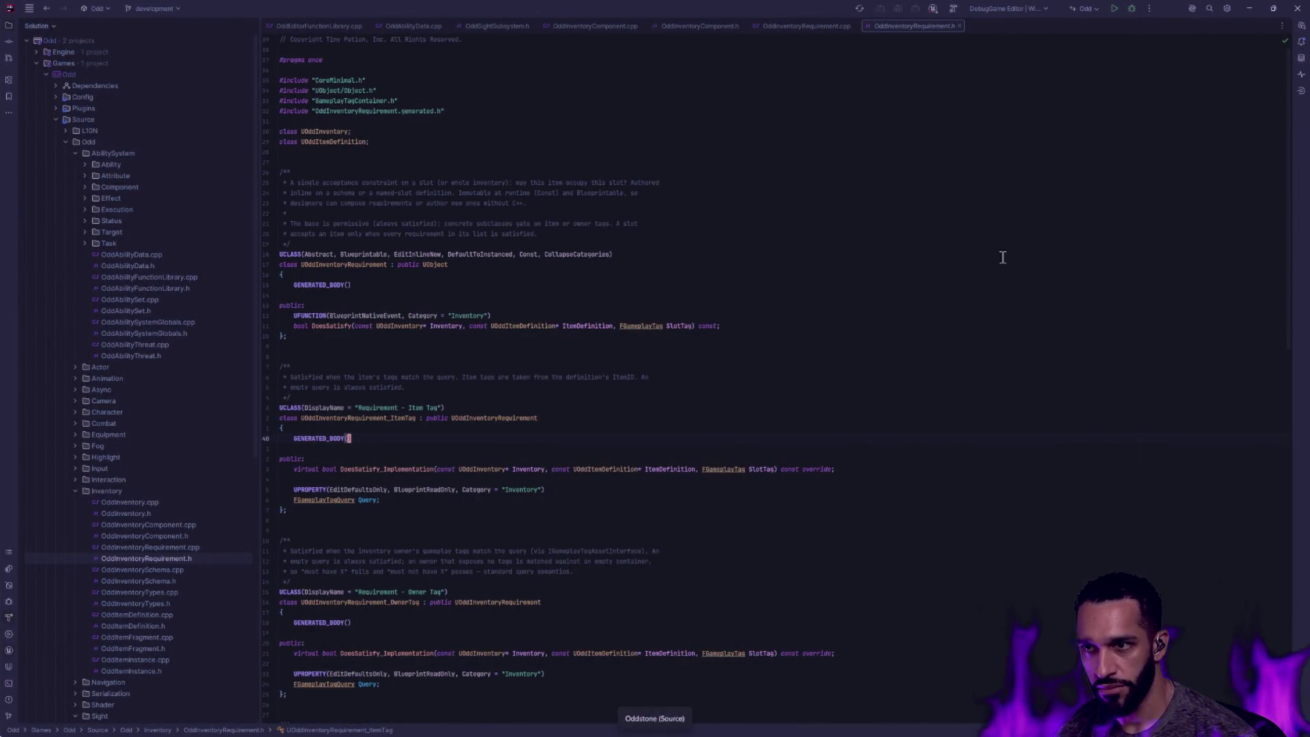
Start the Rider build of the game's editor target and let it succeed
left_click(1129, 13)
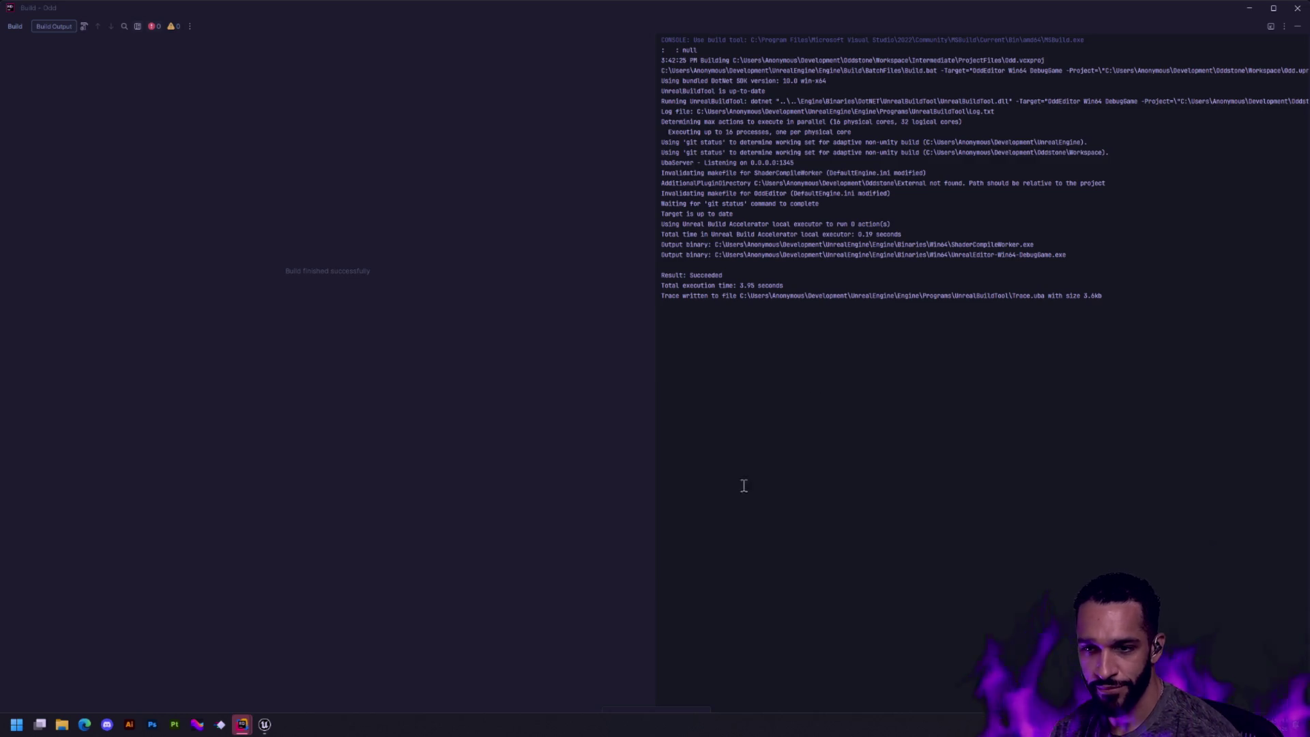
Bring Unreal Editor forward and show the Content Drawer with Ctrl+Space
left_click(264, 724)
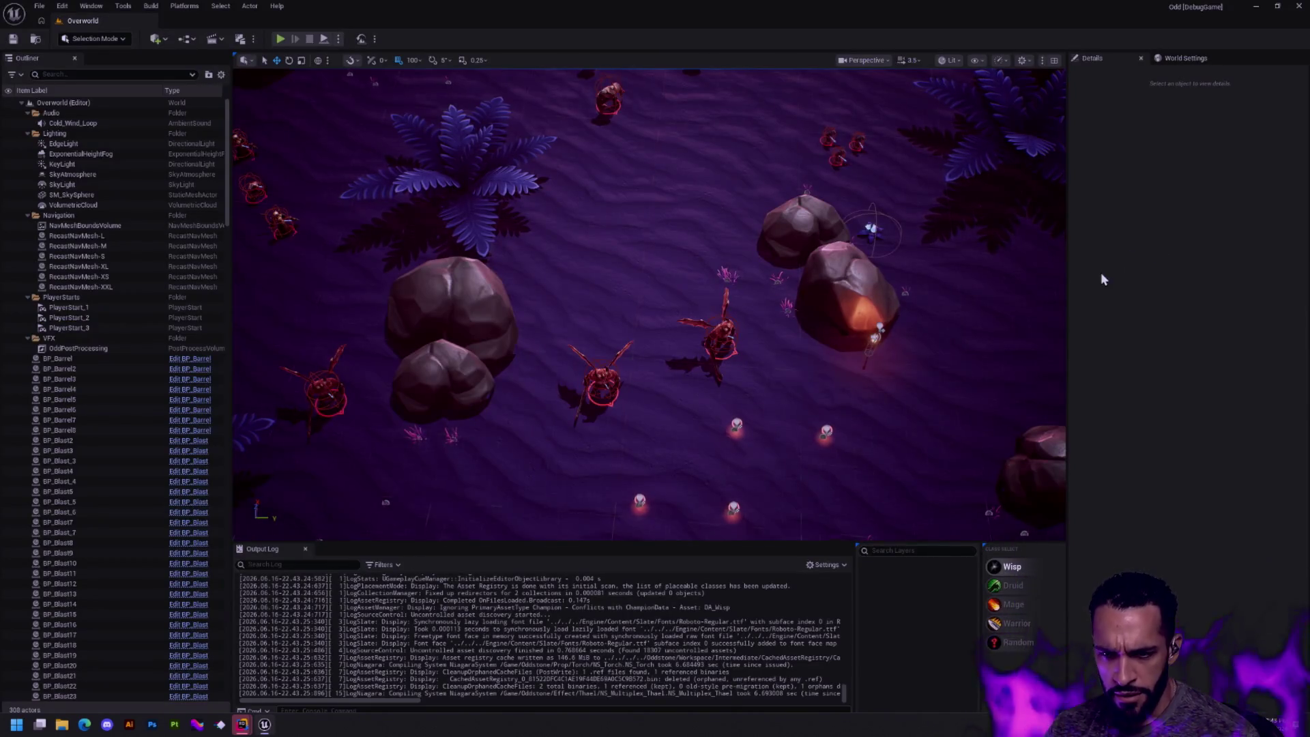
left_click(927, 387)
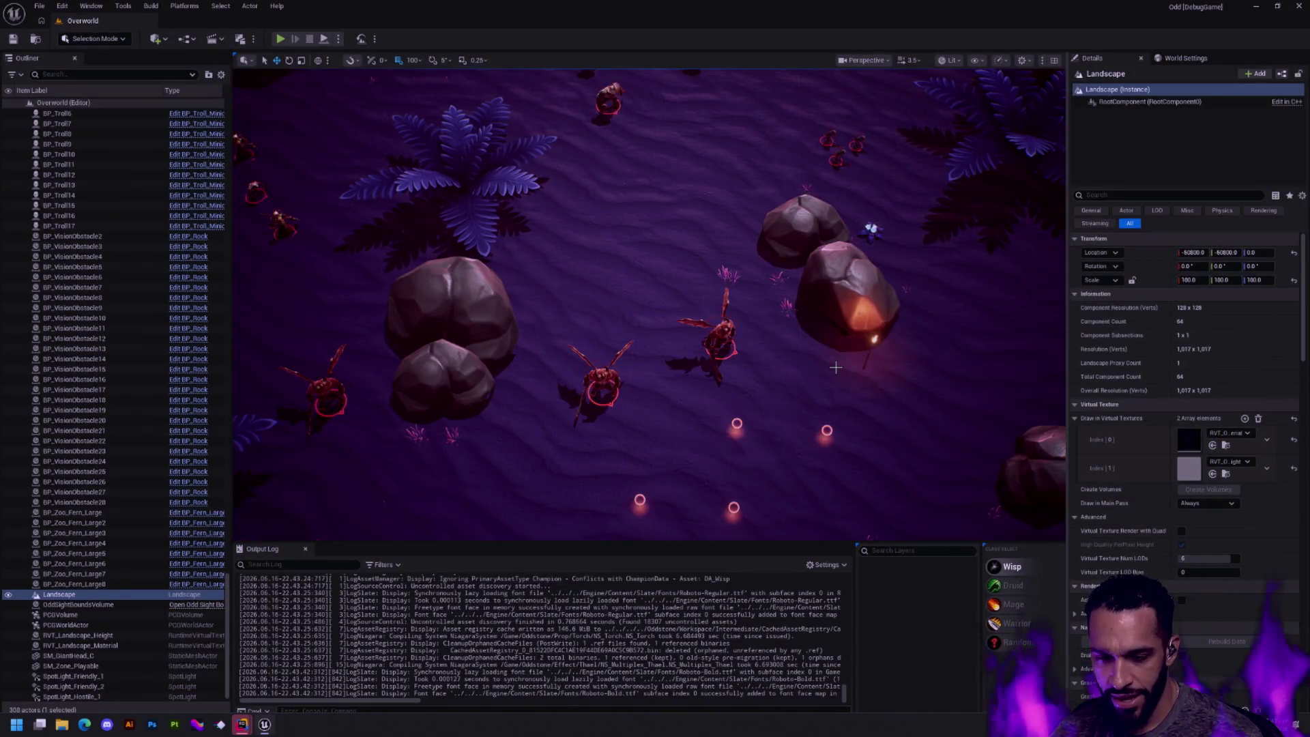
key("ctrl+space")
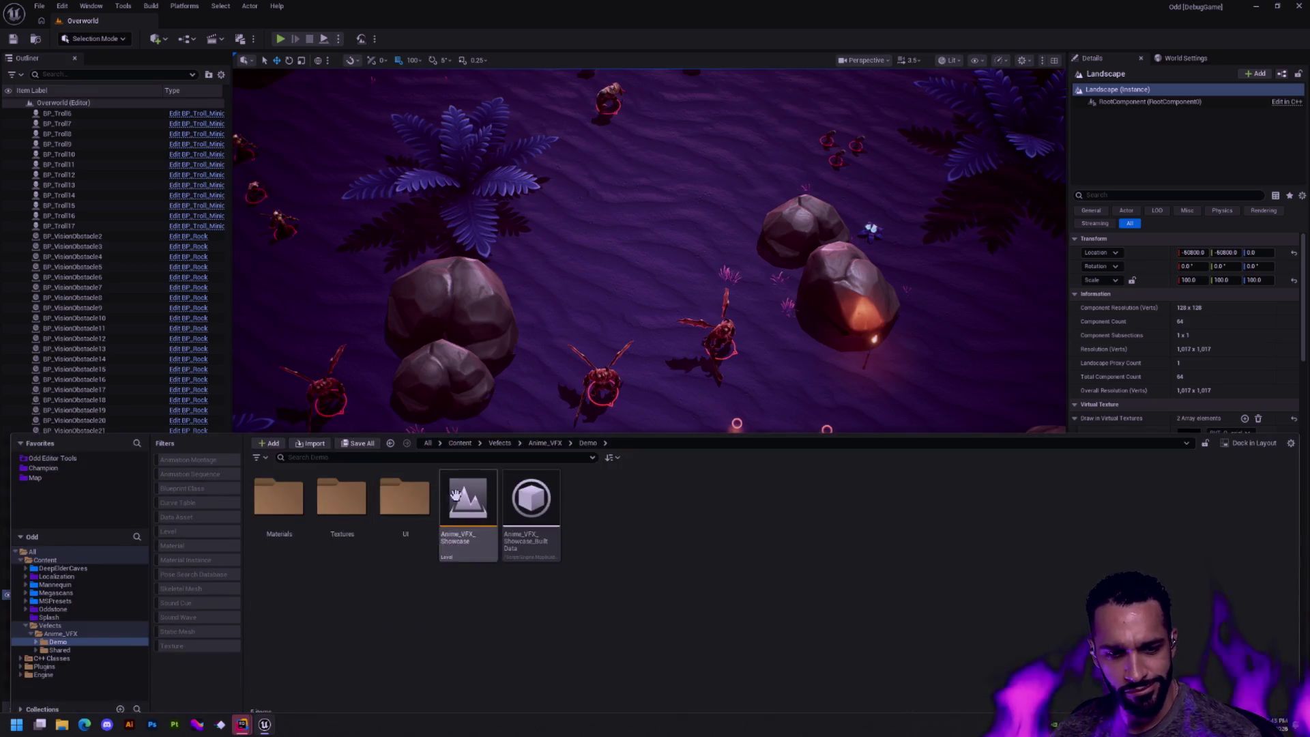
left_click(244, 724)
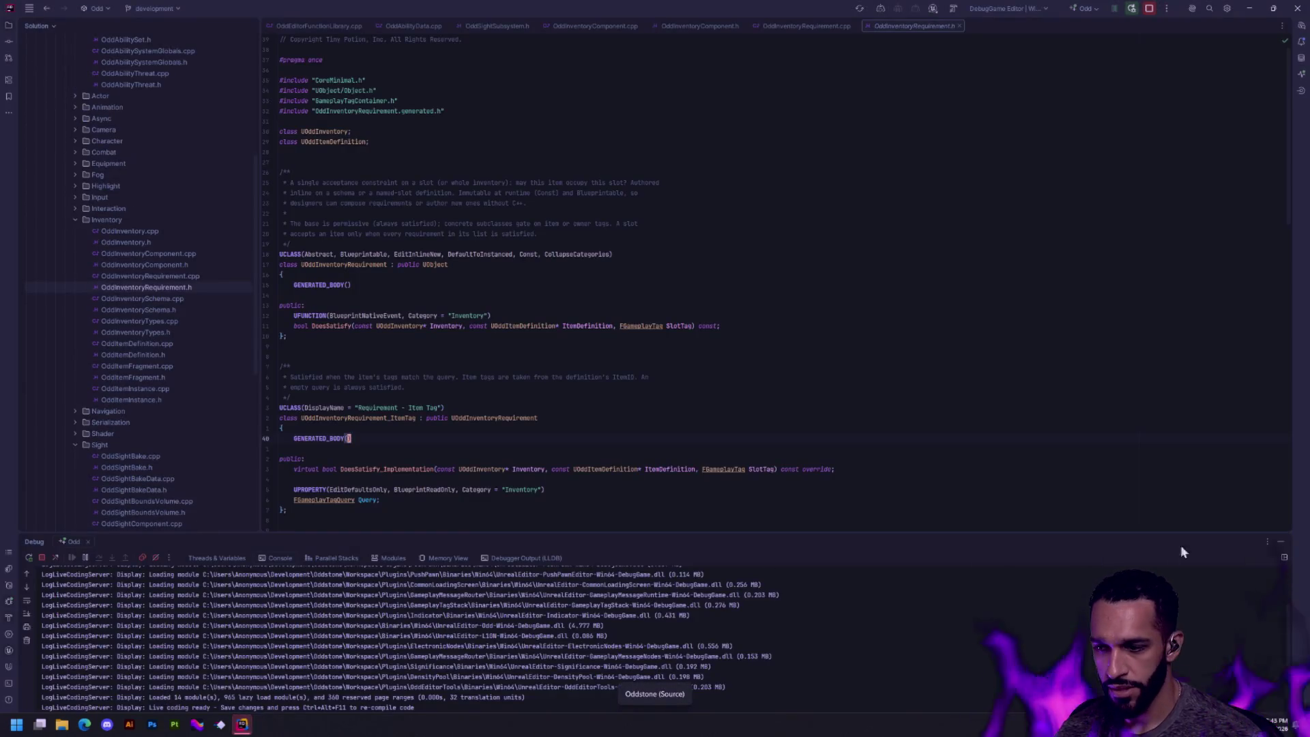
key("alt+Tab")
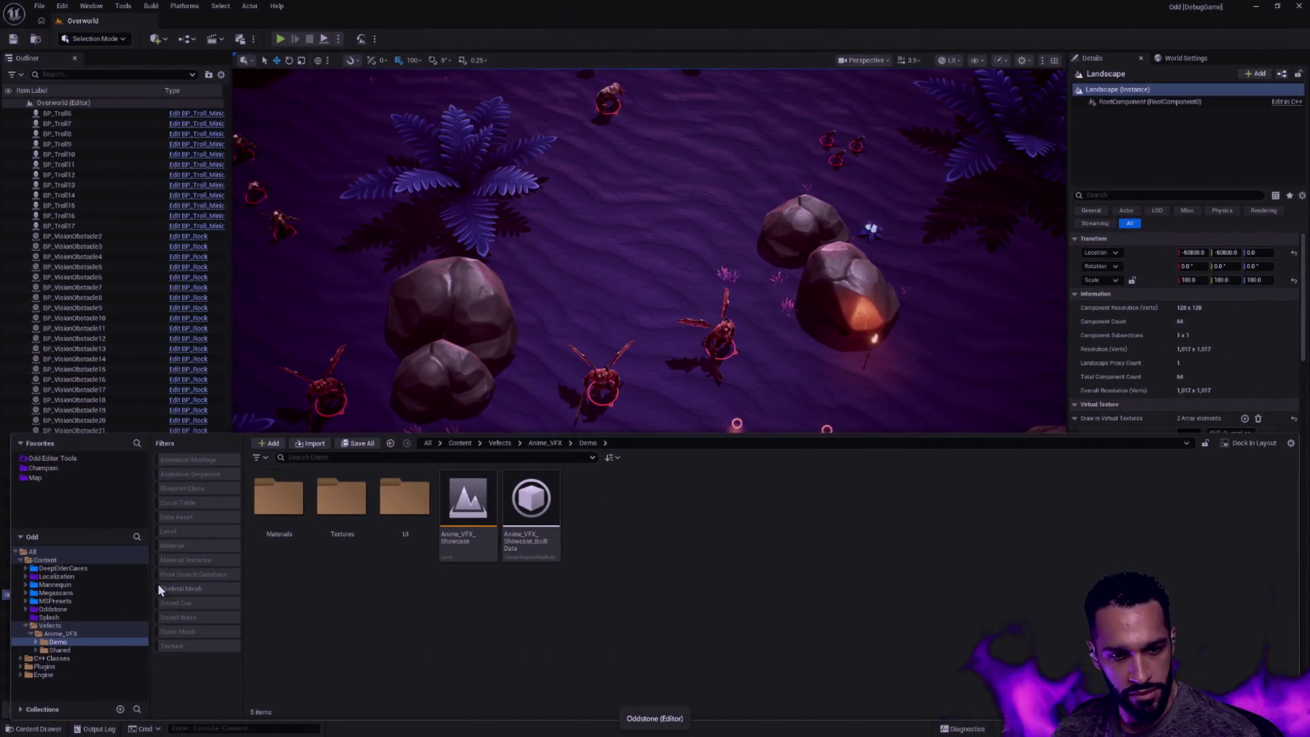
Browse VEffects > Anime_VFX > Demo and open the Anime_VFX_Showcase level
left_click(61, 634)
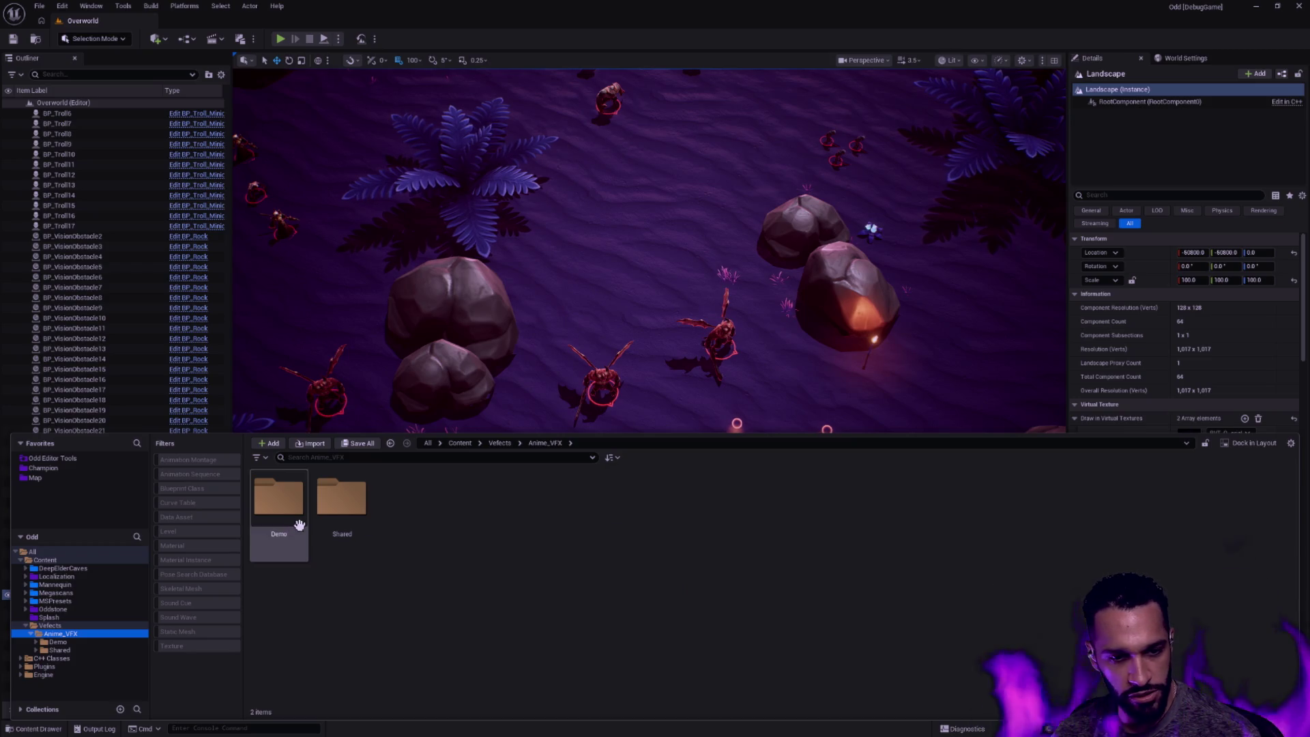
left_click(51, 626)
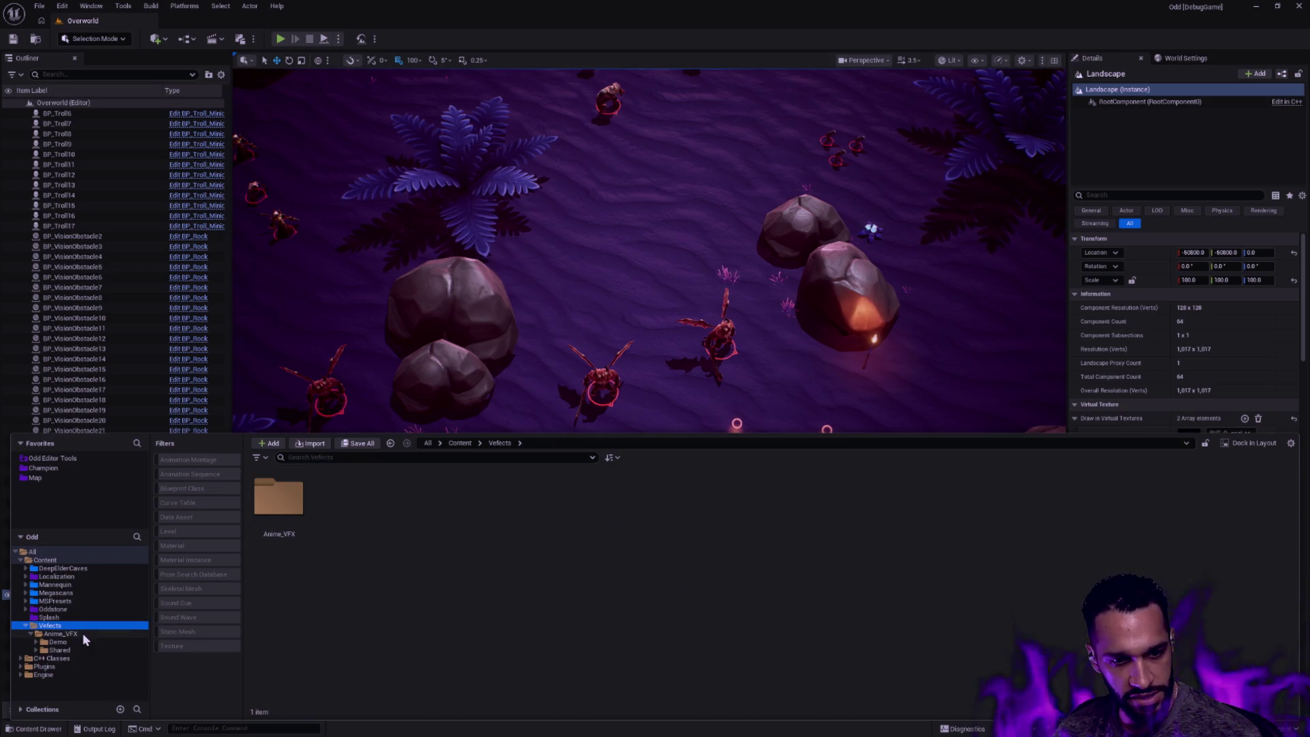
left_click(61, 634)
double_click(468, 503)
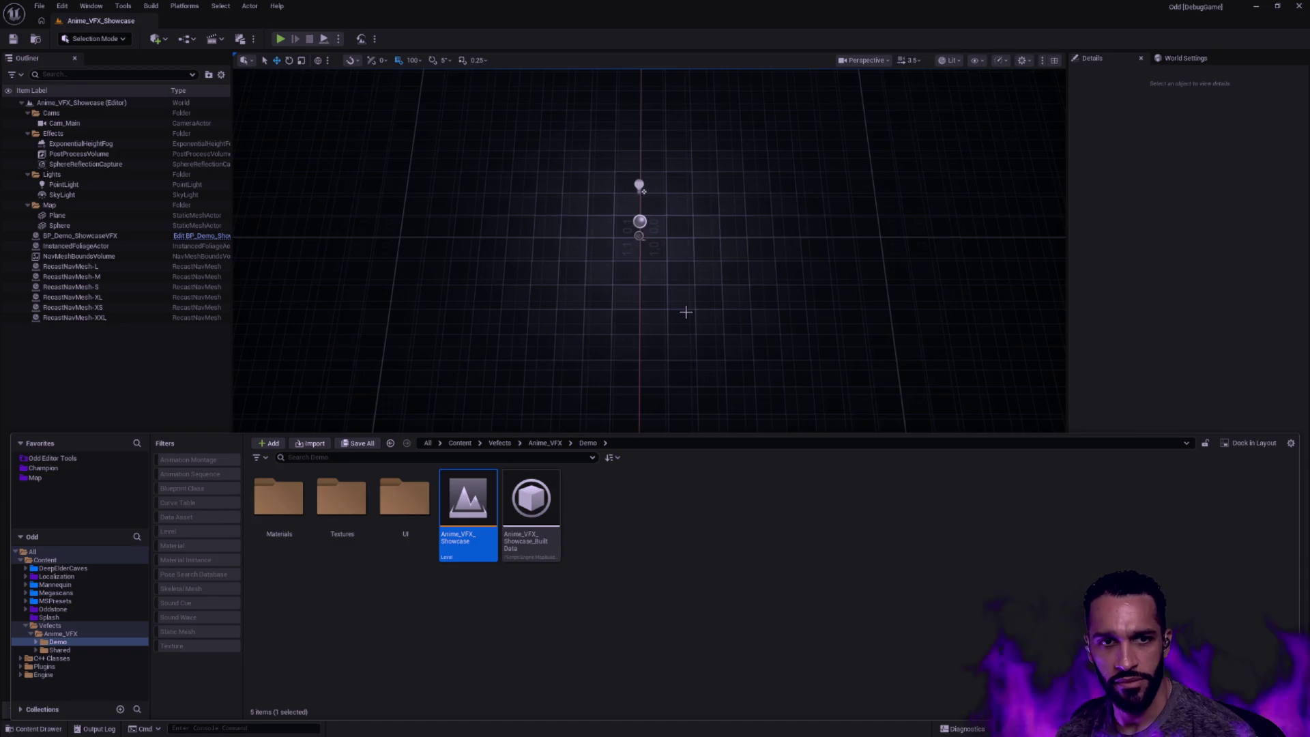
Play the showcase level, click to move the character, stop with Esc and dismiss the error log
key("ctrl+space")
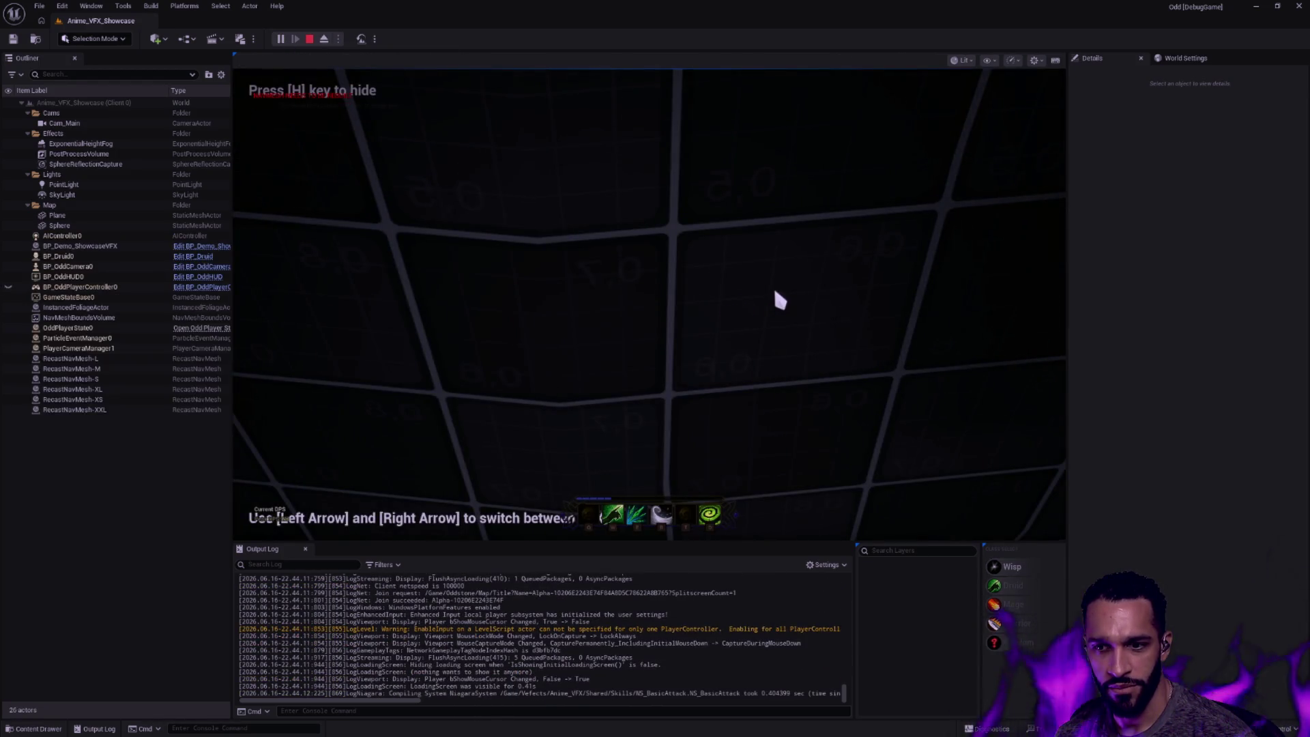
left_click(692, 314)
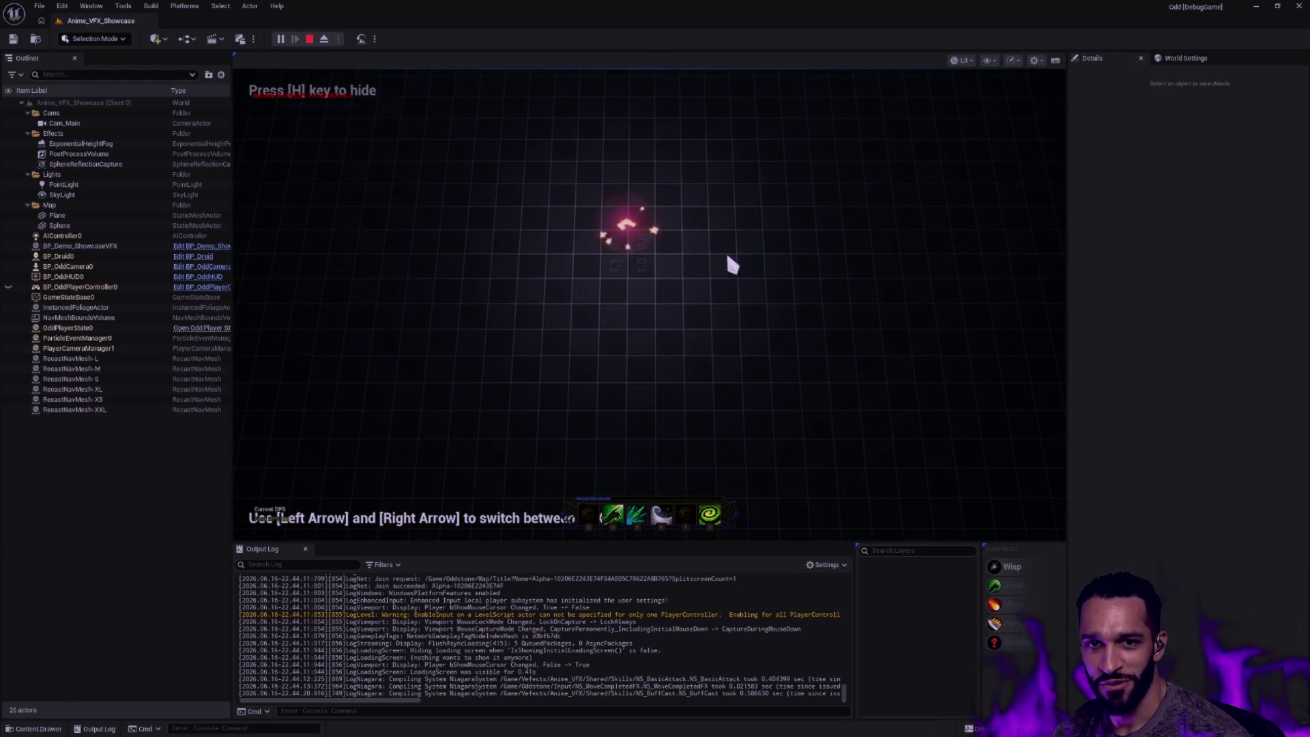
key("Escape")
left_click(900, 221)
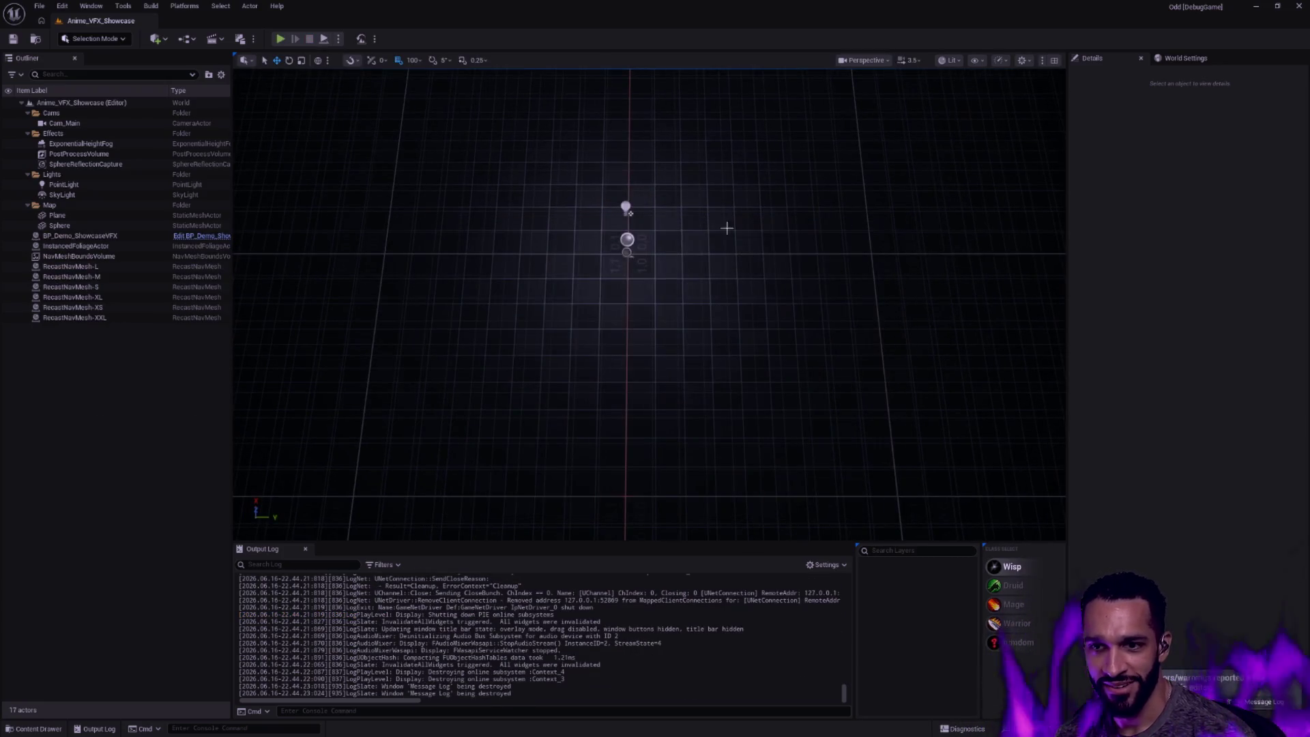
scroll(729, 301, "up", 5)
scroll(729, 301, "down", 7)
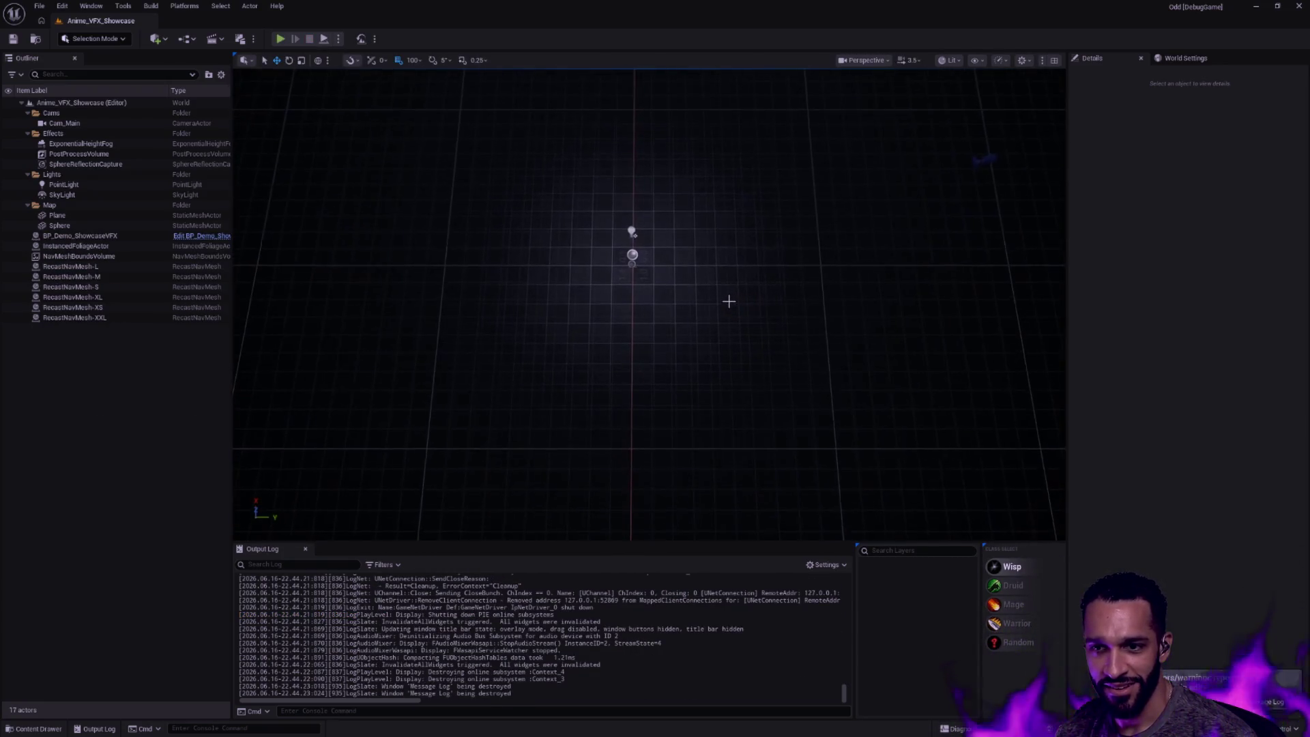
left_click(104, 238)
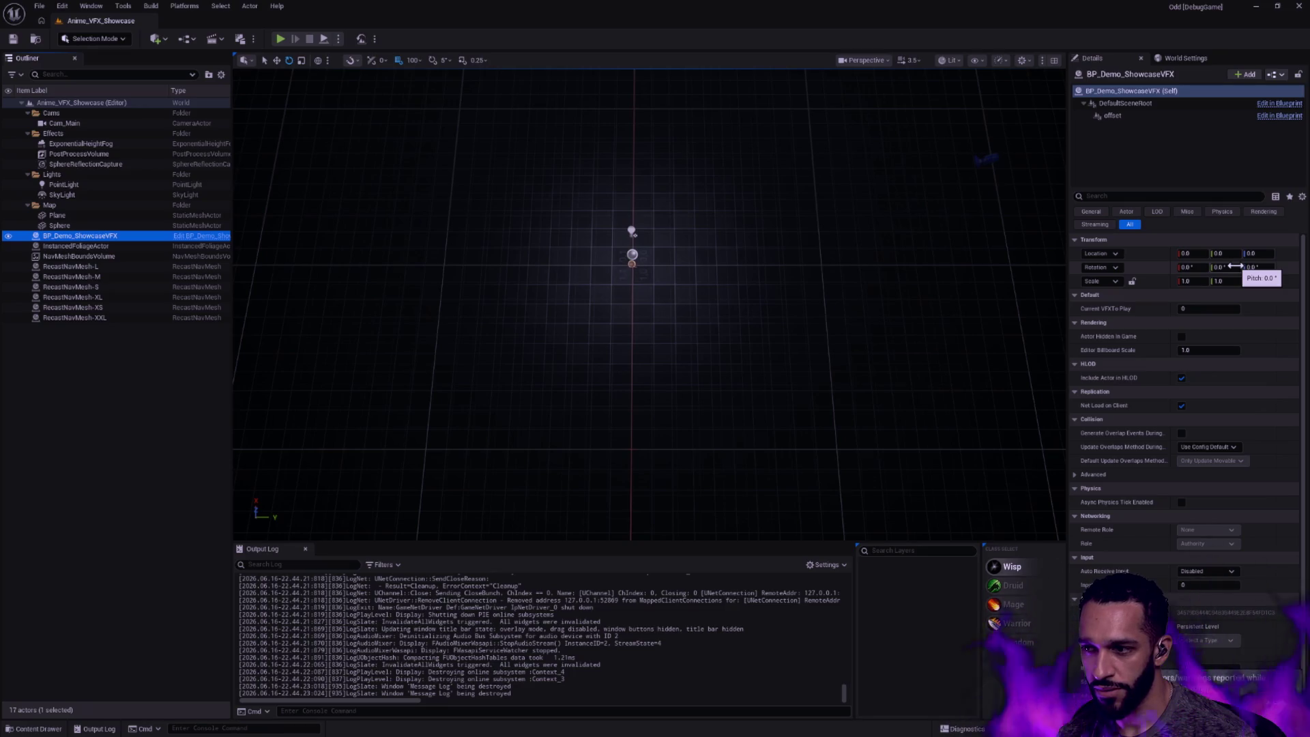
left_click(1254, 266)
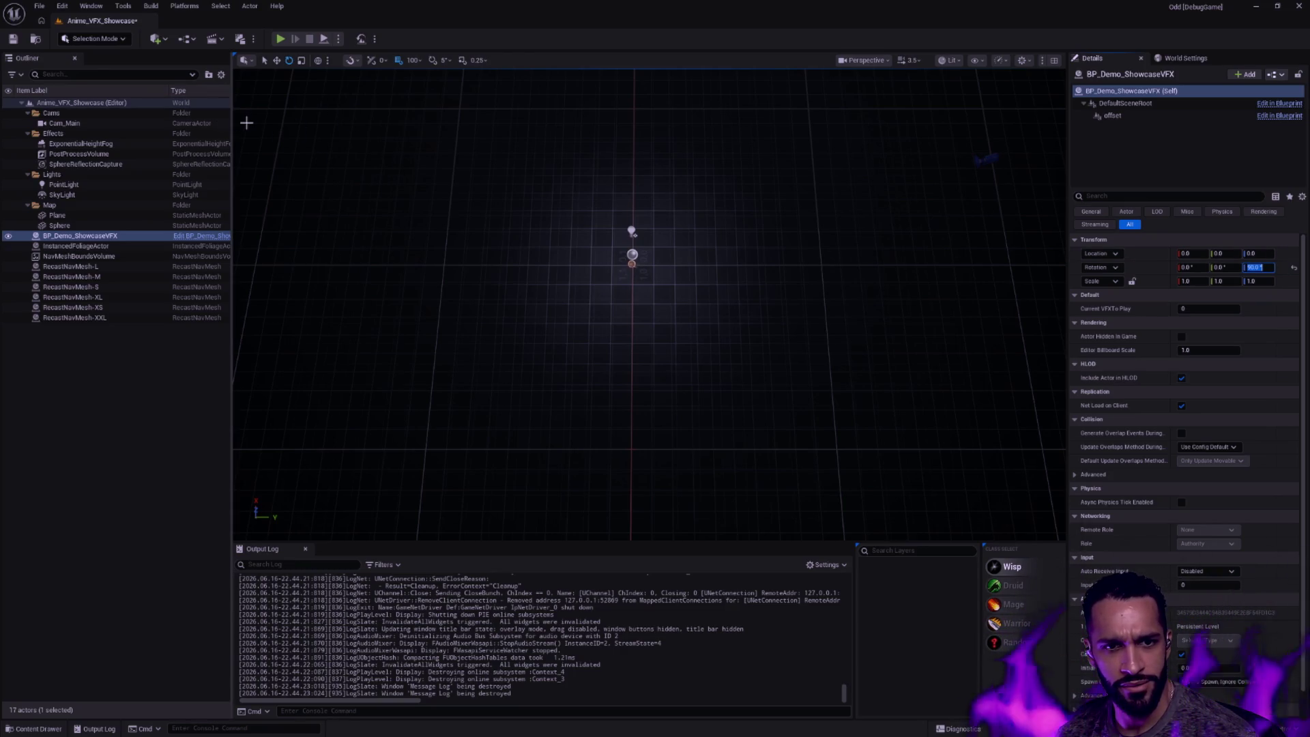
double_click(76, 256)
mouse_move(668, 301)
left_mouse_down()
mouse_move(668, 441)
mouse_move(724, 308)
left_mouse_up()
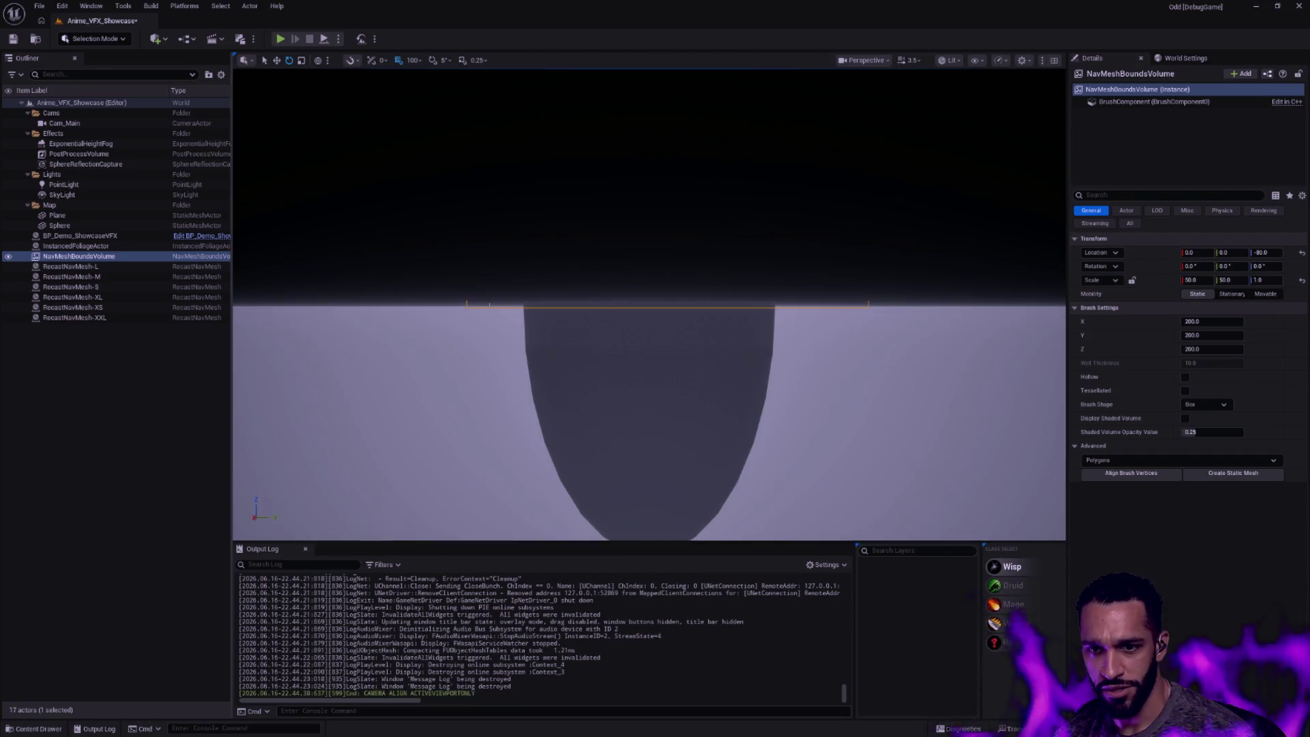
left_click(150, 6)
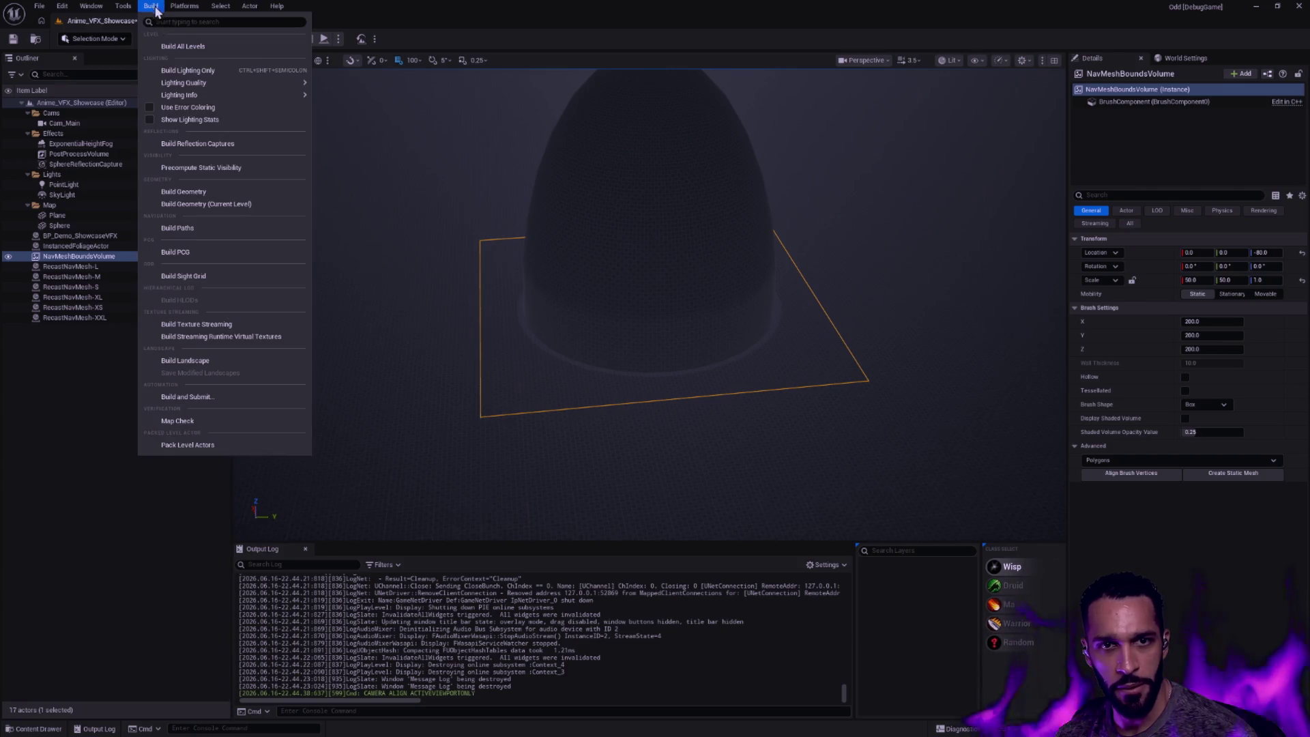
Rebuild navigation paths, then run and stop a brief play session, closing its logs
left_click(184, 230)
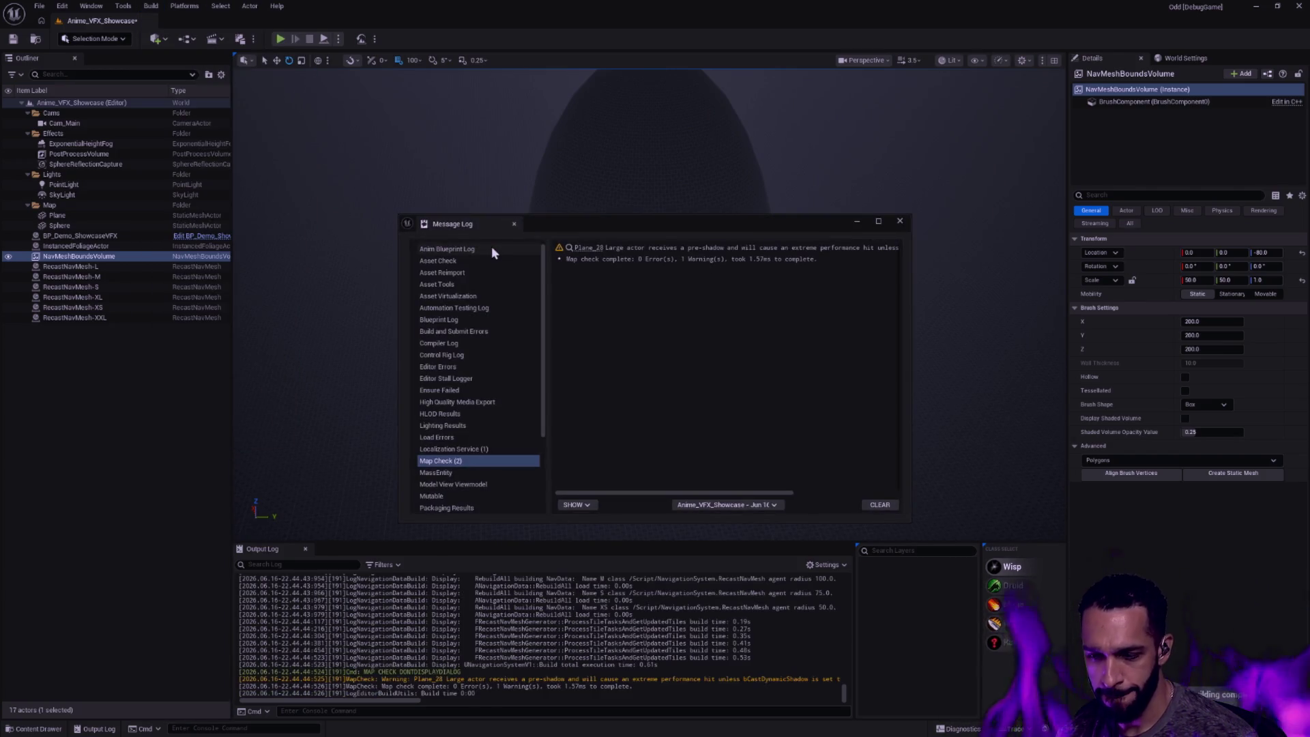
left_click(901, 222)
key("alt+p")
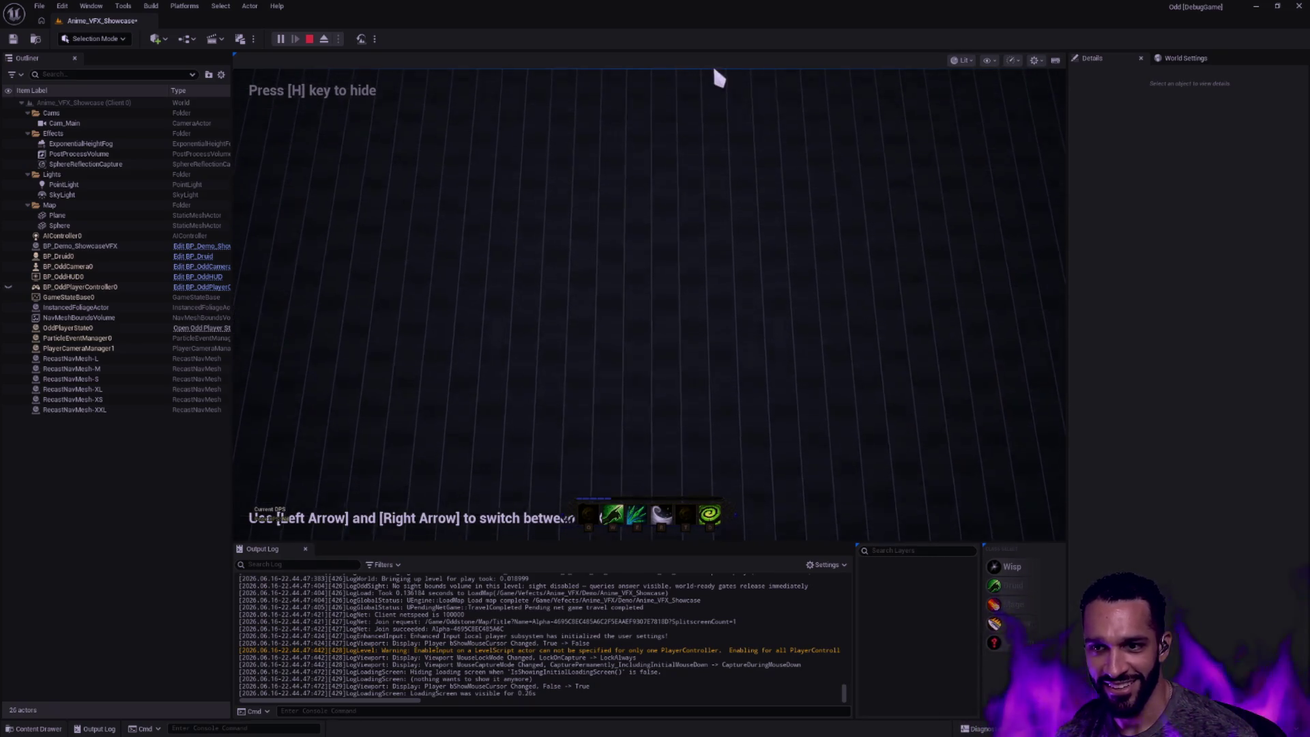
key("Escape")
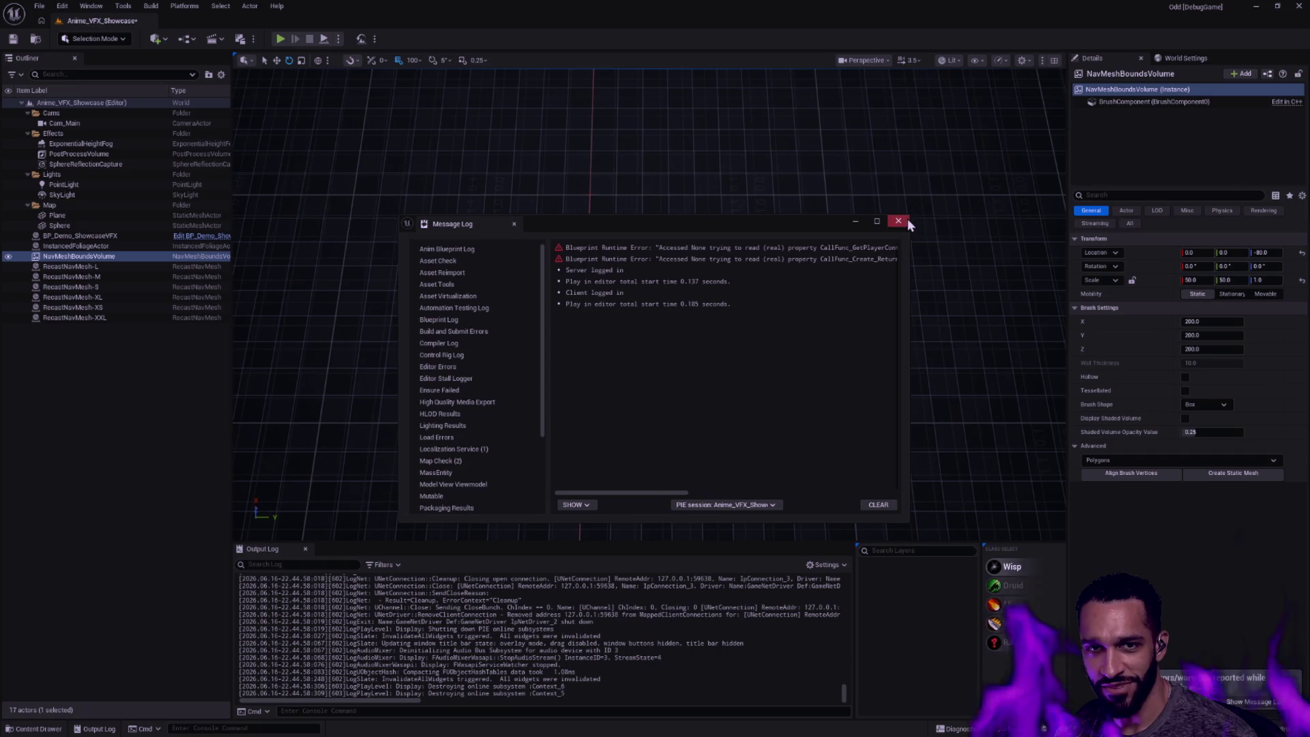
left_click(899, 221)
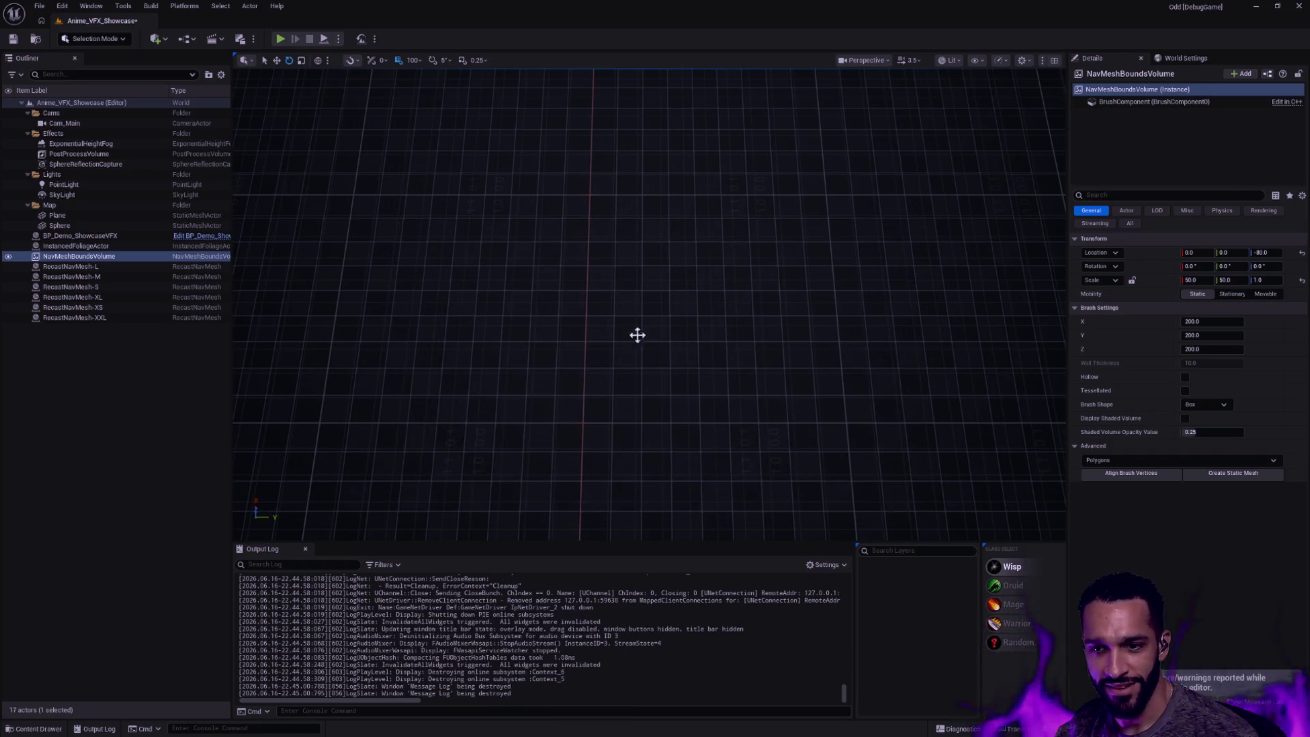
Bring up the Content Drawer and open the Demo Materials subfolder
key("ctrl+space")
double_click(342, 500)
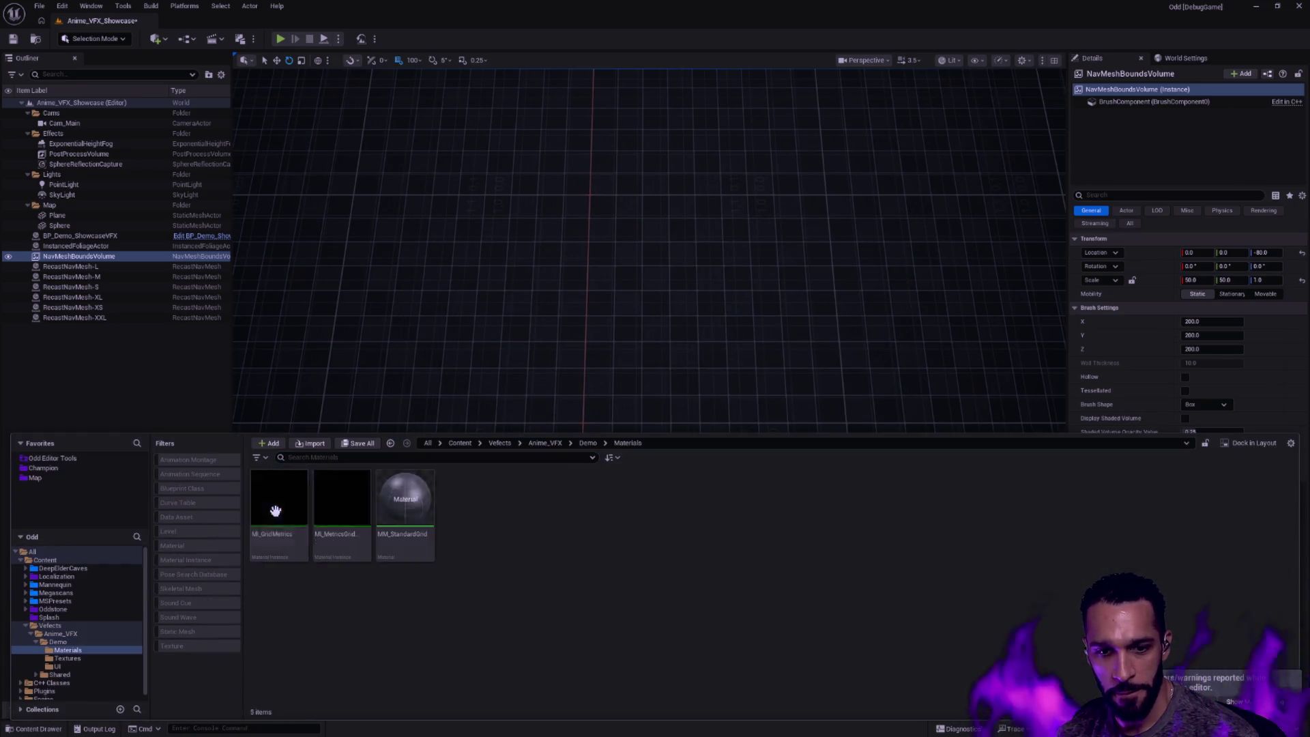
Step back to the Anime_VFX folder, peek into Demo, then enter the Shared folder
key("alt+Left")
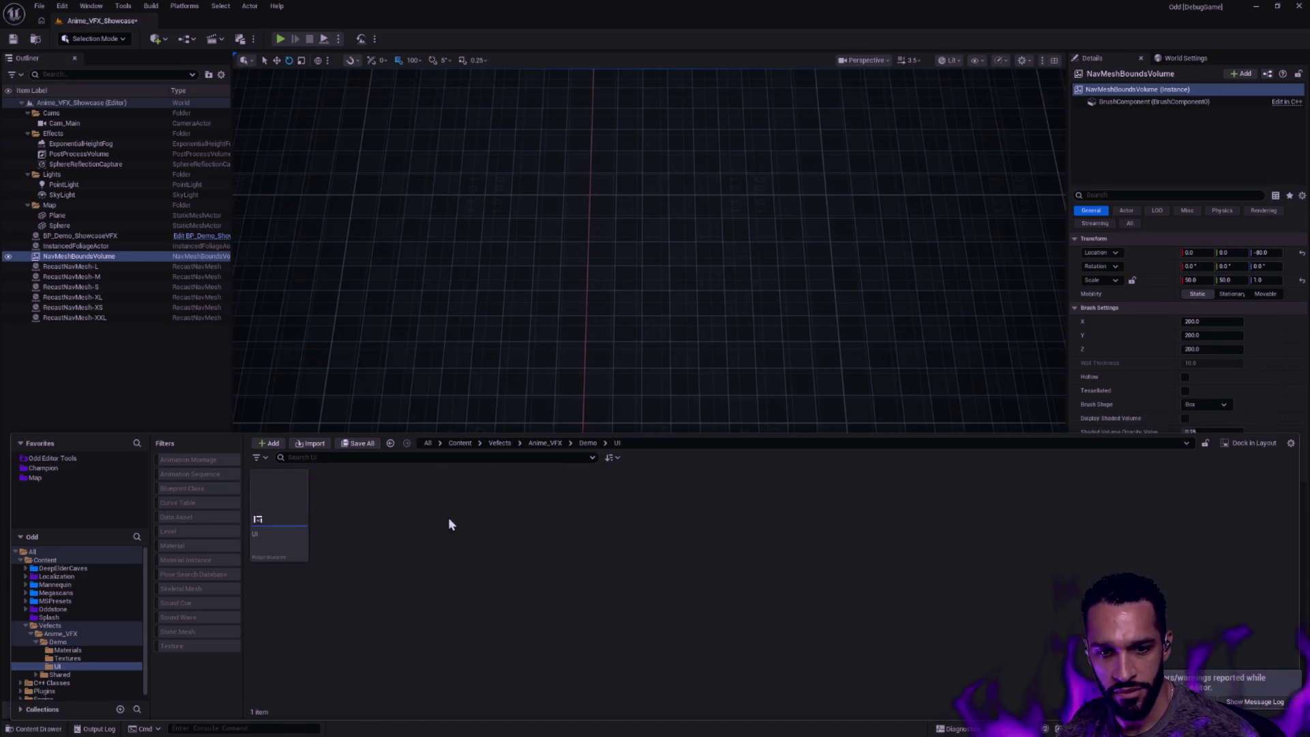
key("alt+Left")
left_click(297, 499)
double_click(296, 499)
key("alt+Left")
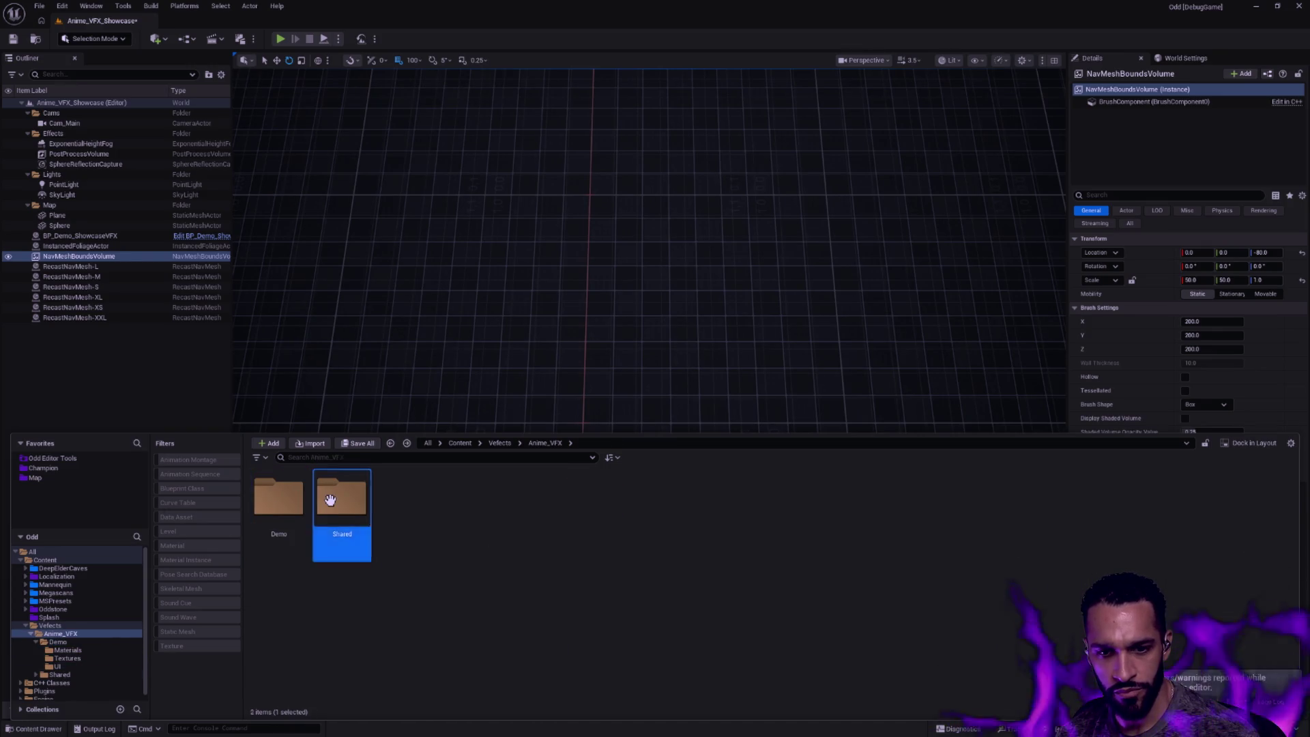
double_click(343, 500)
key("alt+Left")
left_click(262, 506)
double_click(342, 499)
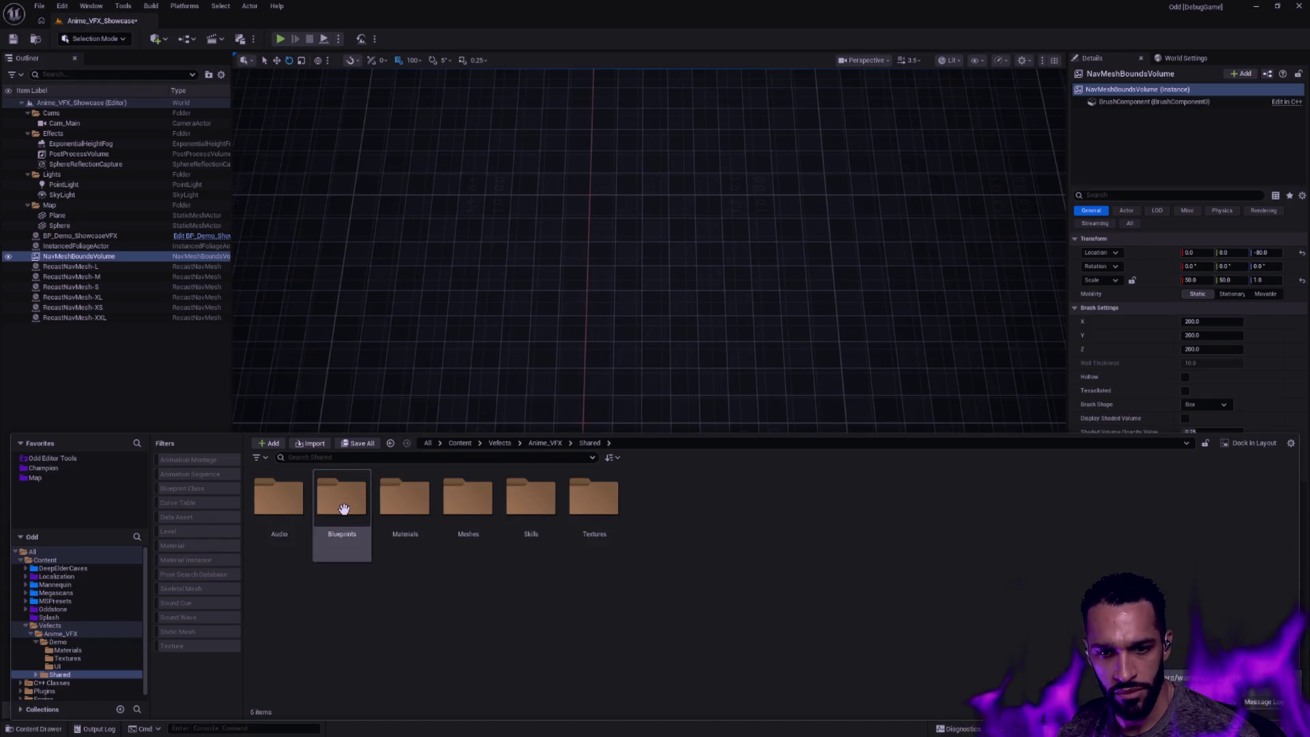
Peek into Shared's Audio, Blueprints, Materials, Meshes, Skills and Textures subfolders in turn
double_click(279, 501)
key("alt+Left")
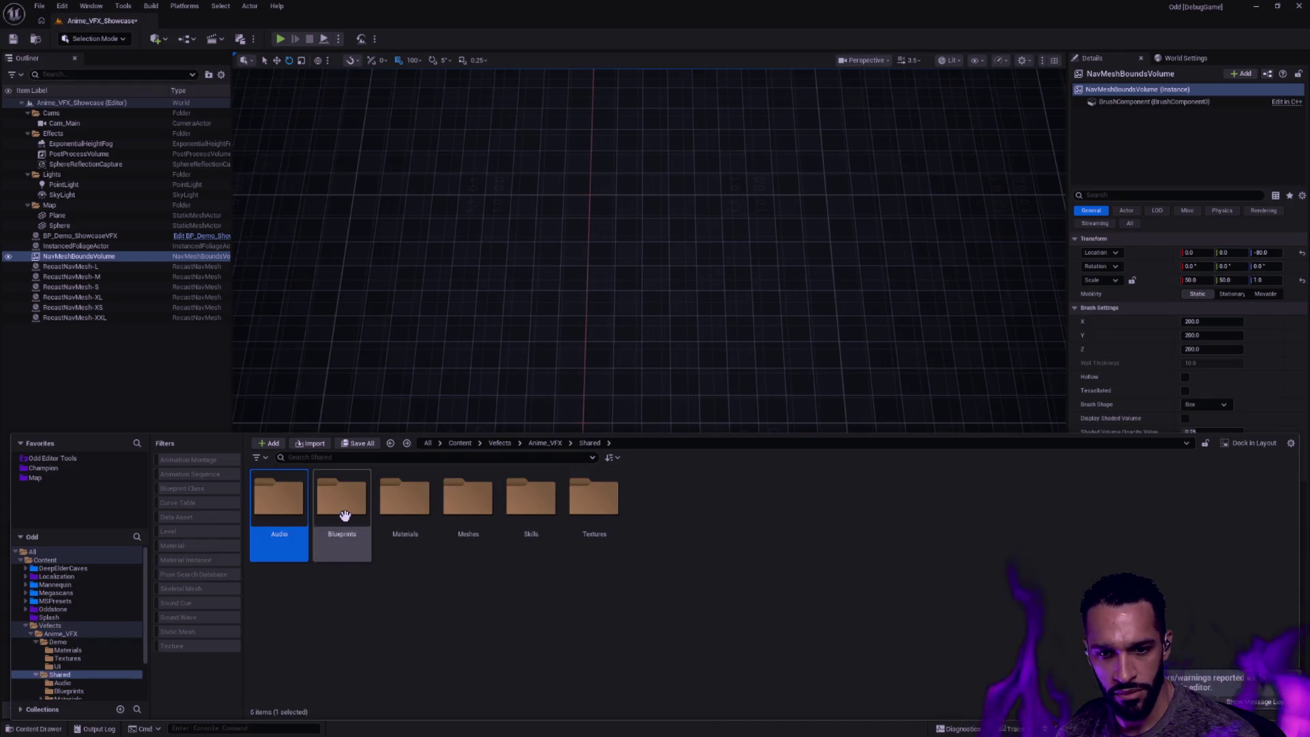
double_click(342, 500)
key("alt+Left")
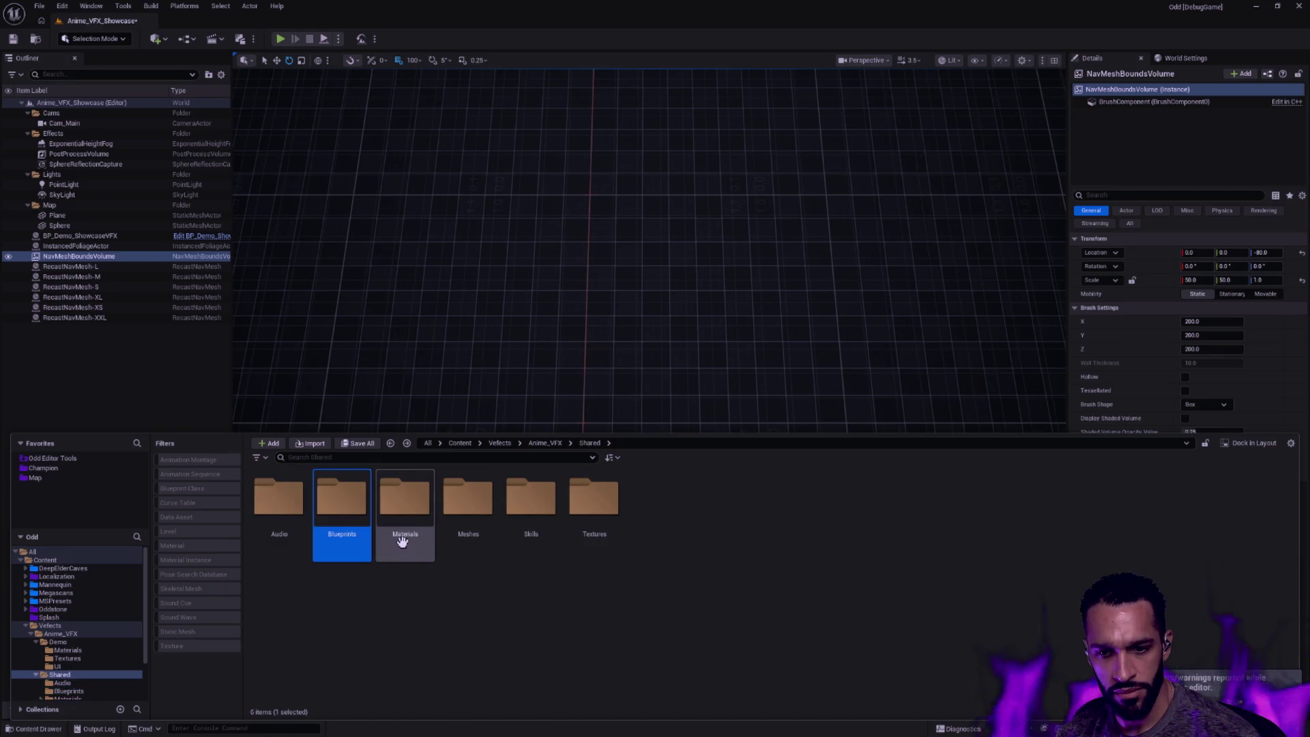
double_click(404, 499)
key("alt+Left")
double_click(468, 499)
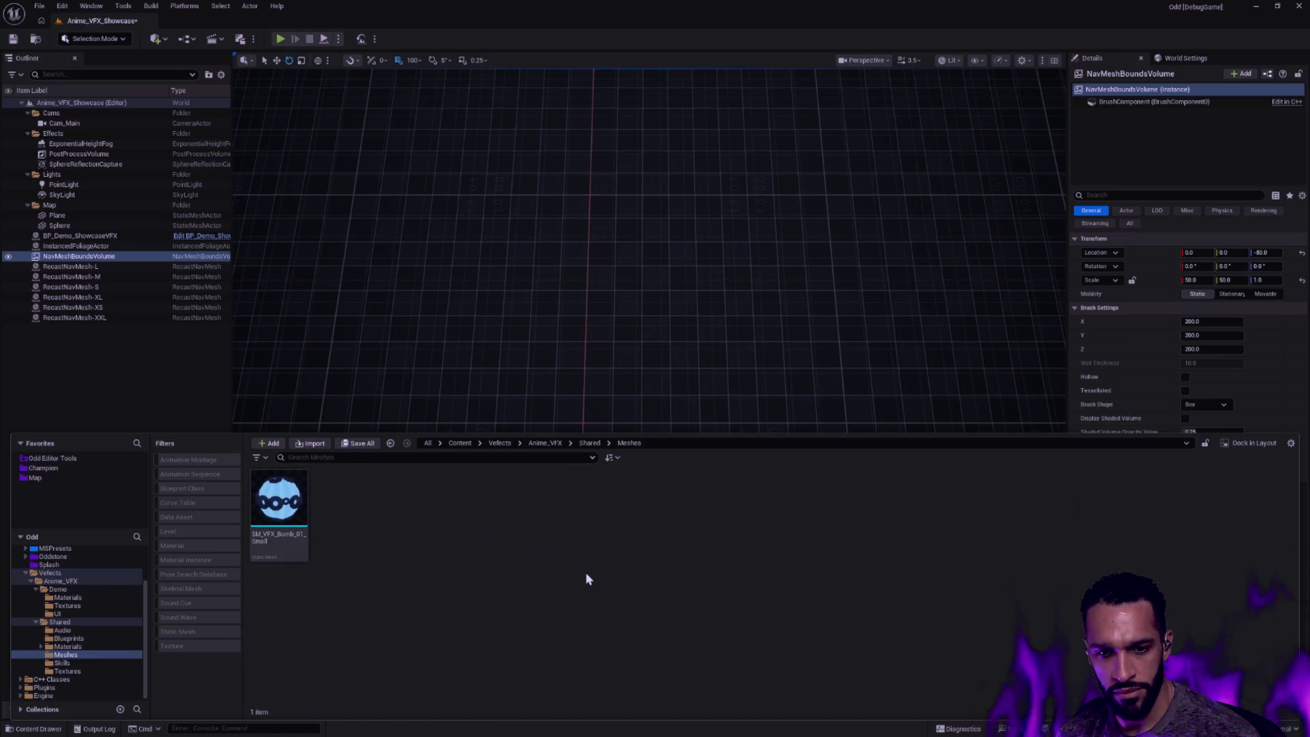
key("alt+Left")
double_click(530, 501)
key("alt+Left")
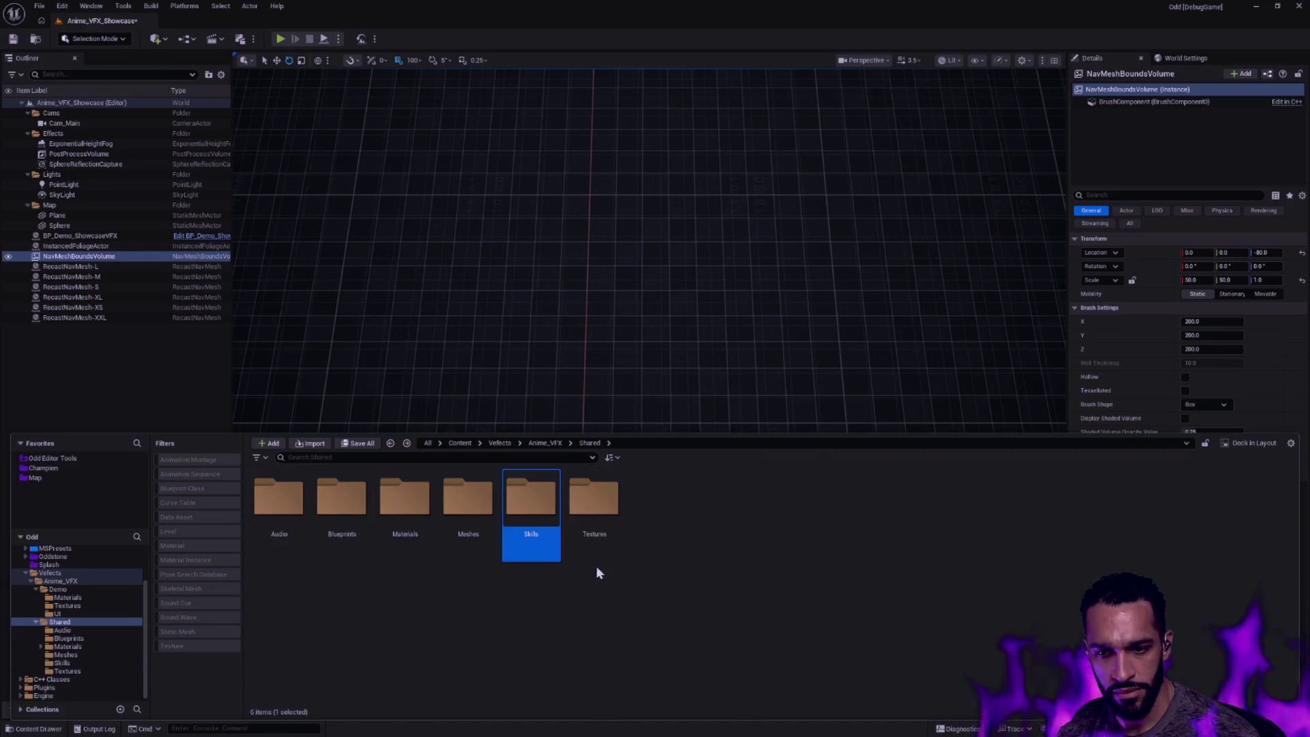
double_click(595, 500)
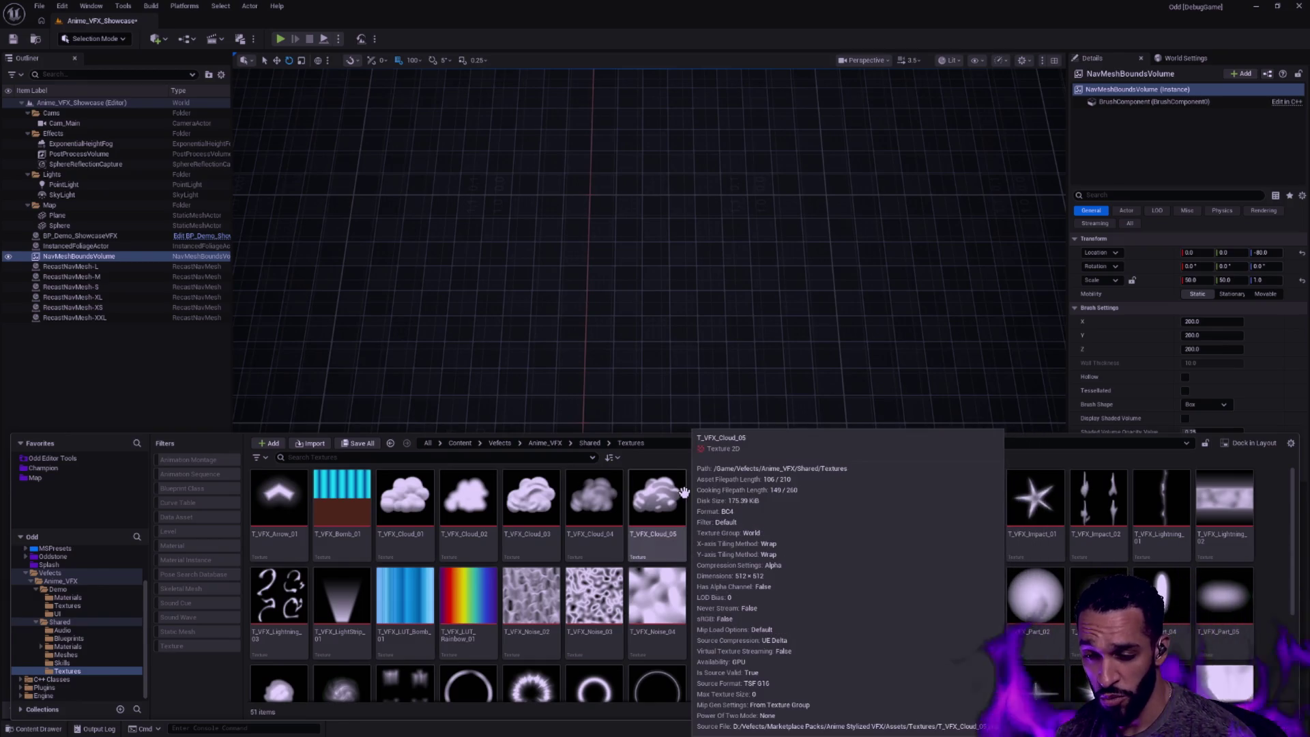
scroll(635, 490, "down", 1)
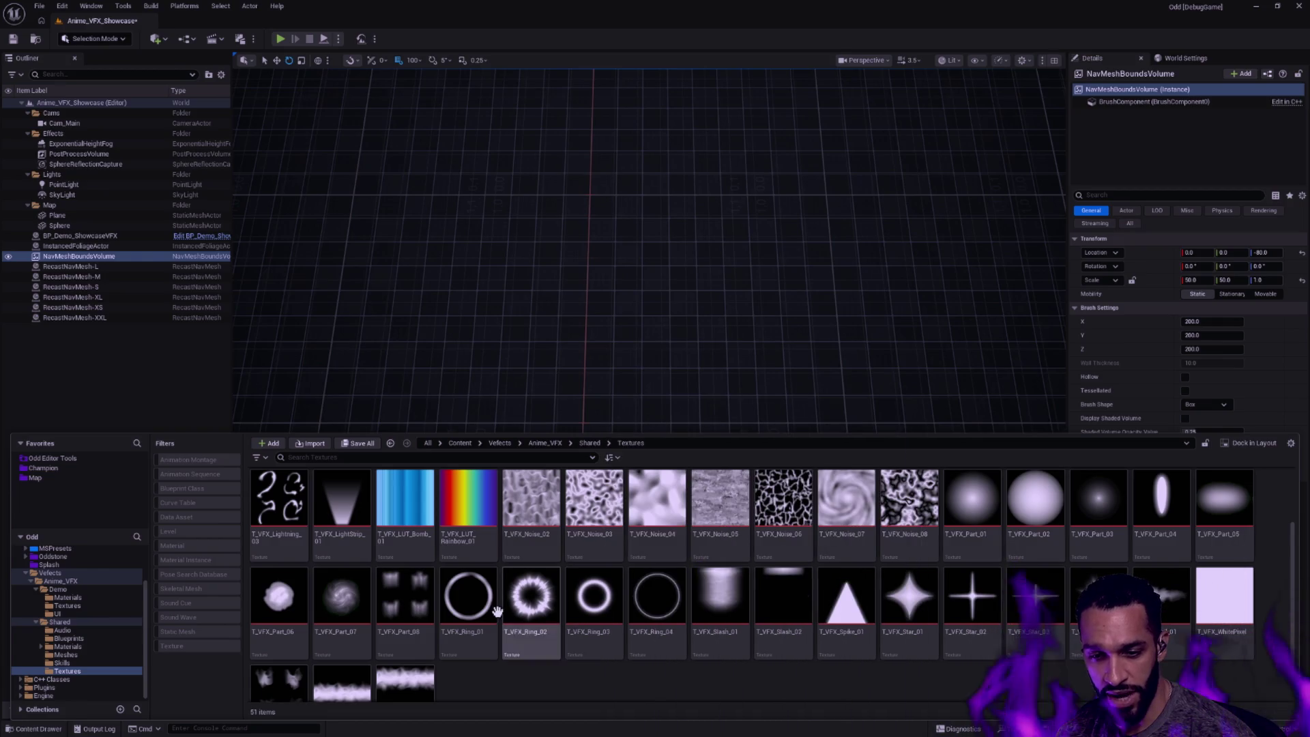
scroll(584, 614, "up", 1)
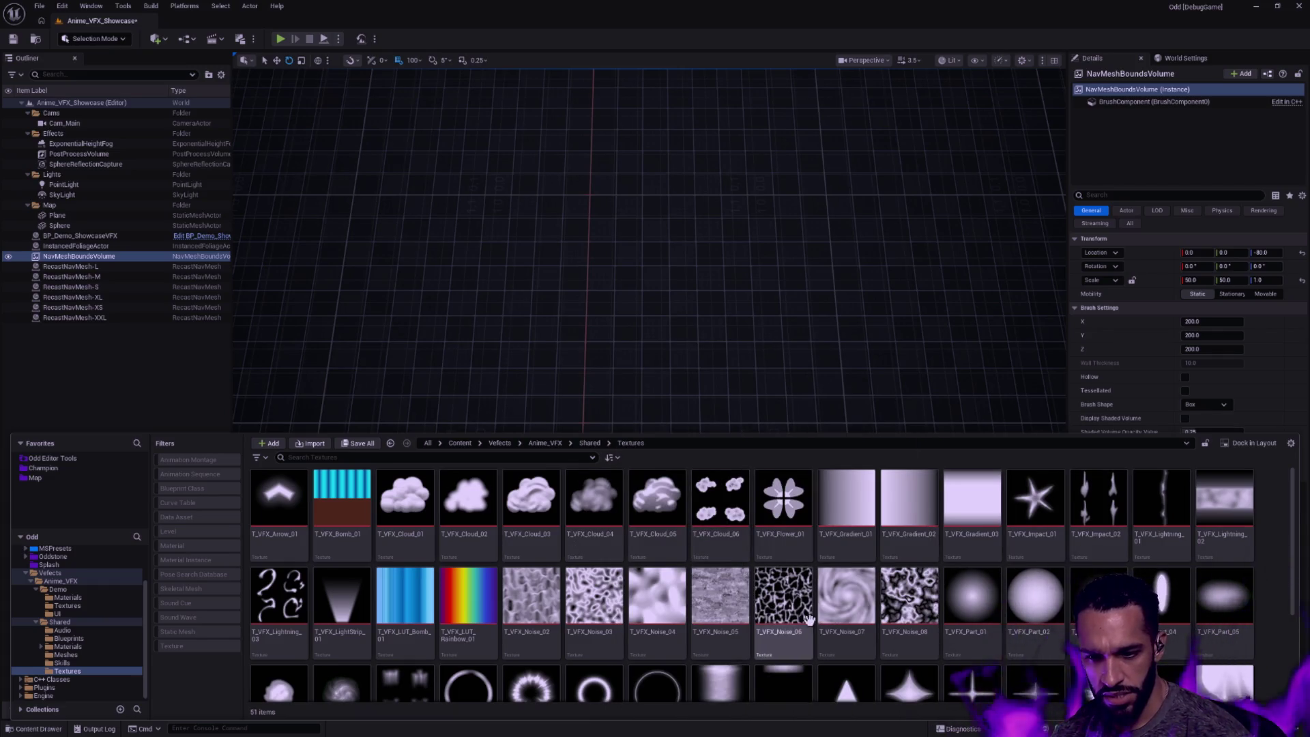
scroll(717, 574, "down", 1)
scroll(643, 532, "down", 1)
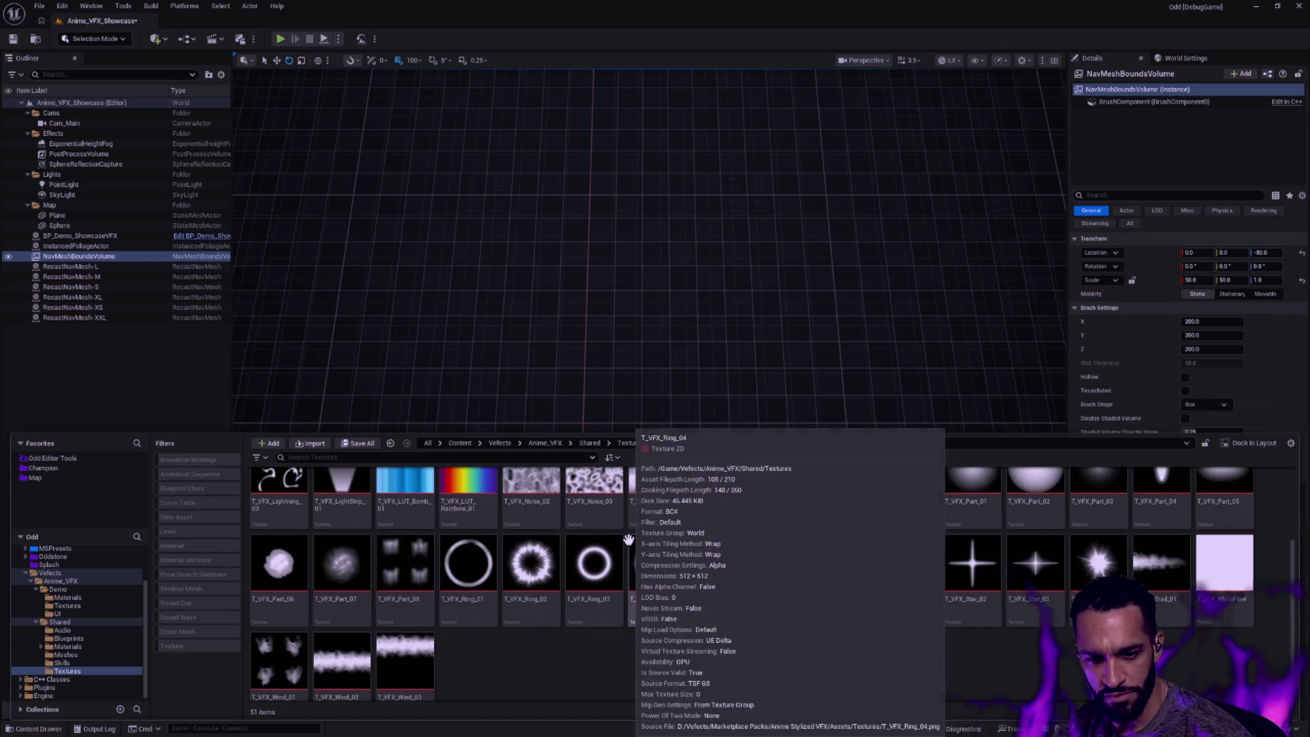
scroll(653, 570, "down", 1)
scroll(652, 554, "up", 2)
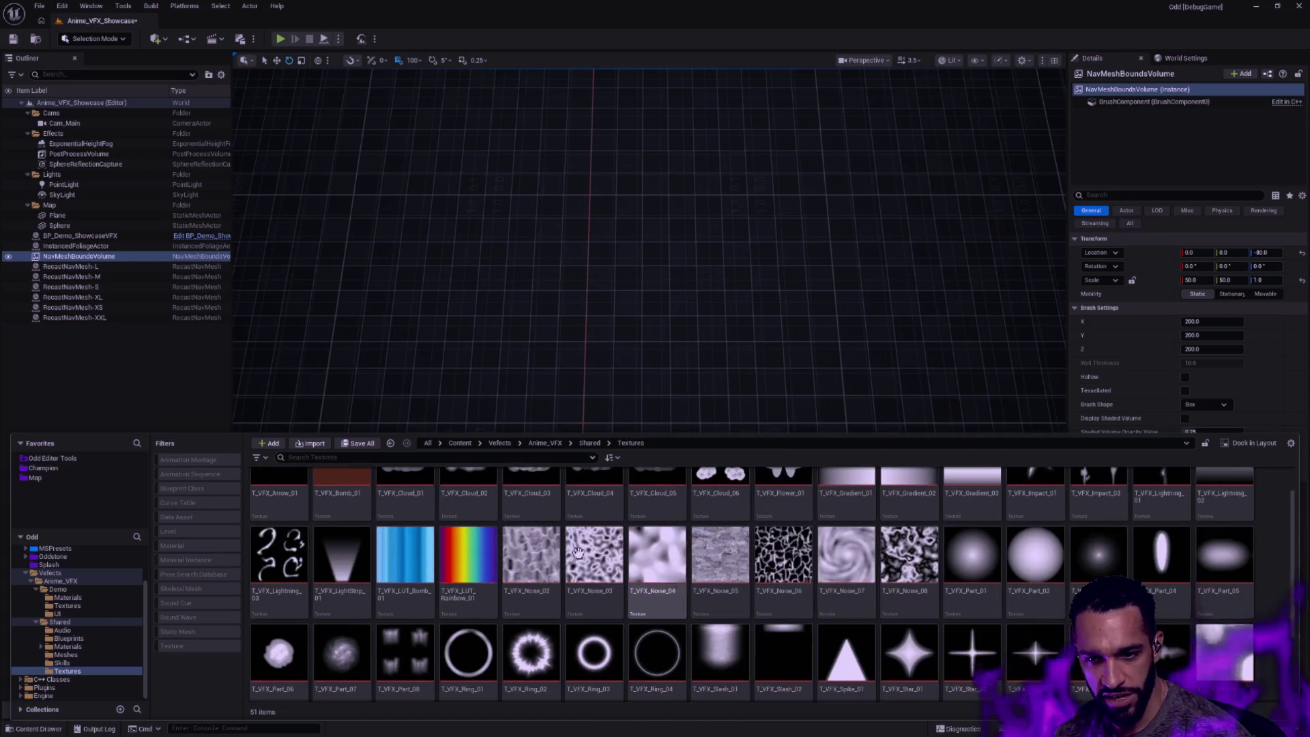
Return to Shared, glance at Meshes and Skills, then enter the Materials folder
left_click(589, 442)
double_click(469, 496)
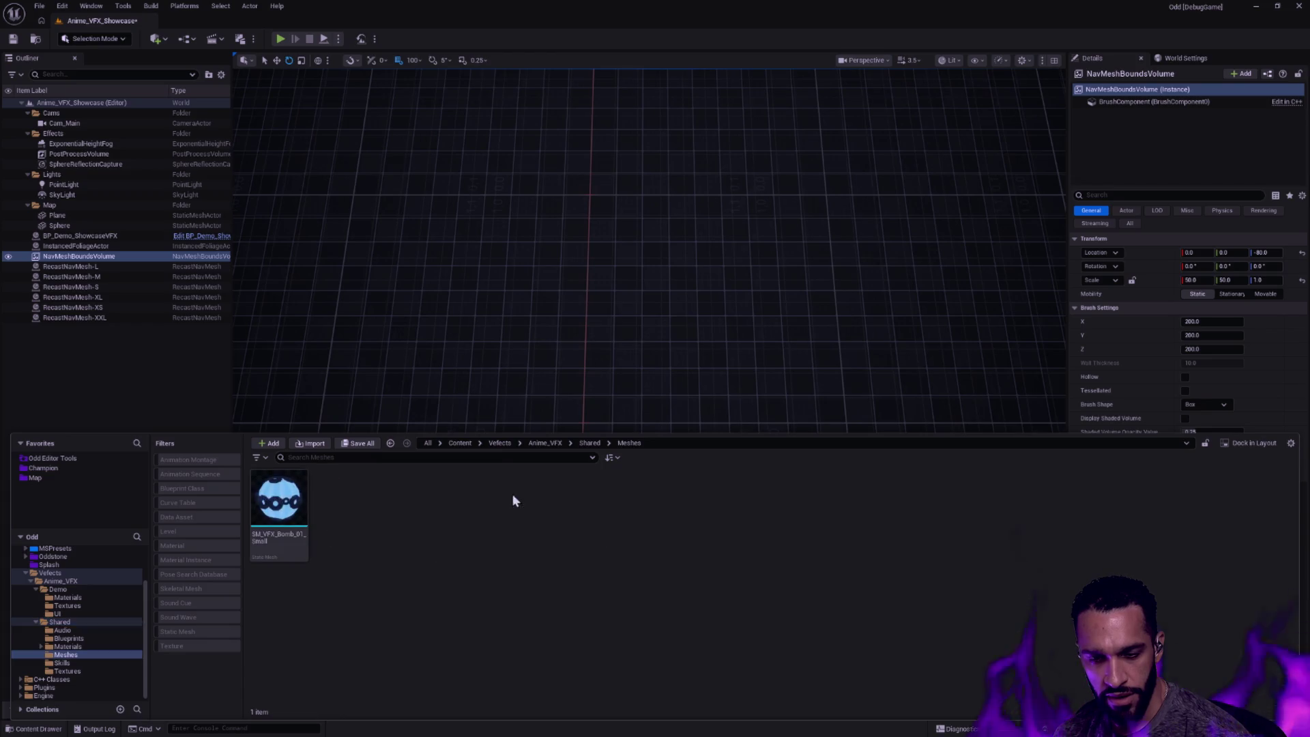
key("alt+Left")
left_click(531, 497)
double_click(406, 496)
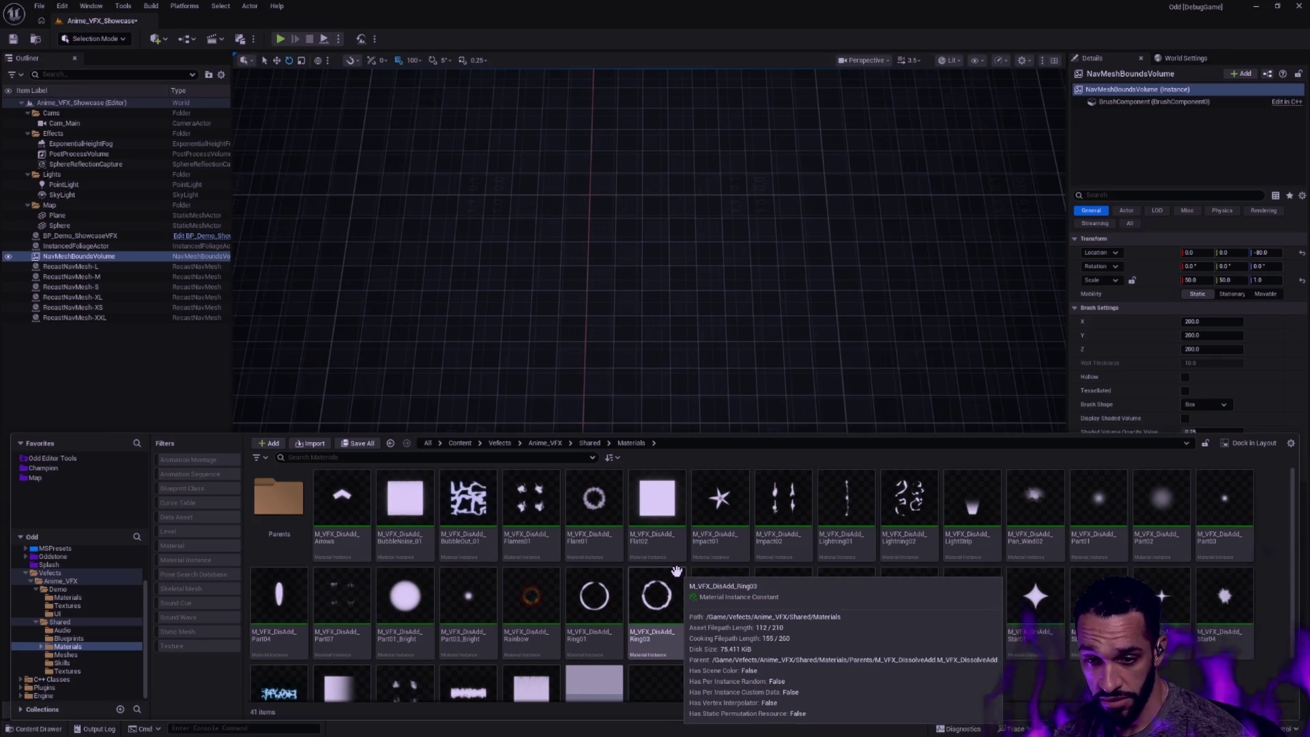
scroll(505, 557, "down", 2)
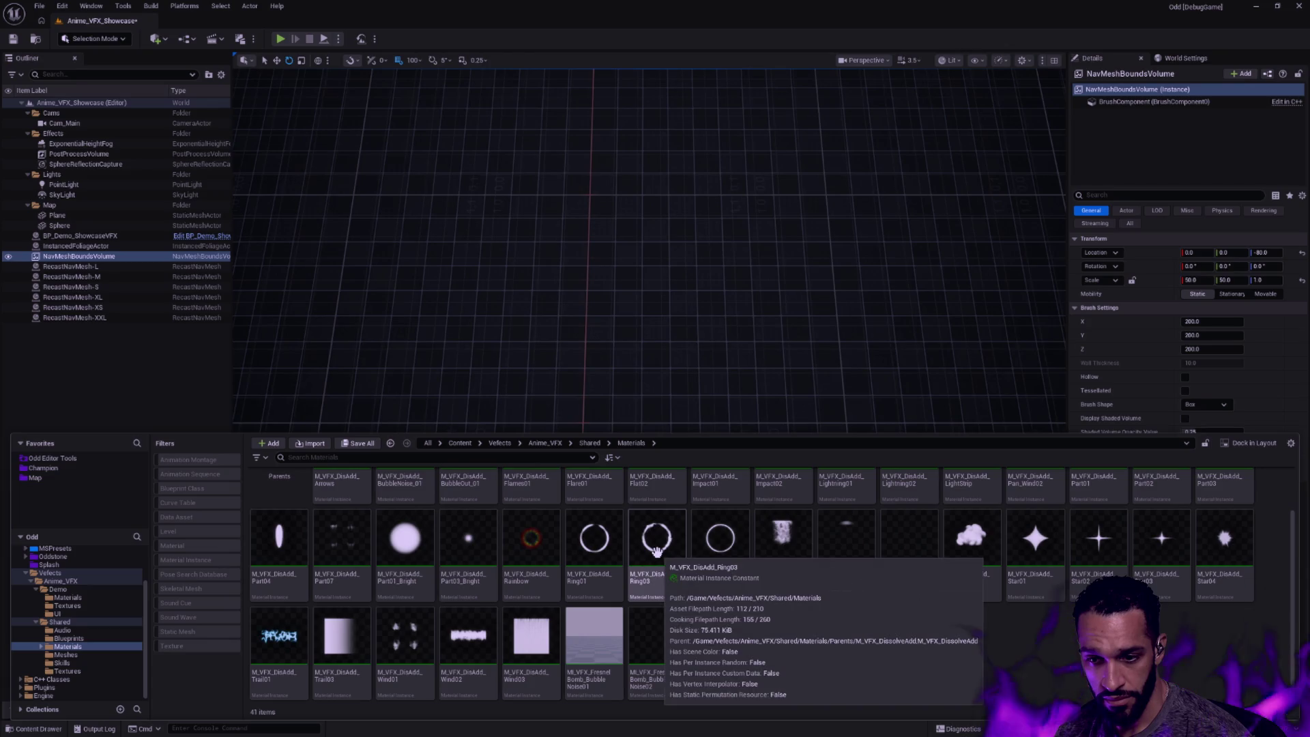
Inspect the M_VFX_DisAdd_Ring03 material in its editor and close it again
left_click(664, 543)
double_click(675, 540)
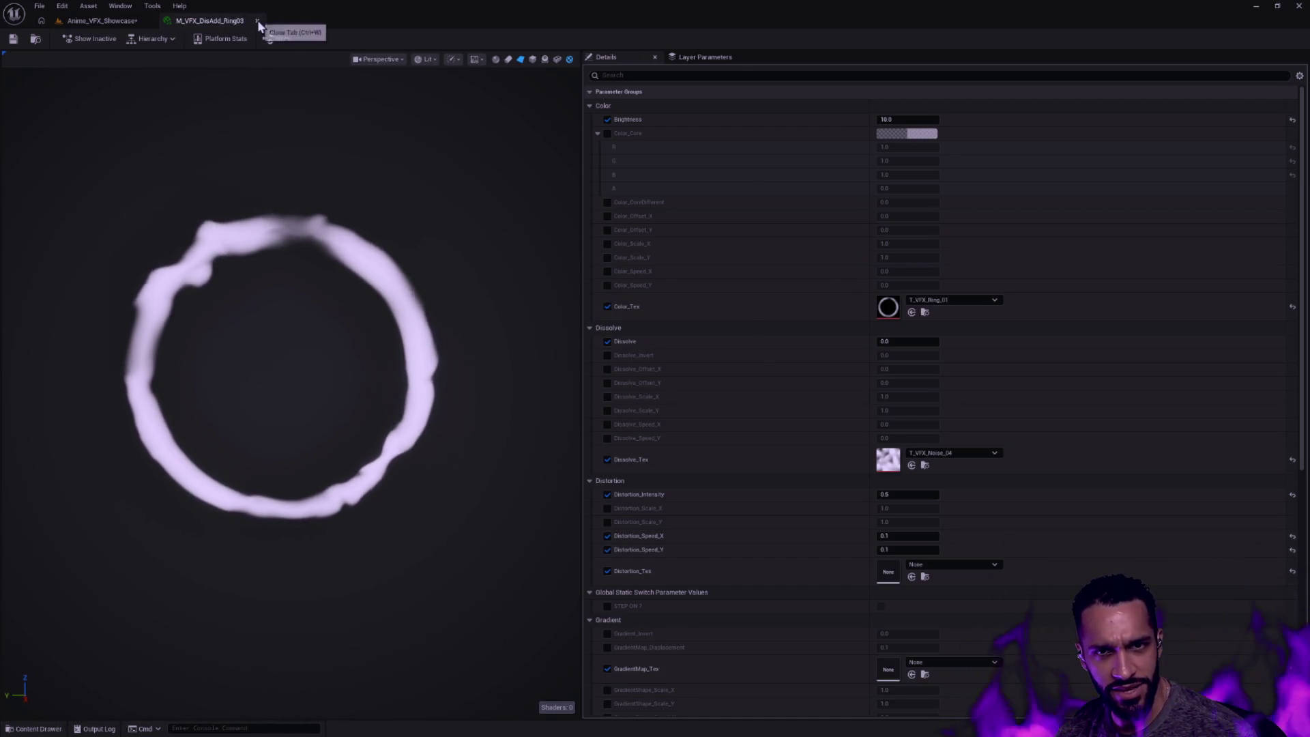
left_click(102, 21)
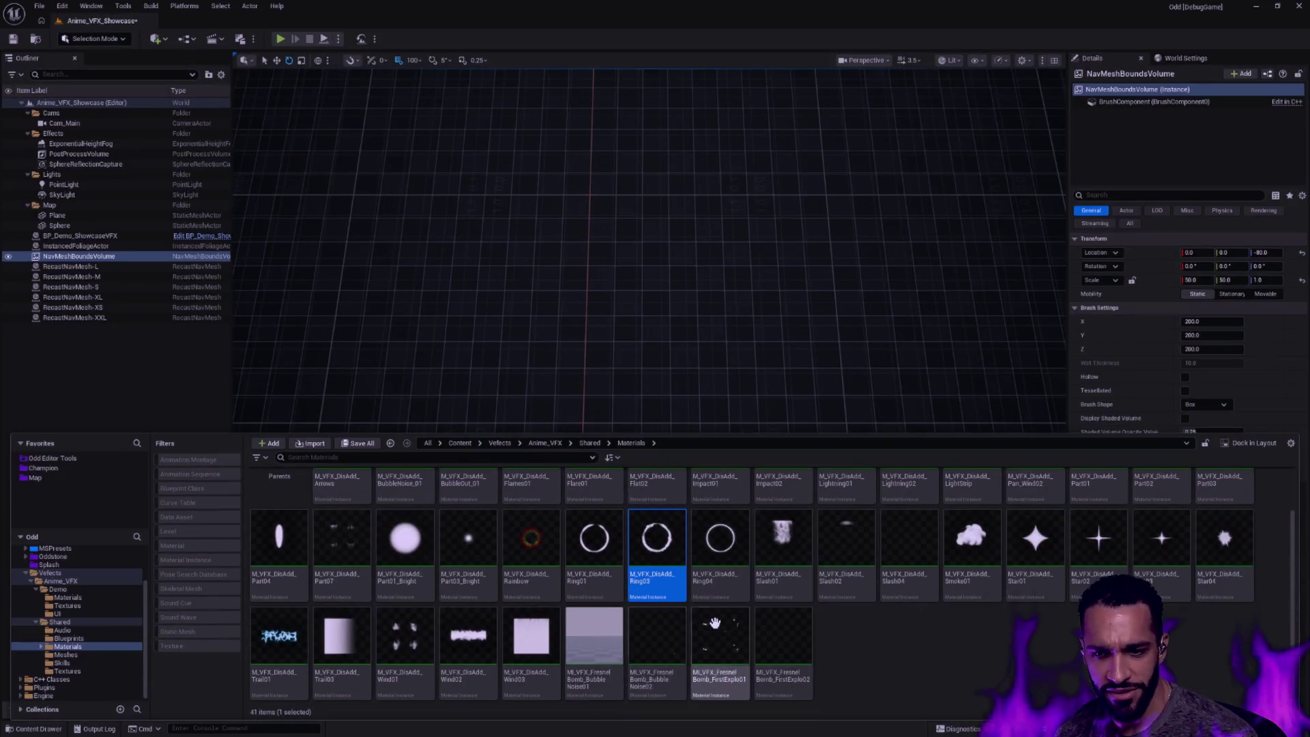
scroll(594, 552, "up", 2)
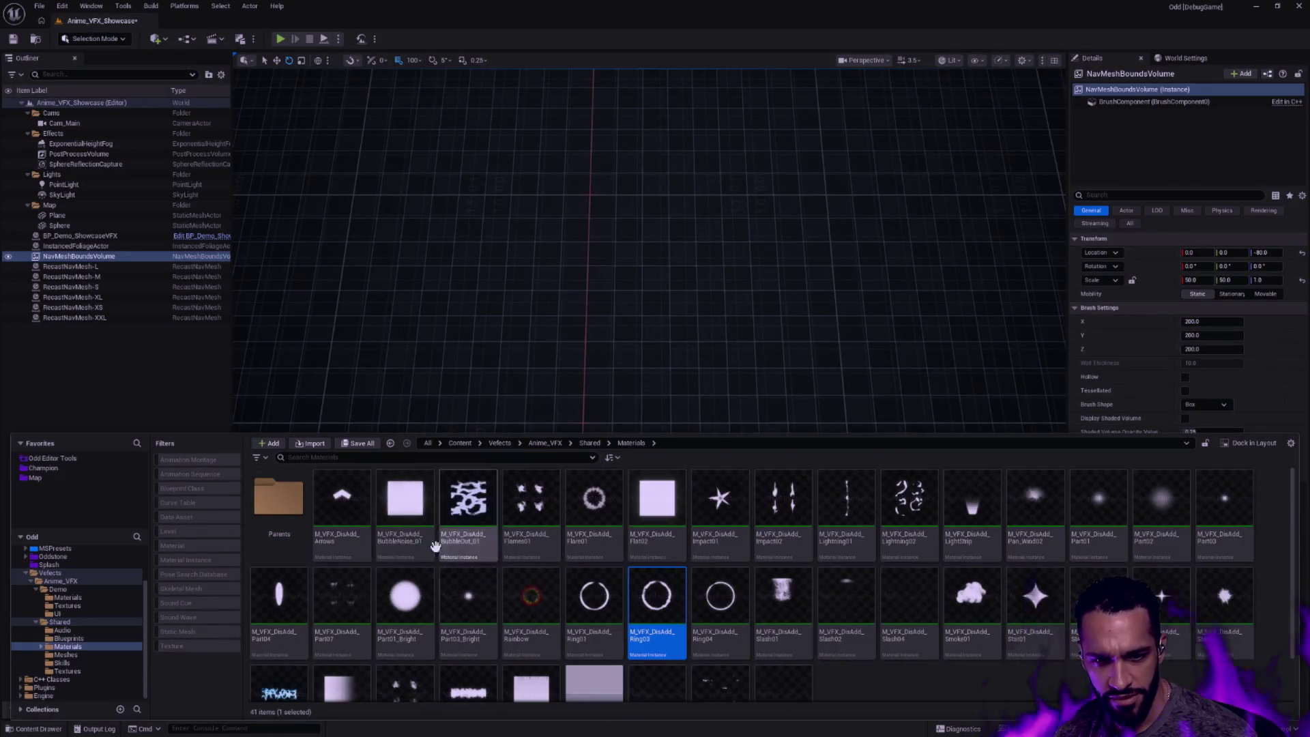
Peek into Parents, preview the M_VFX_DisAdd_Smoke01 material and put away the Content Drawer
double_click(278, 499)
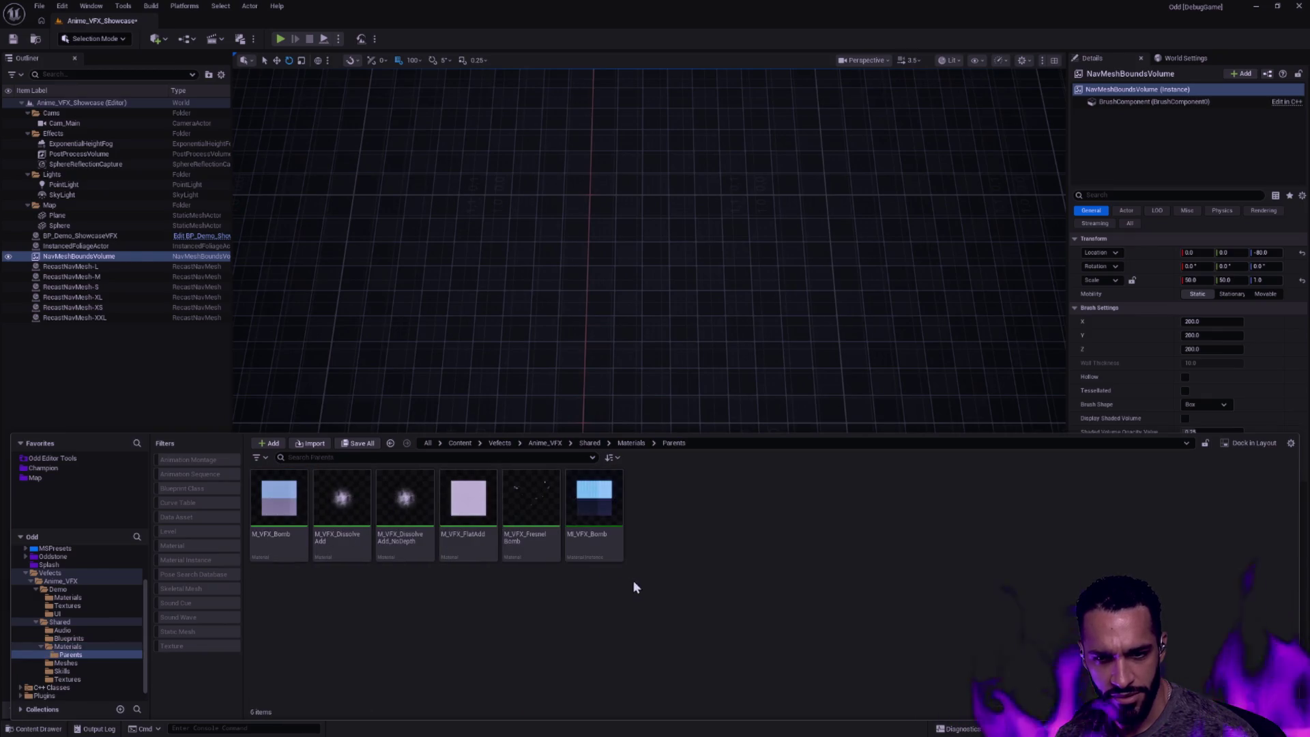
key("alt+Left")
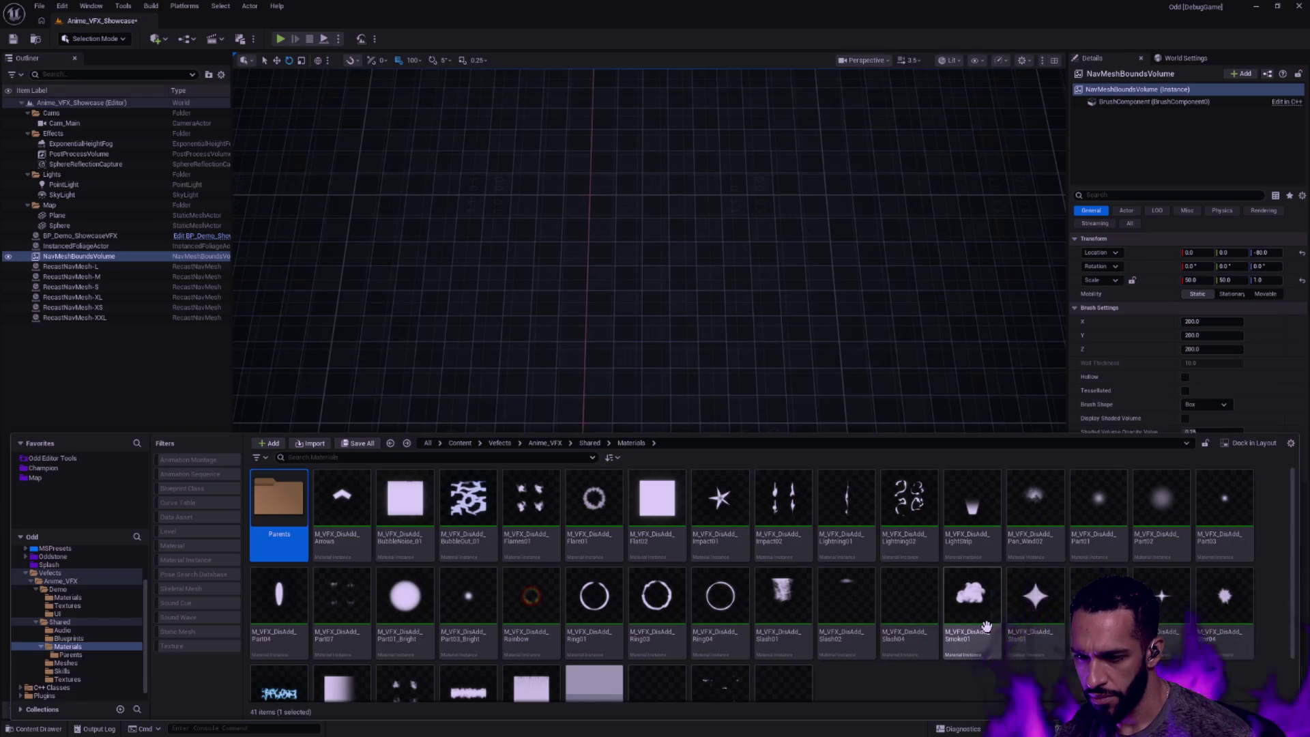
double_click(971, 600)
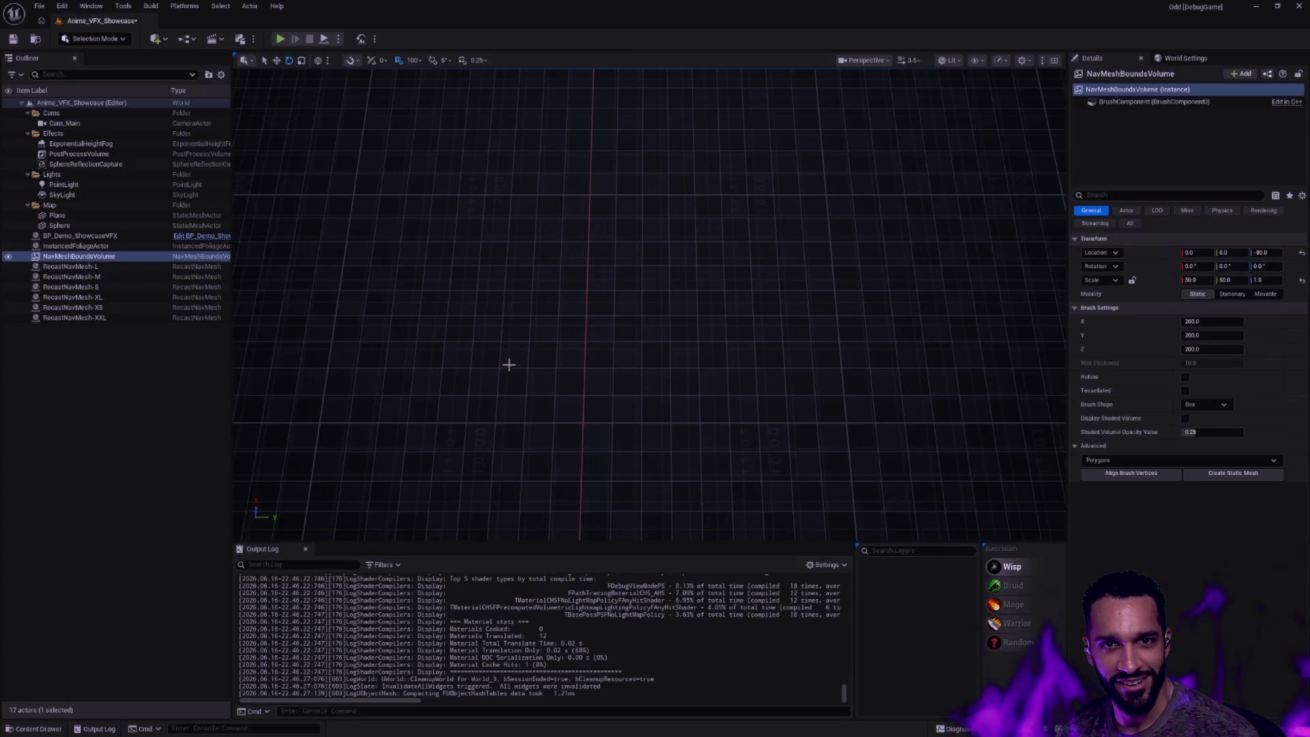
key("ctrl+space")
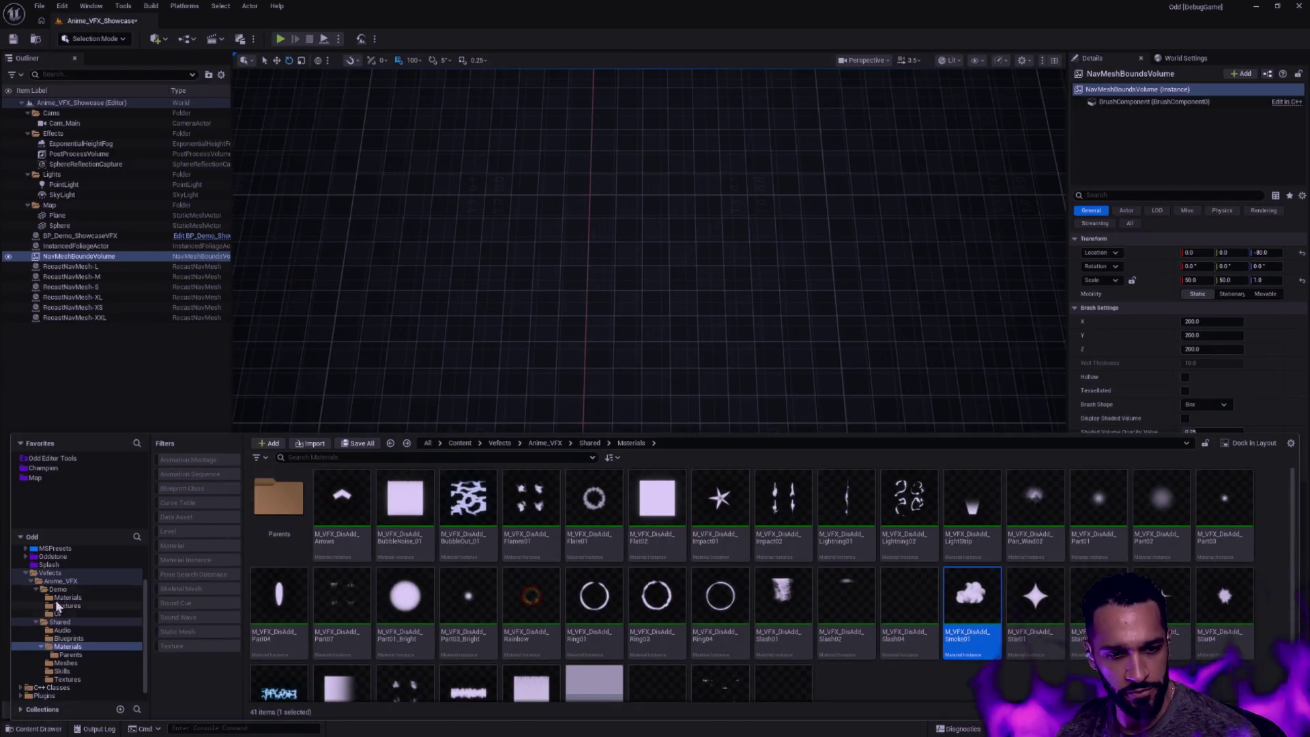
Expand and inspect the Vefects folder tree, then collapse it and the DeepElderCaves Meshes folder
left_click(24, 579)
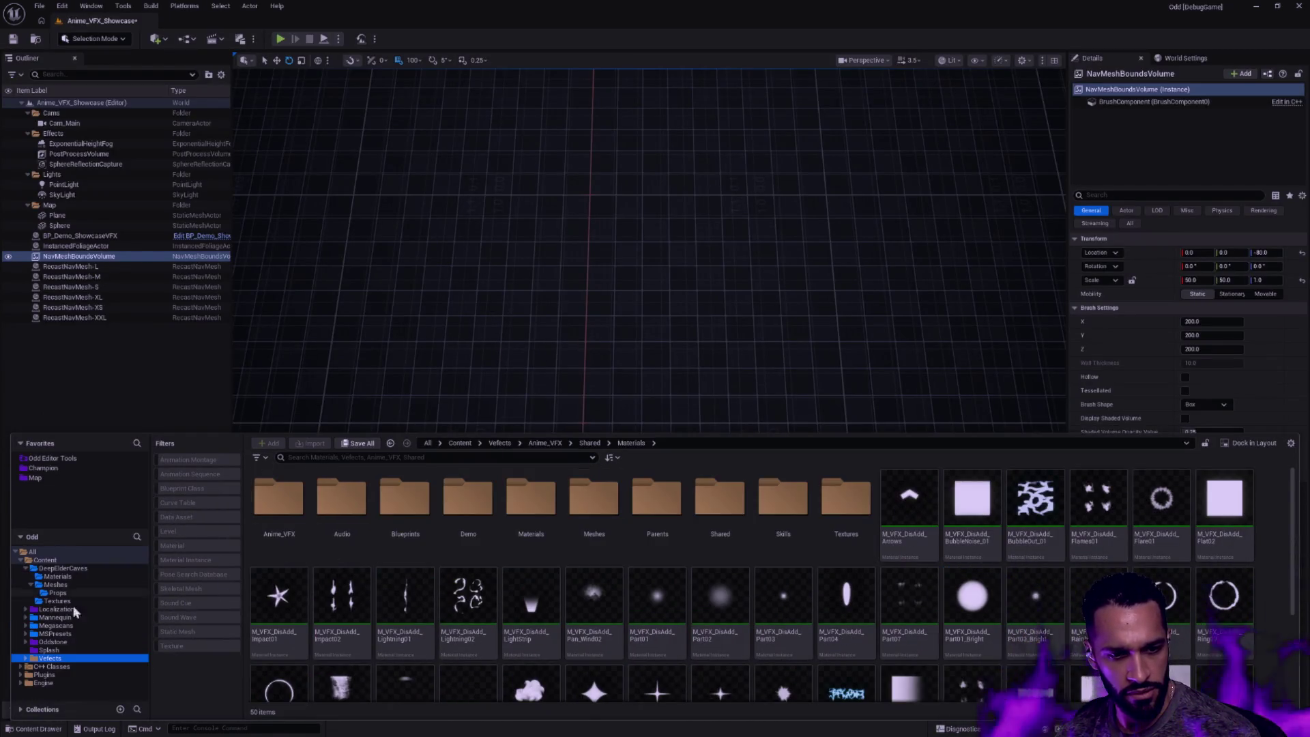
left_click(29, 658)
left_click(73, 673, "shift")
right_click(73, 672)
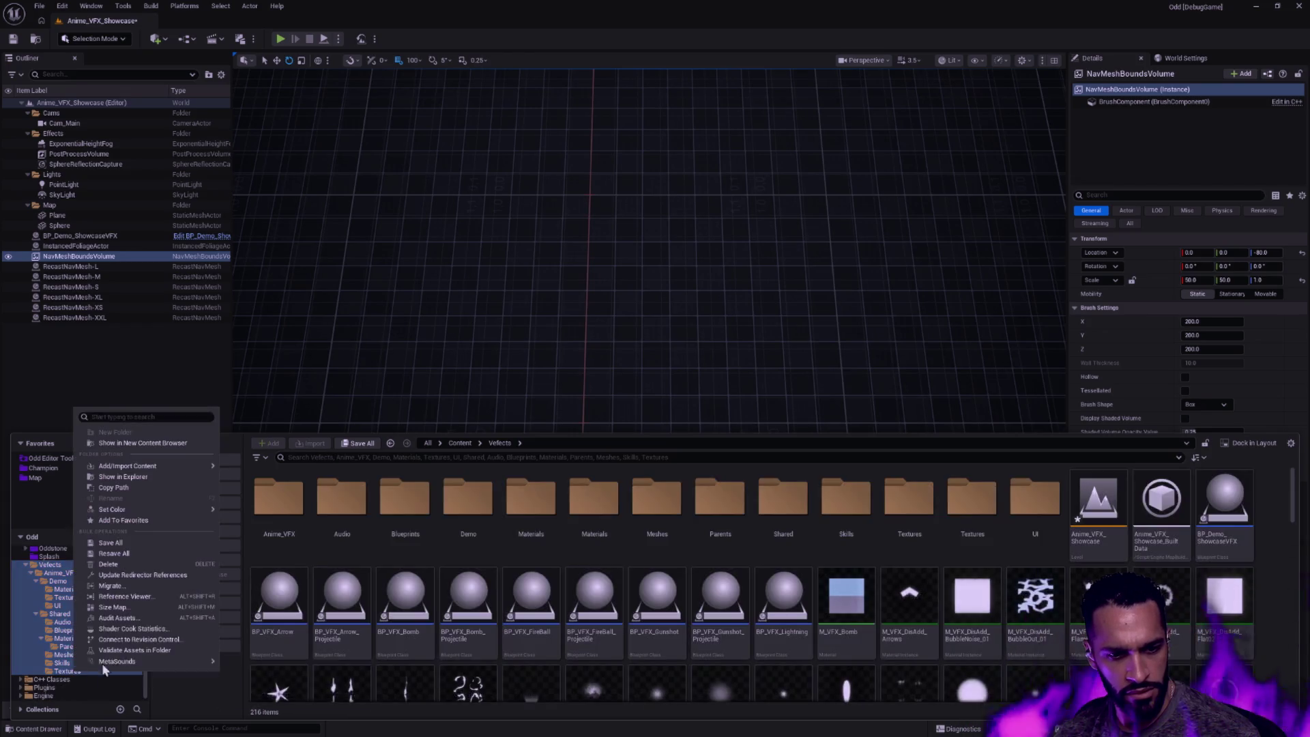
key("Escape")
left_click(46, 582)
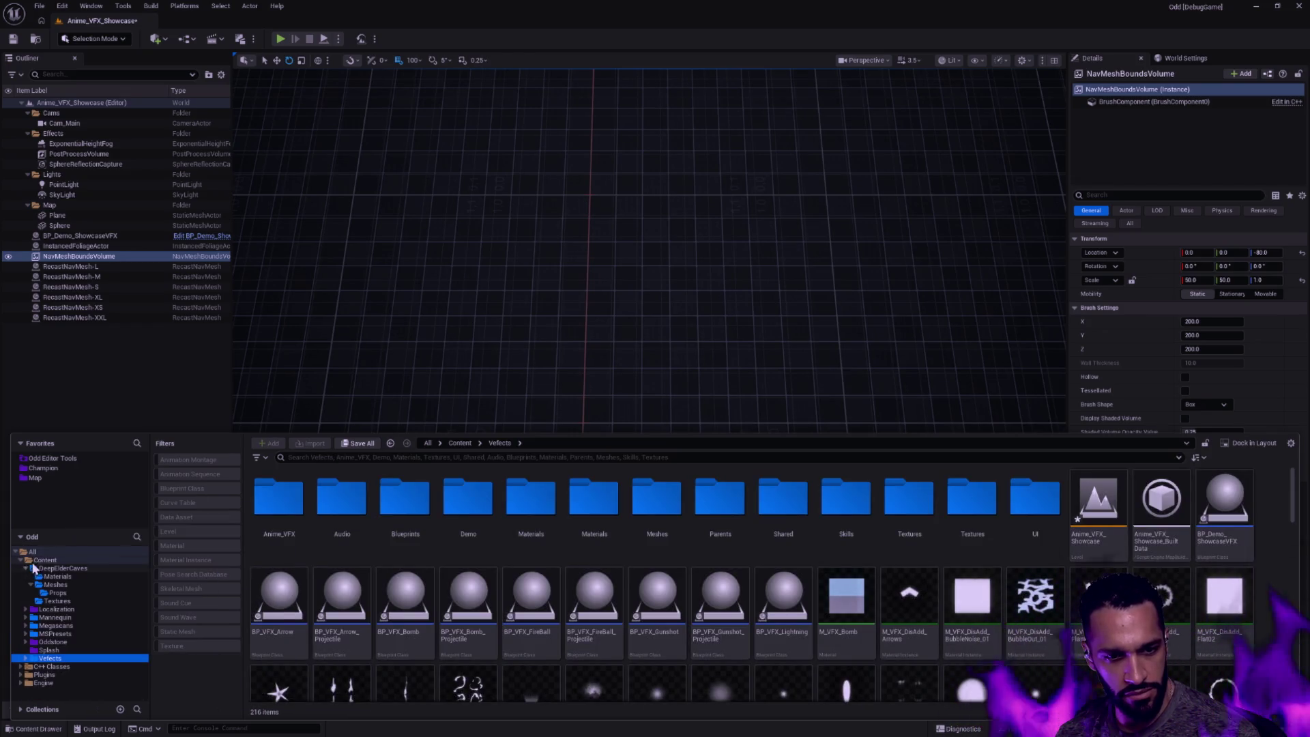
left_click(38, 589)
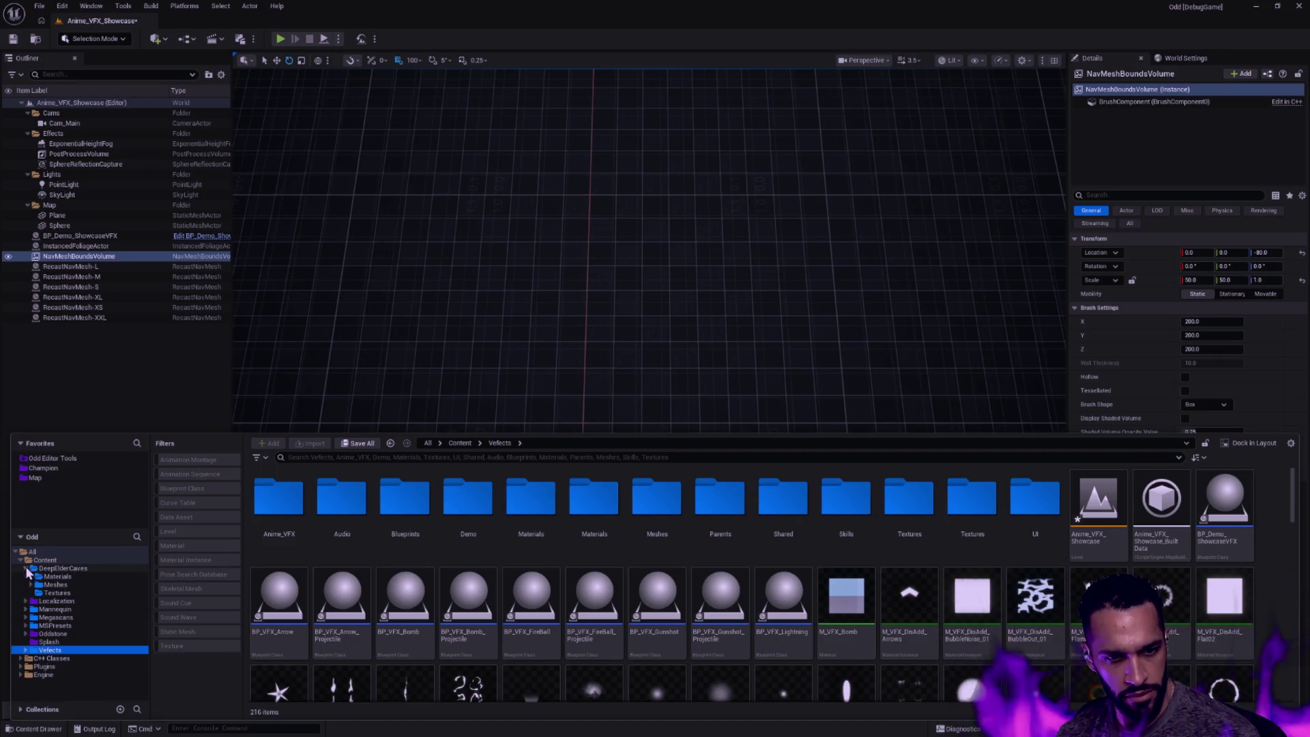
left_click(28, 572)
Browse DeepElderCaves, MSPresets and Megascans Surfaces, viewing the Rippled_Sand_xd0mda1 assets
left_click(77, 584)
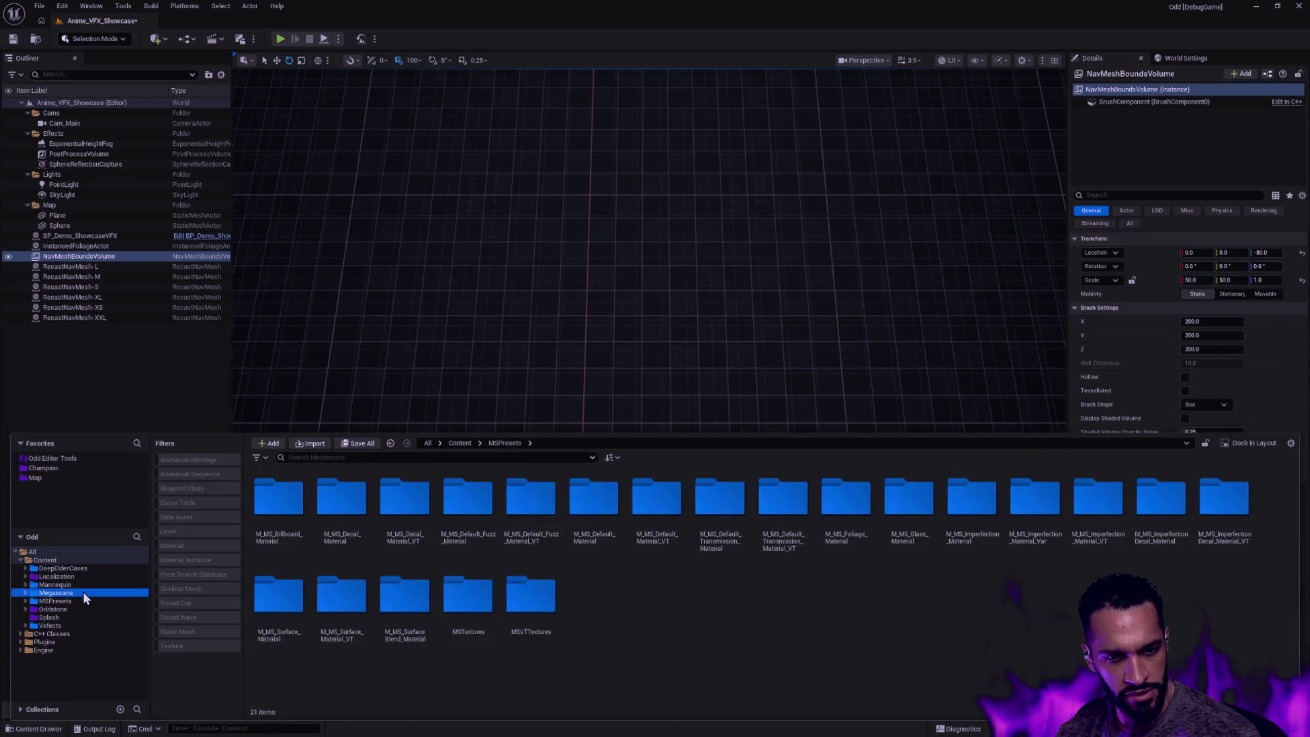
left_click(83, 591)
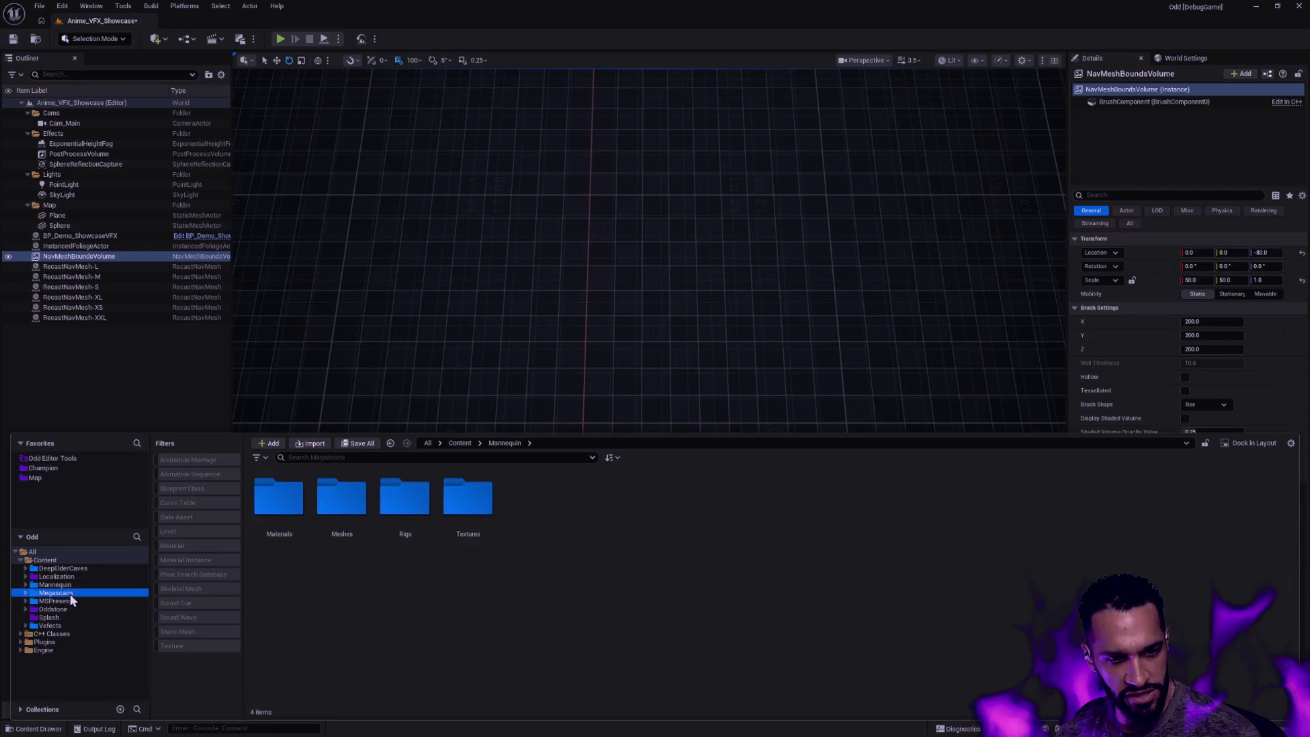
left_click(70, 601)
left_click(24, 602)
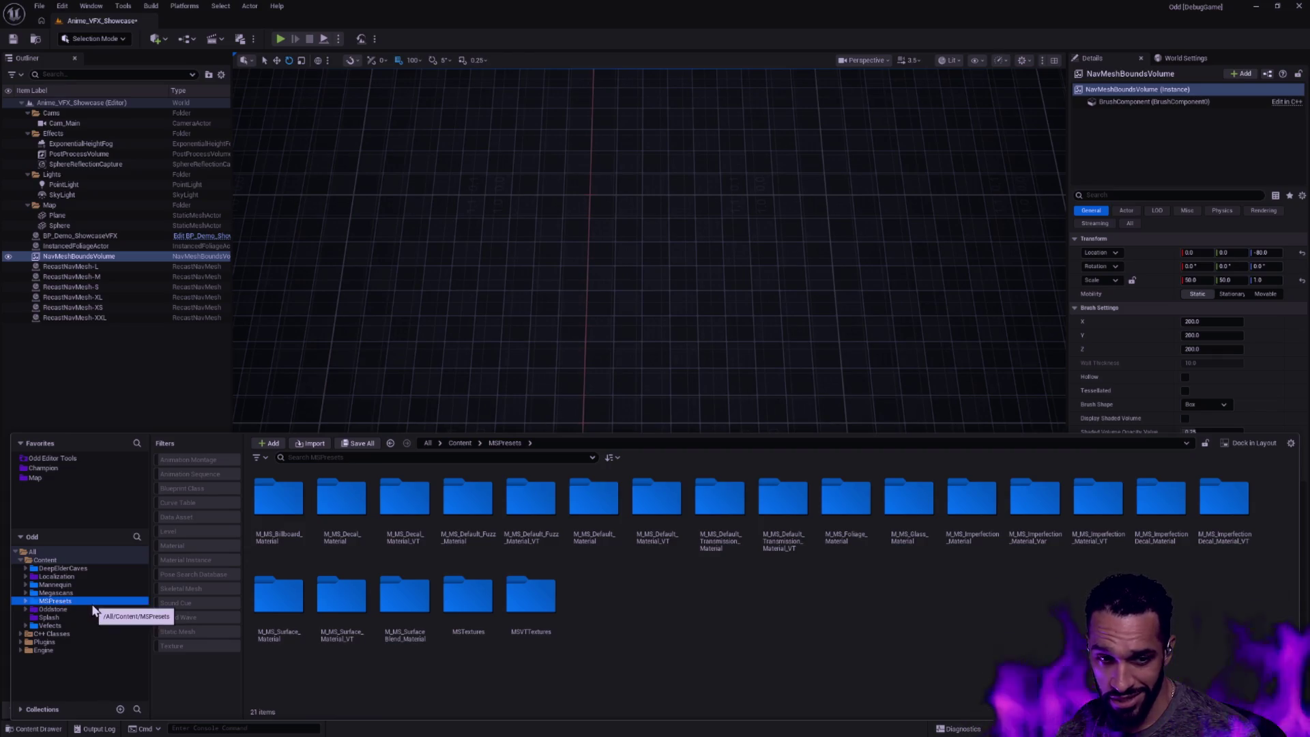
left_click(53, 593)
left_click(32, 602)
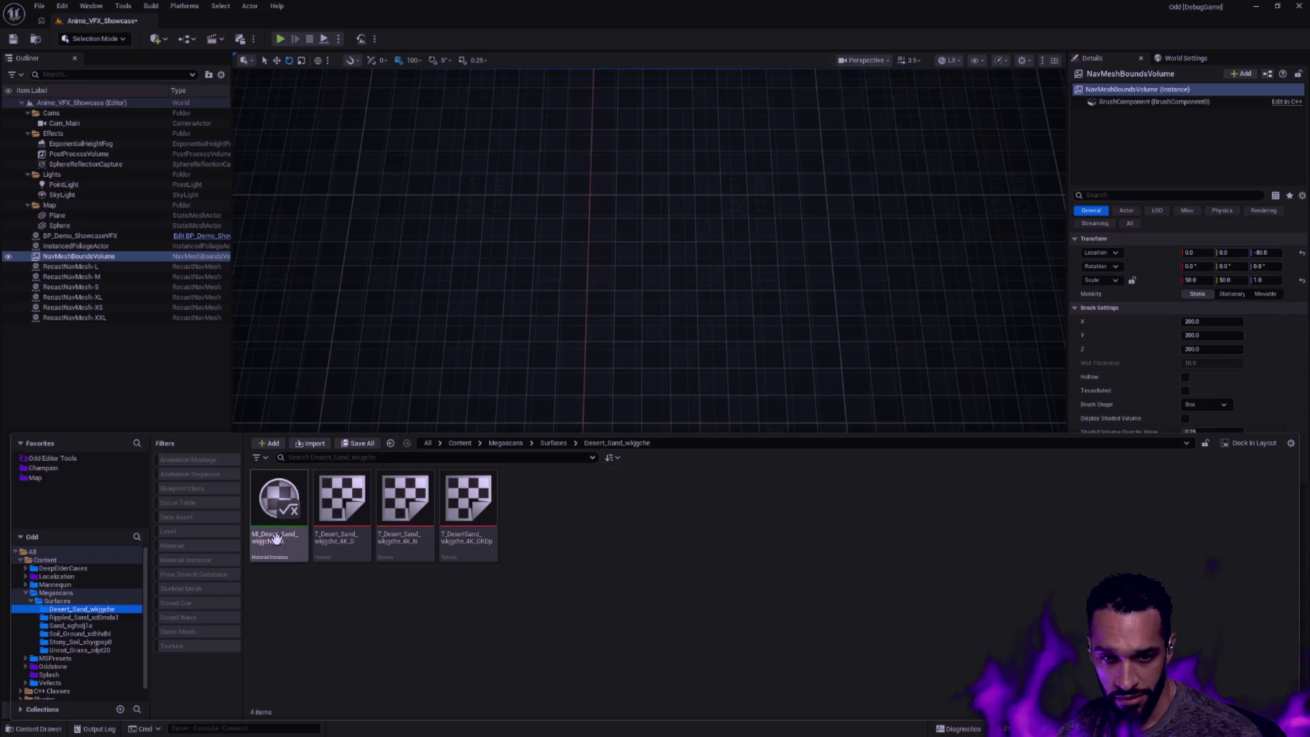
left_click(83, 617)
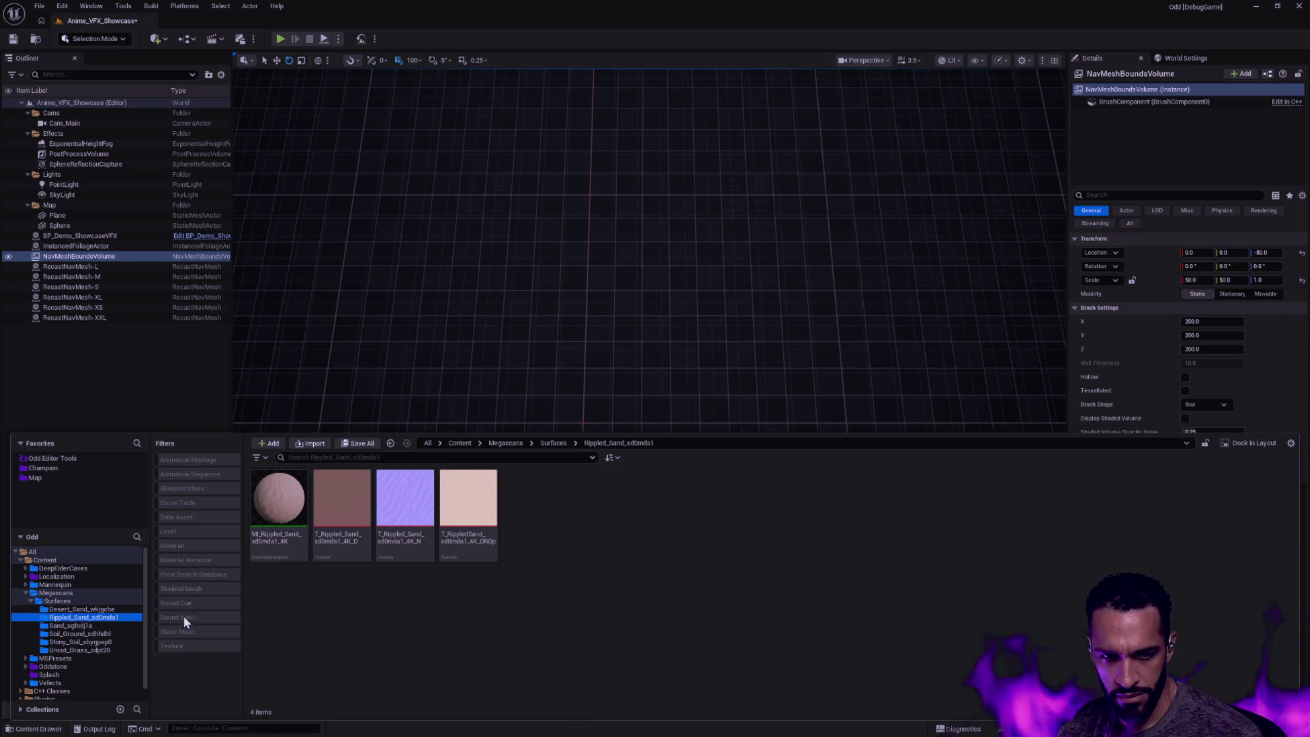
left_click(82, 626)
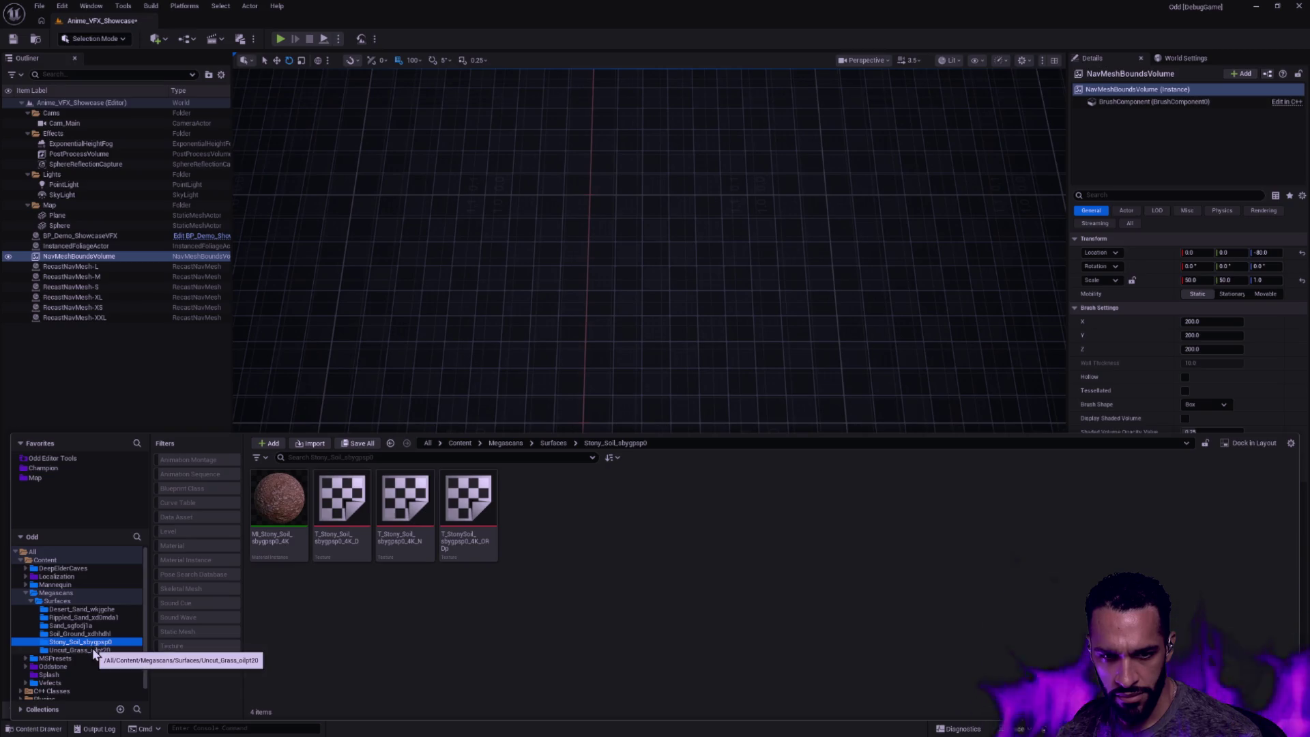
left_click(62, 601)
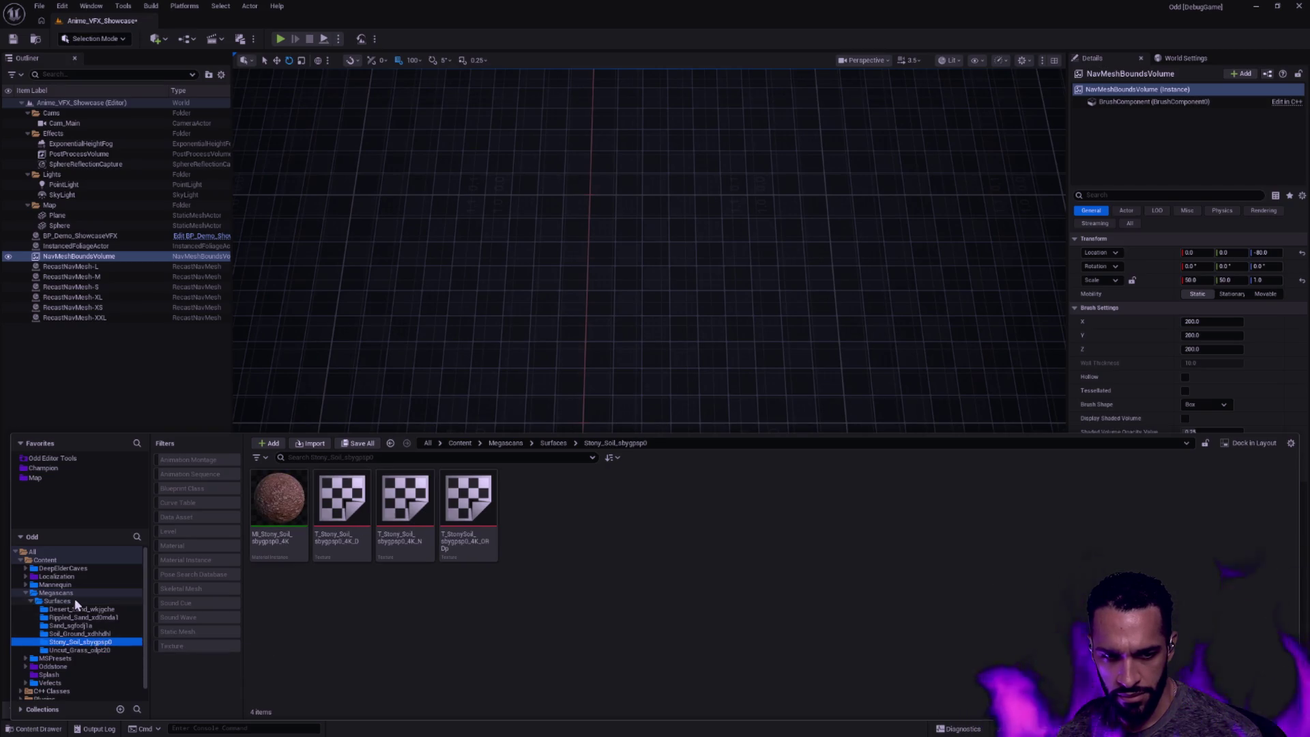
left_click(25, 595)
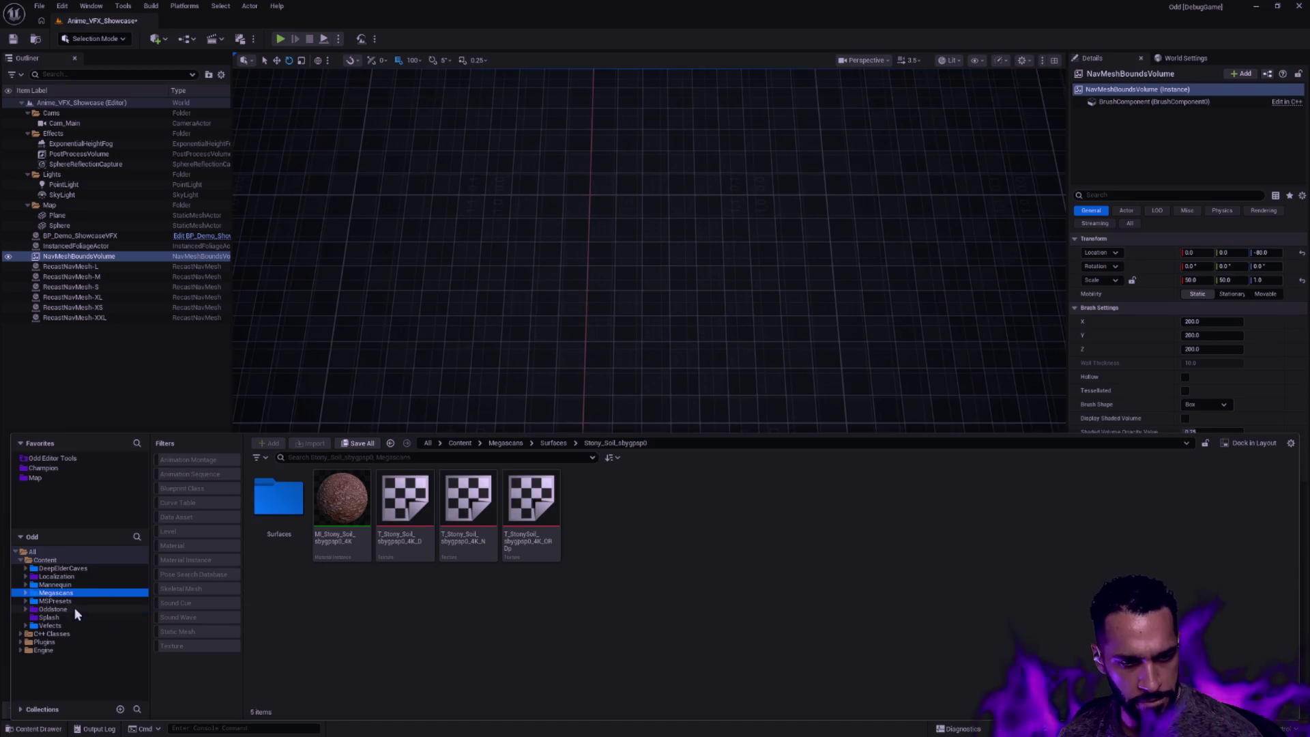
Enter Oddstone > Map, peek into Feywood, and drag Feywood onto the Content root
left_click(54, 610)
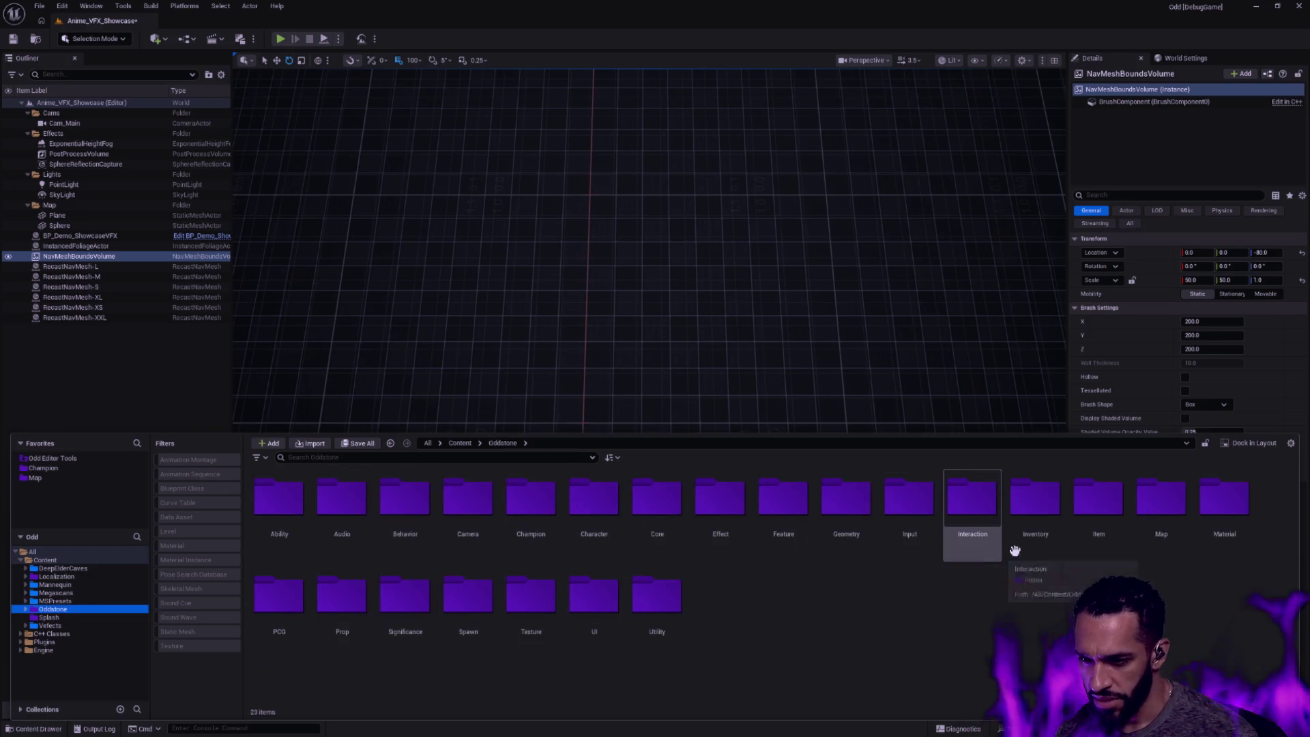
double_click(1161, 500)
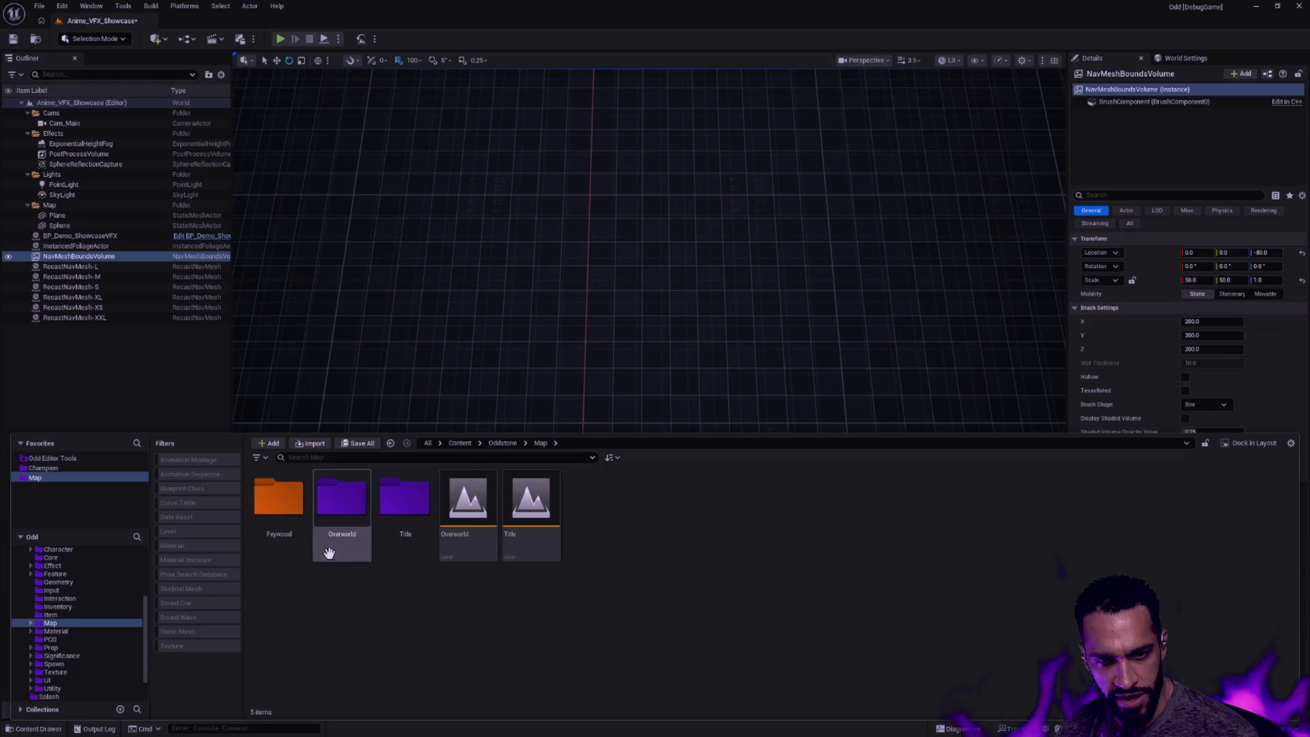
double_click(279, 502)
key("alt+Left")
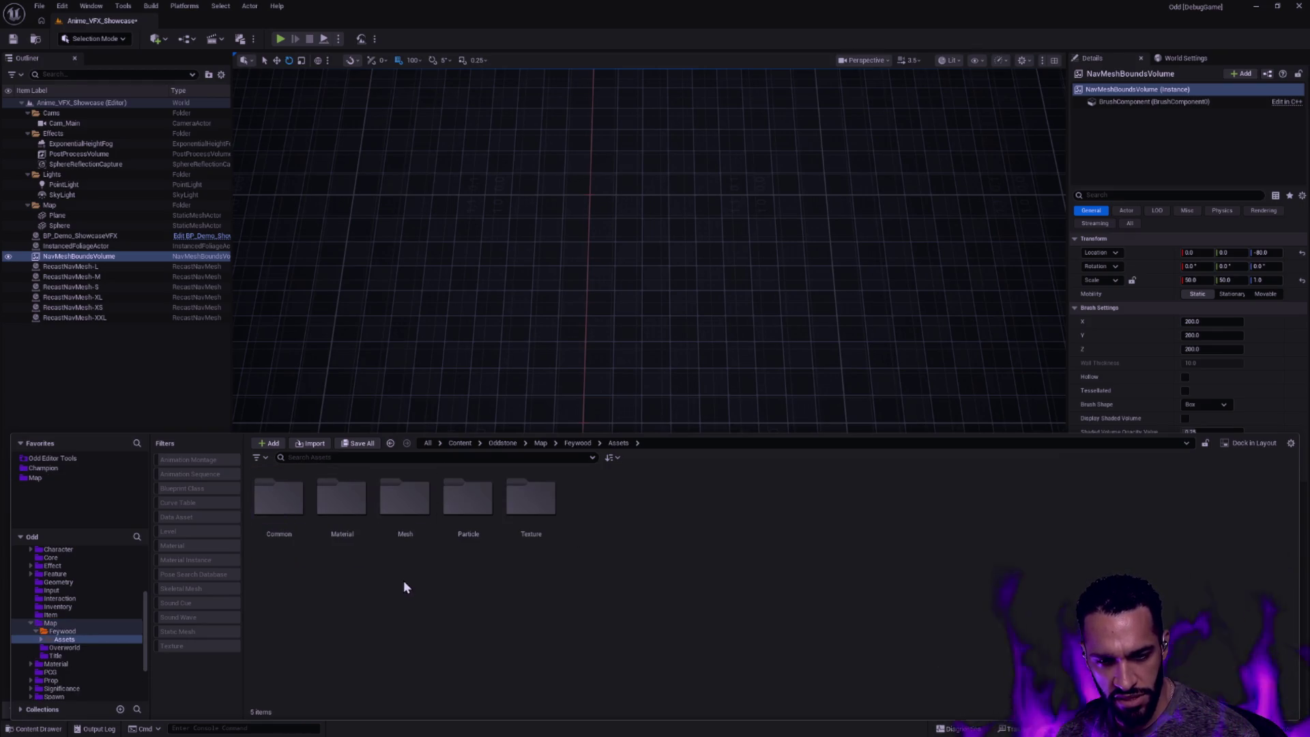
scroll(82, 590, "up", 3)
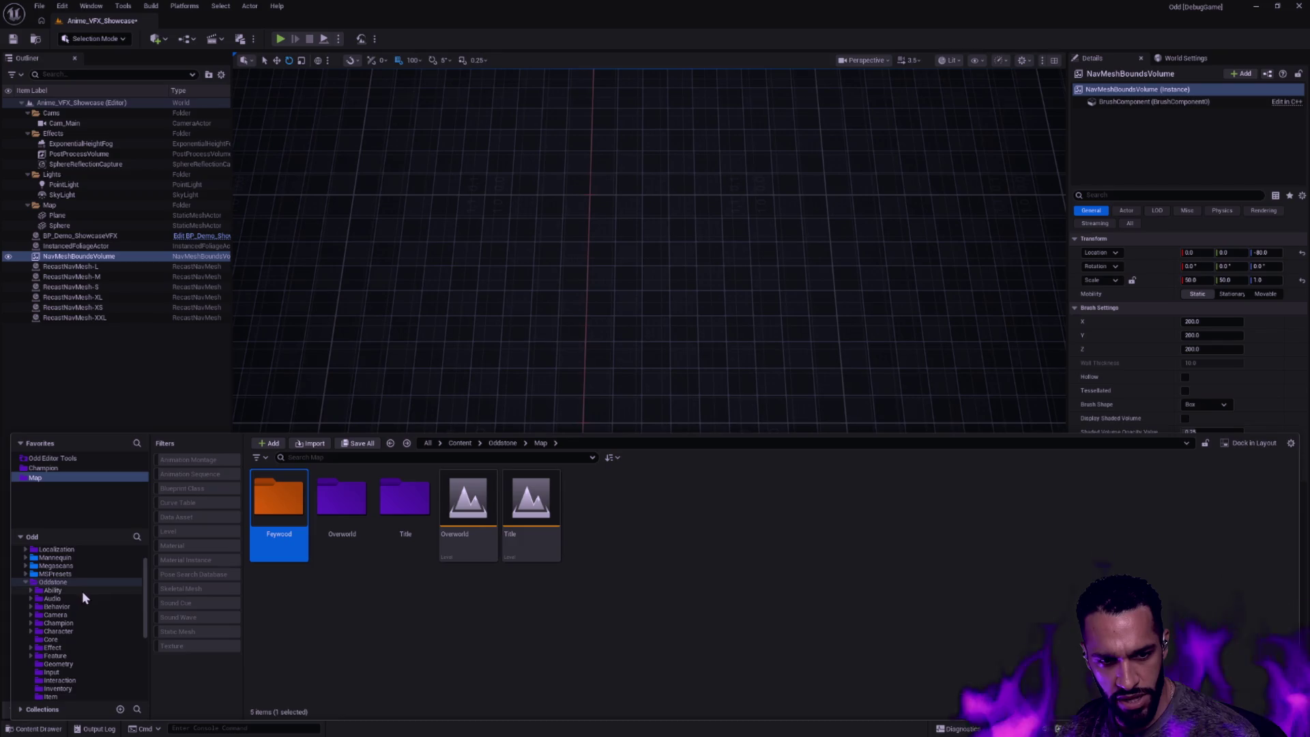
scroll(82, 590, "up", 3)
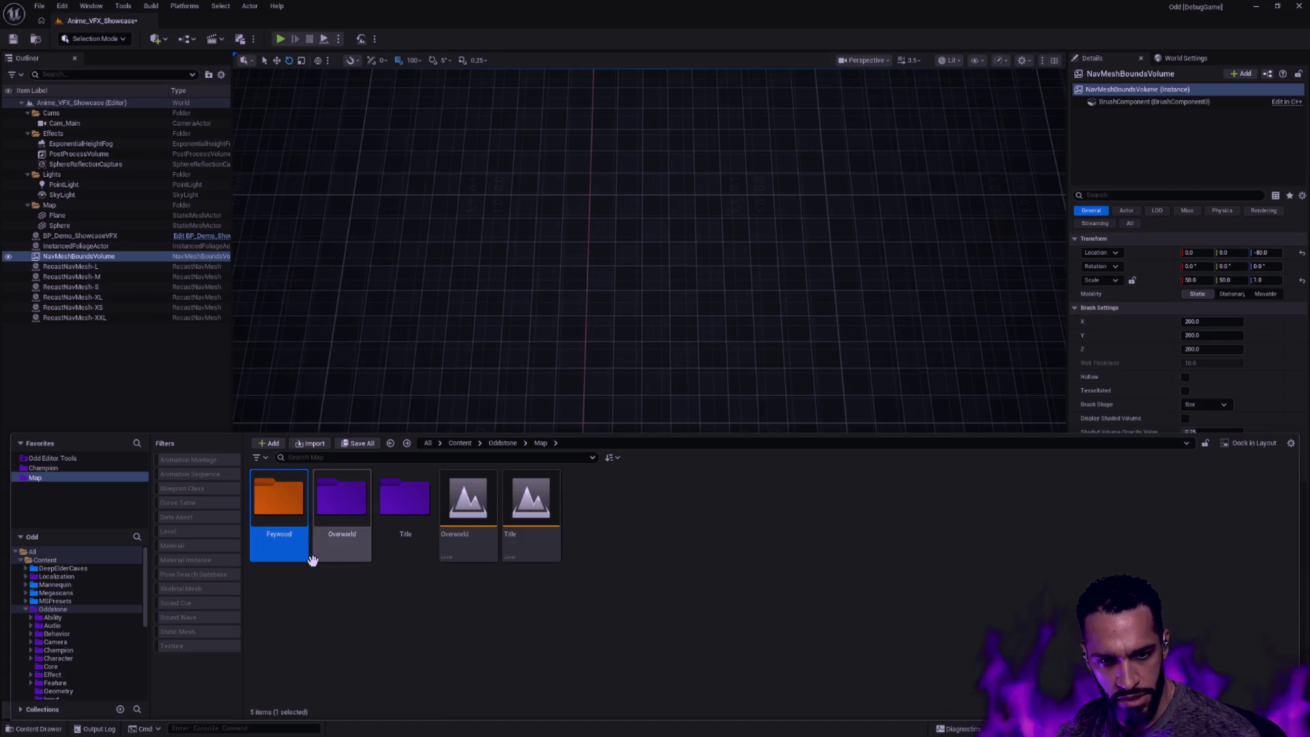
left_click_drag(288, 546, 69, 560)
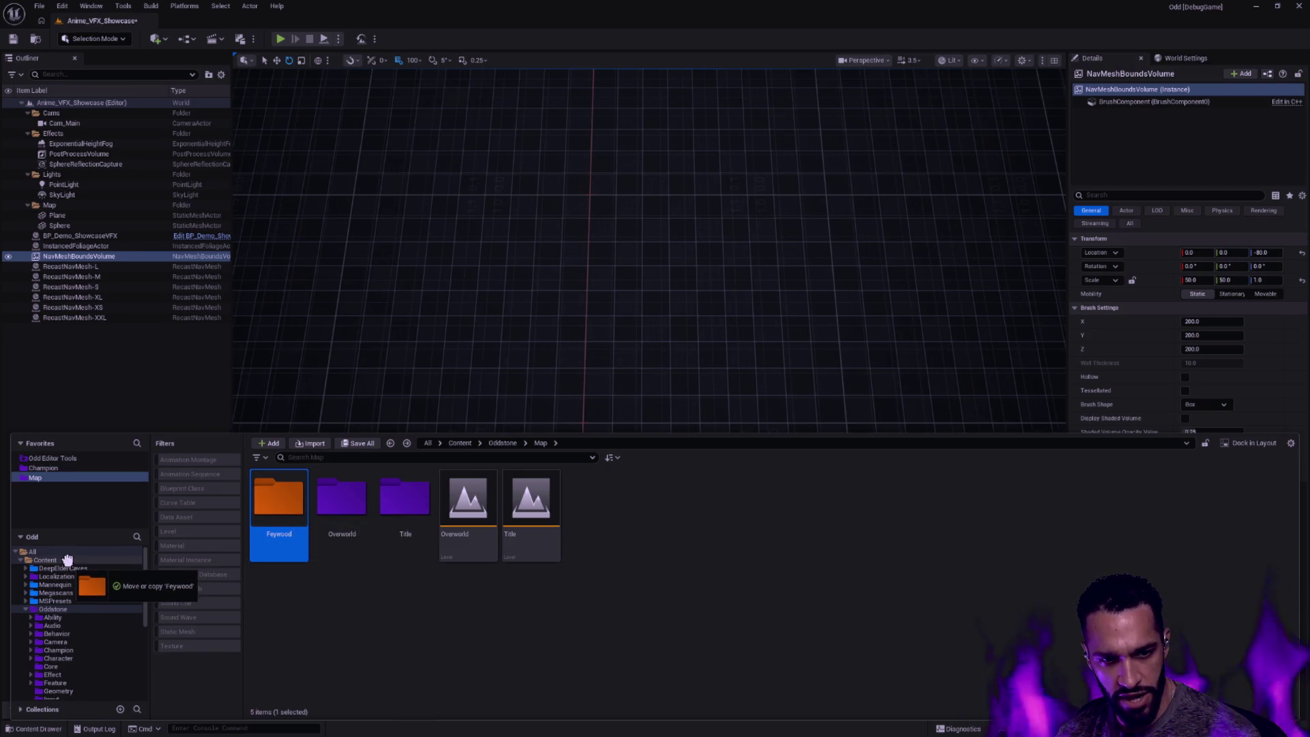
Move Feywood into Content and confirm loading its many assets
left_click(115, 585)
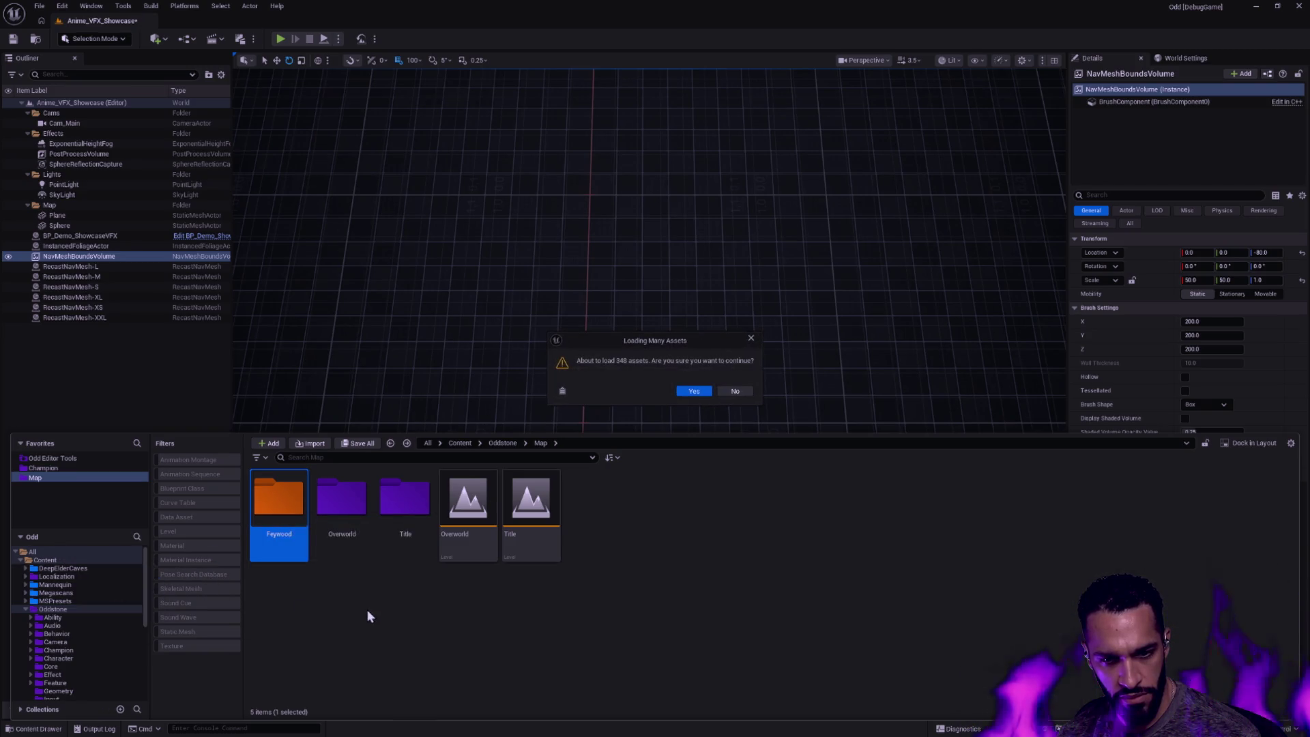
left_click(695, 391)
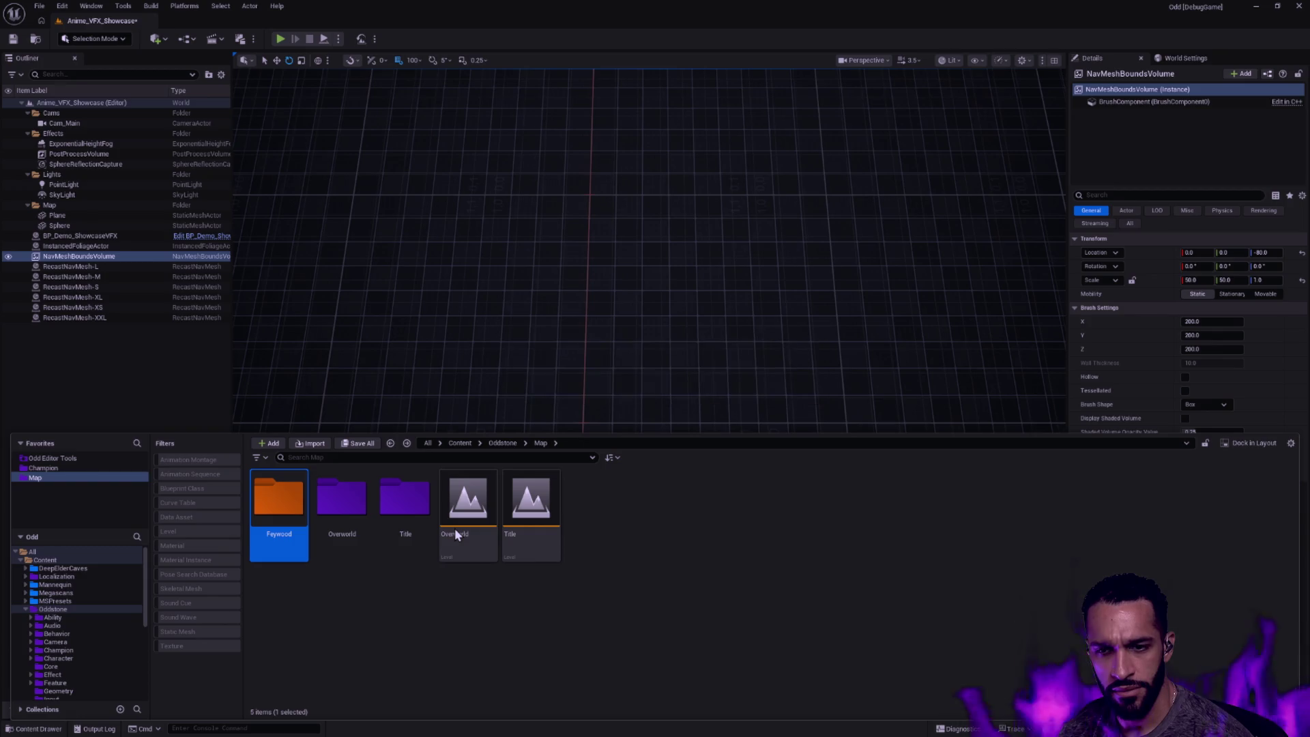
left_click(326, 583)
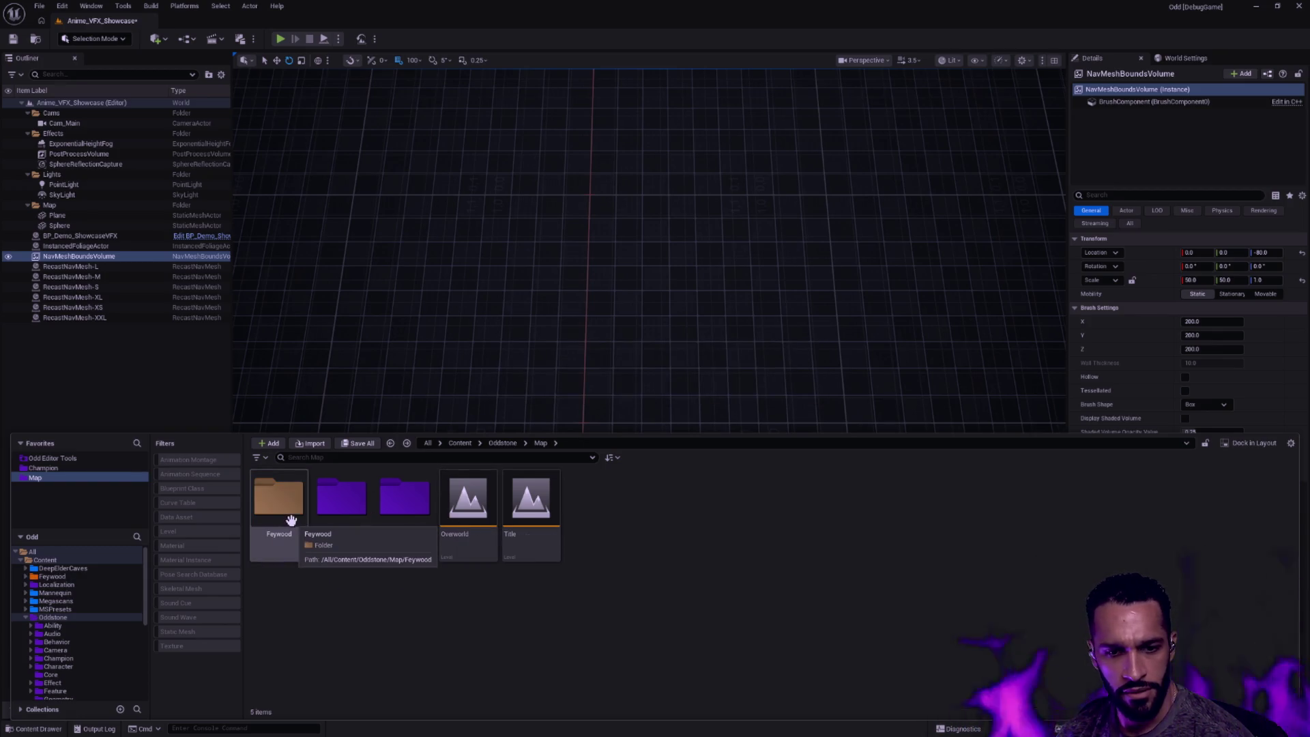
Fix up redirectors on the leftover Feywood folder, deleting the unreferenced ones
right_click(292, 519)
left_click(369, 419)
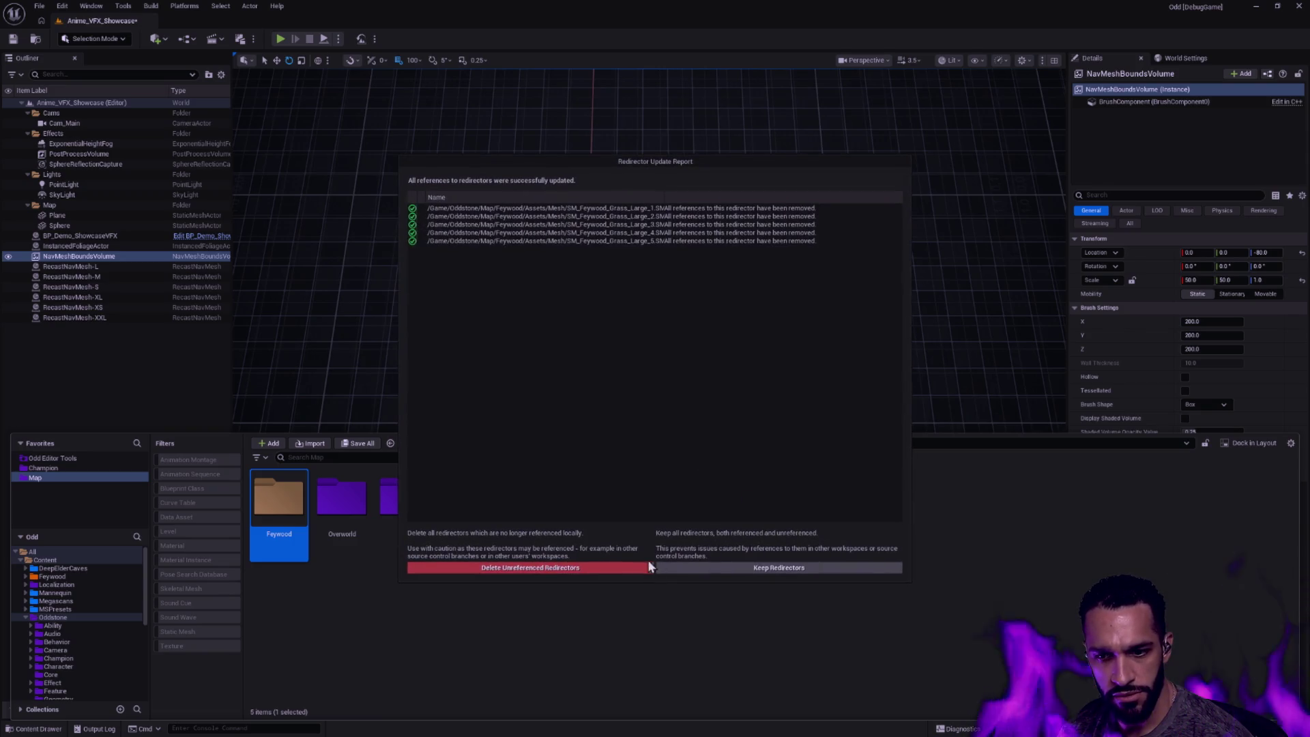
left_click(648, 563)
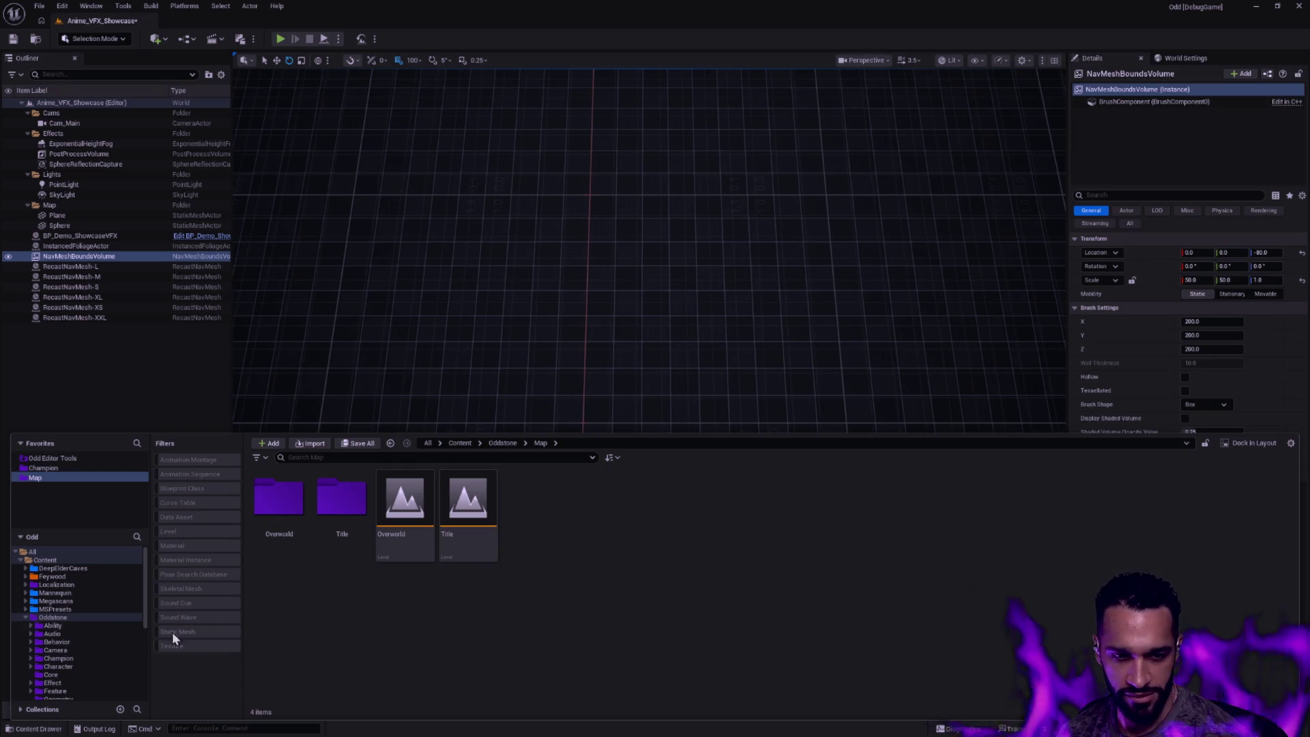
Move the five subfolders out of Feywood/Assets up into Feywood and confirm
left_click(56, 617)
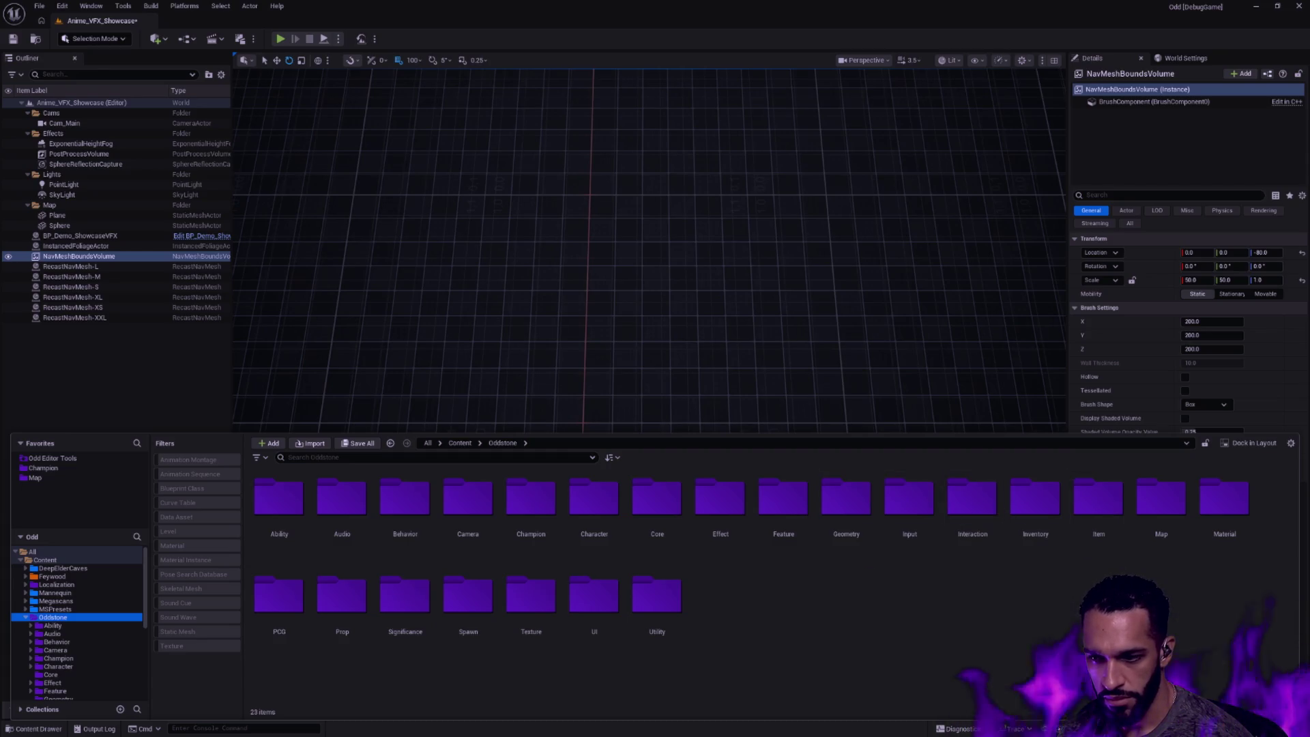
left_click(67, 578)
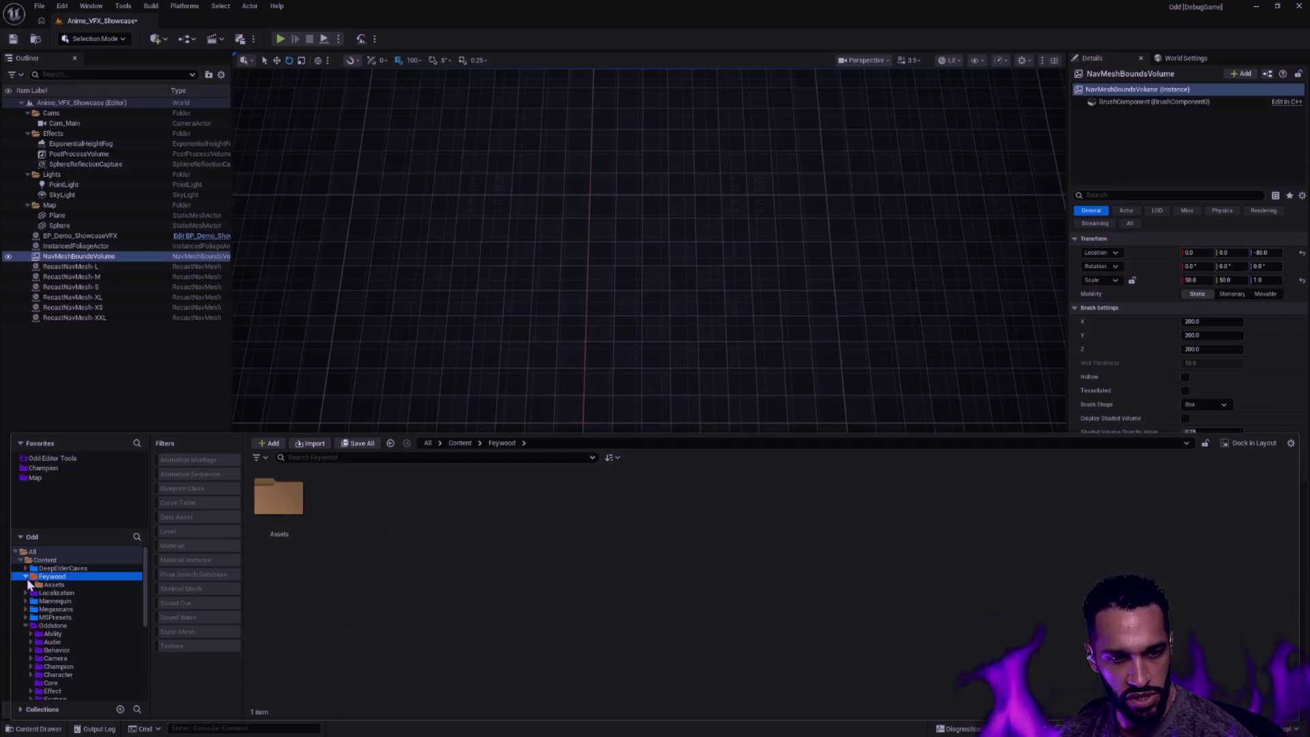
left_click(27, 576)
left_click(54, 584)
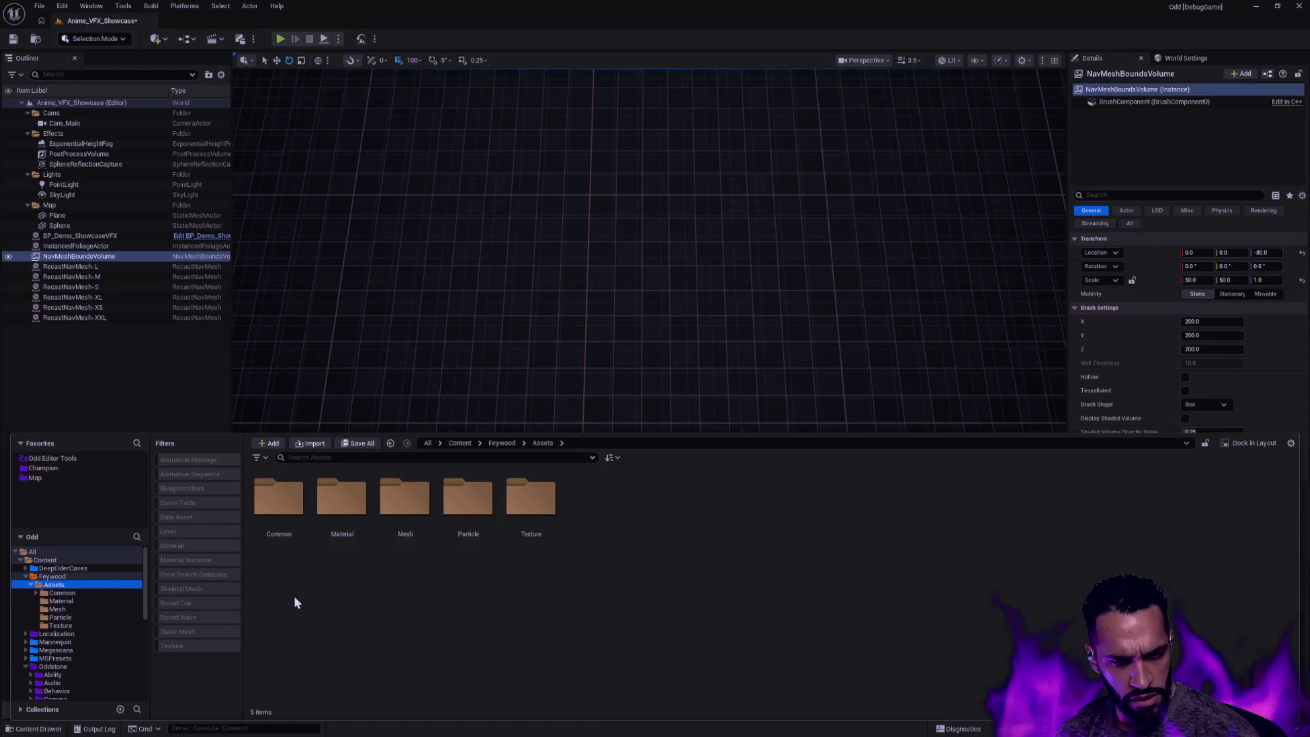
left_click(279, 507)
left_click(531, 507, "shift")
left_click_drag(279, 507, 68, 576)
left_click(120, 595)
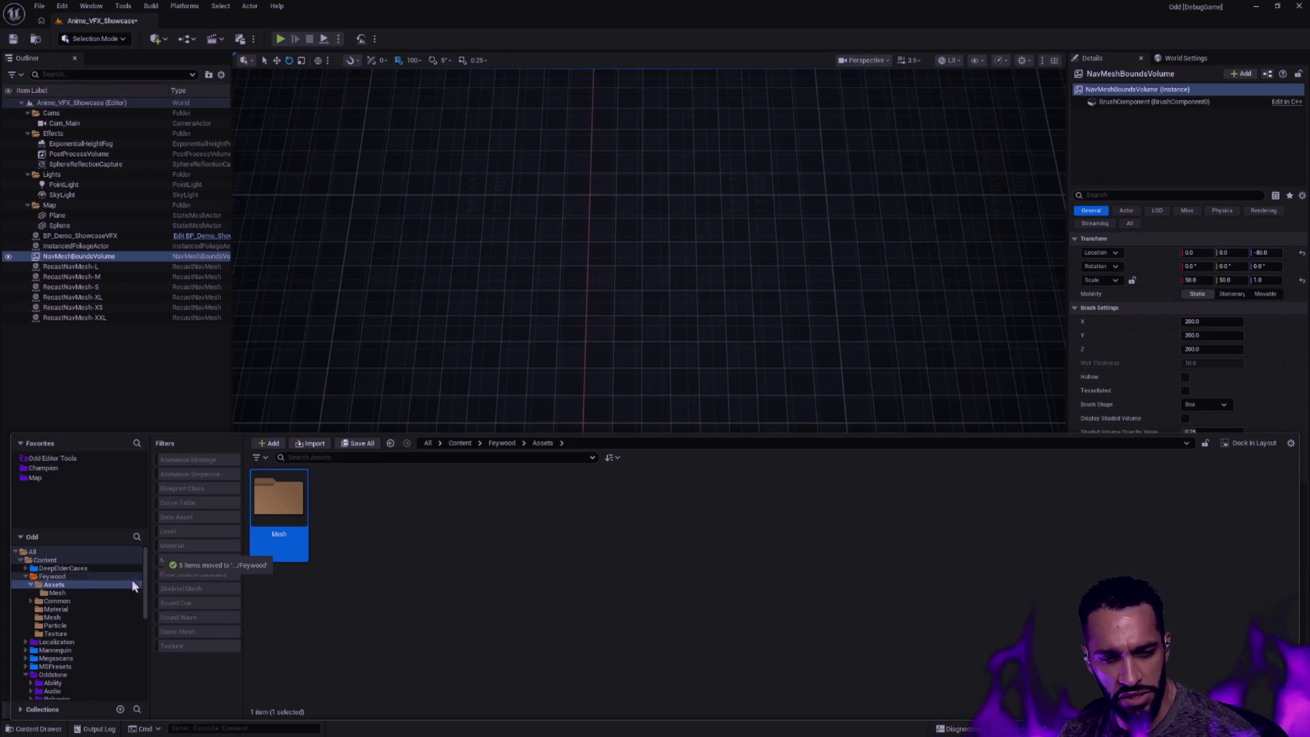
Run Fix Up Redirectors on the Feywood folder and confirm the fix-up
left_click(51, 577)
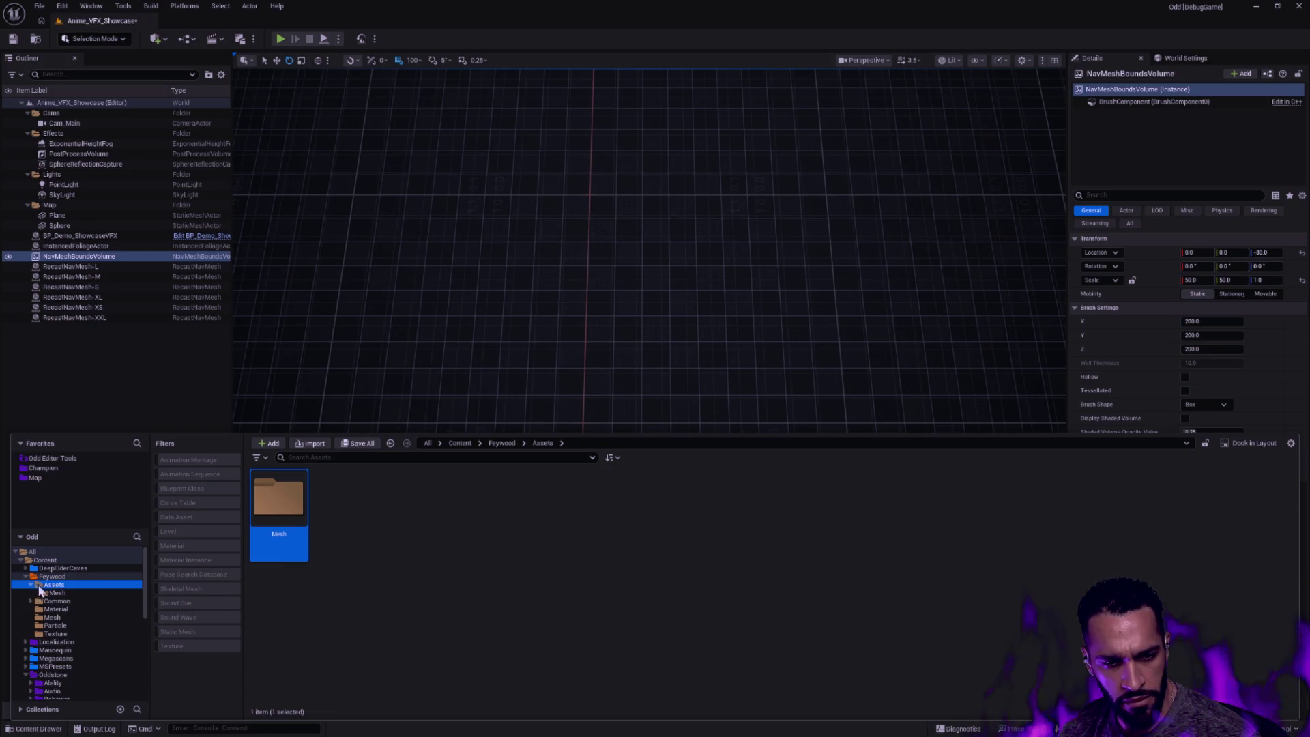
right_click(58, 577)
left_click(123, 481)
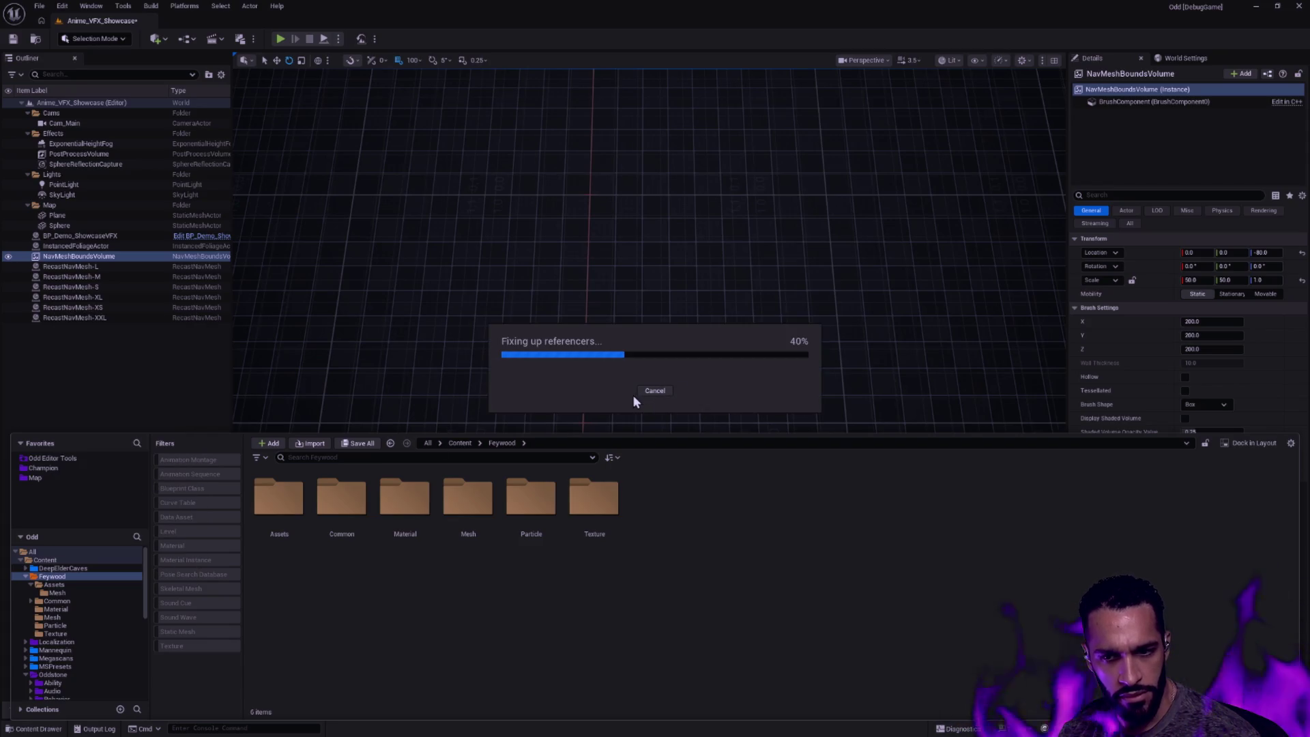
left_click(539, 566)
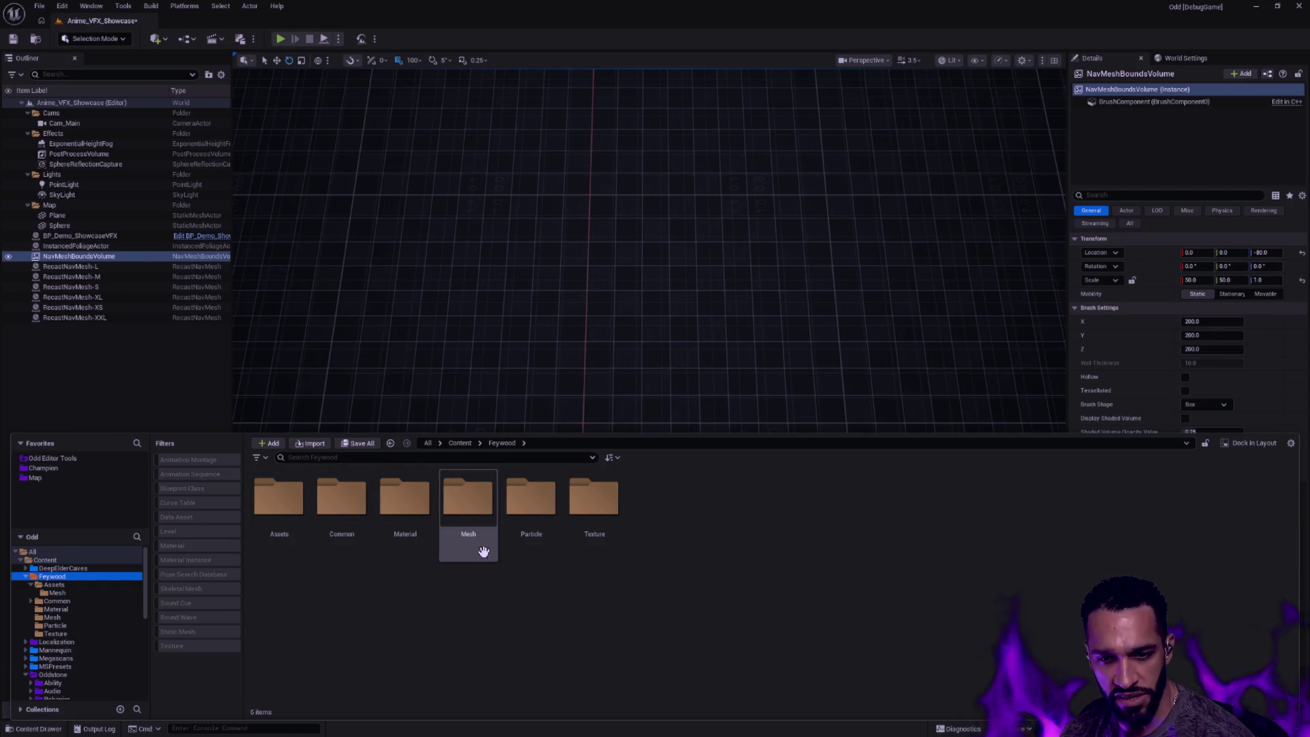
Check the leftover Assets folder, then select Feywood with its subfolders for colouring
left_click(54, 585)
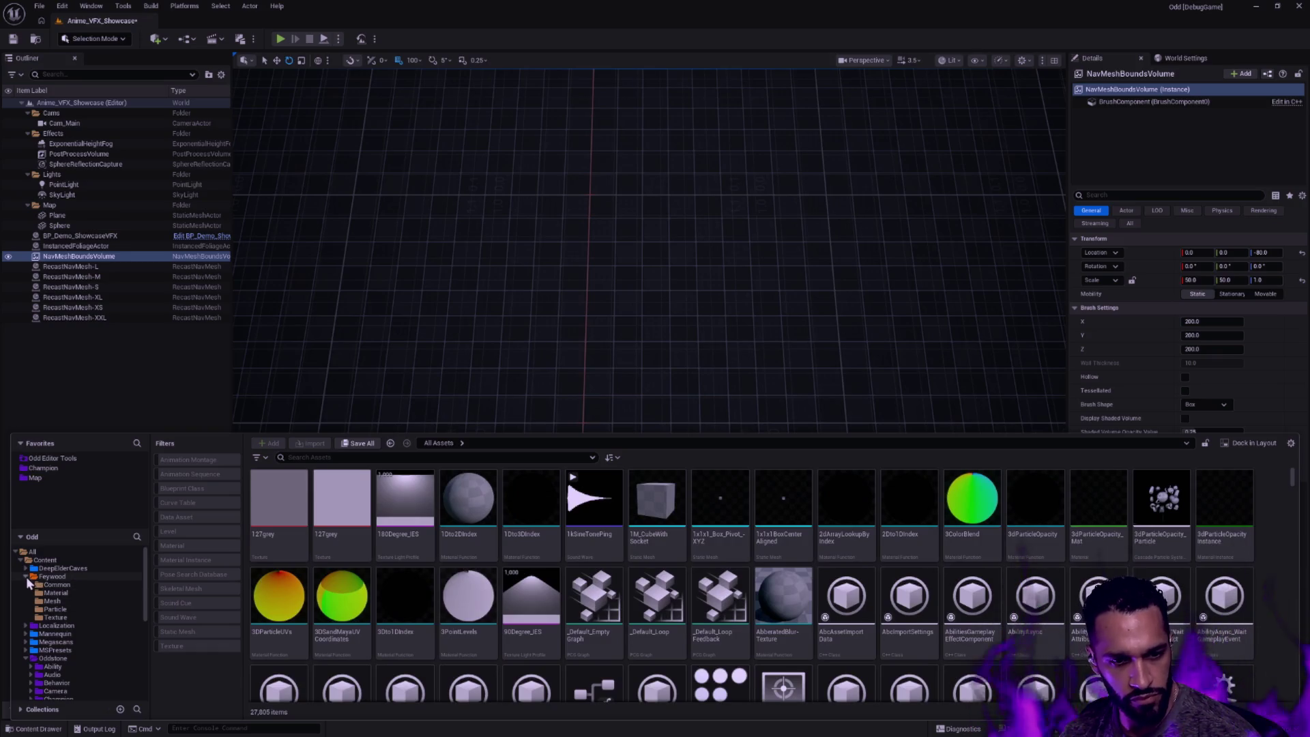
left_click(52, 576)
left_click(65, 634, "shift")
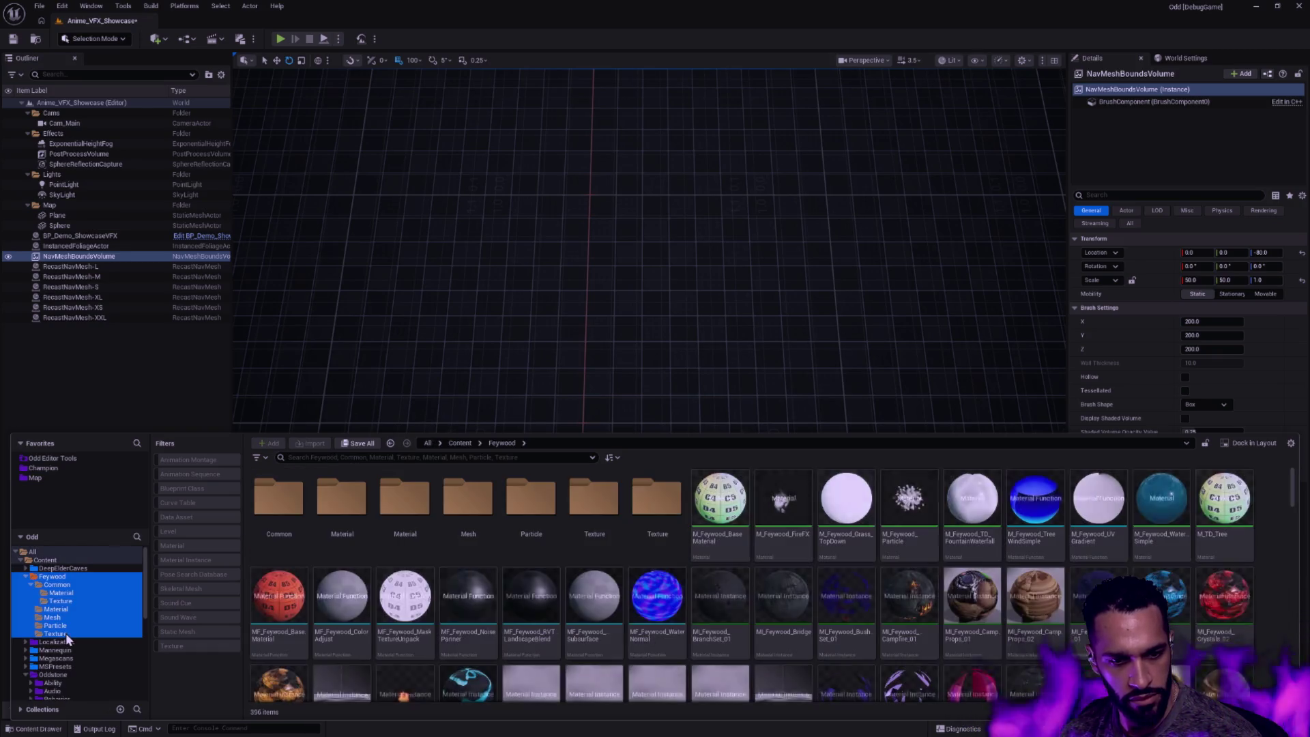
right_click(68, 579)
mouse_move(108, 416)
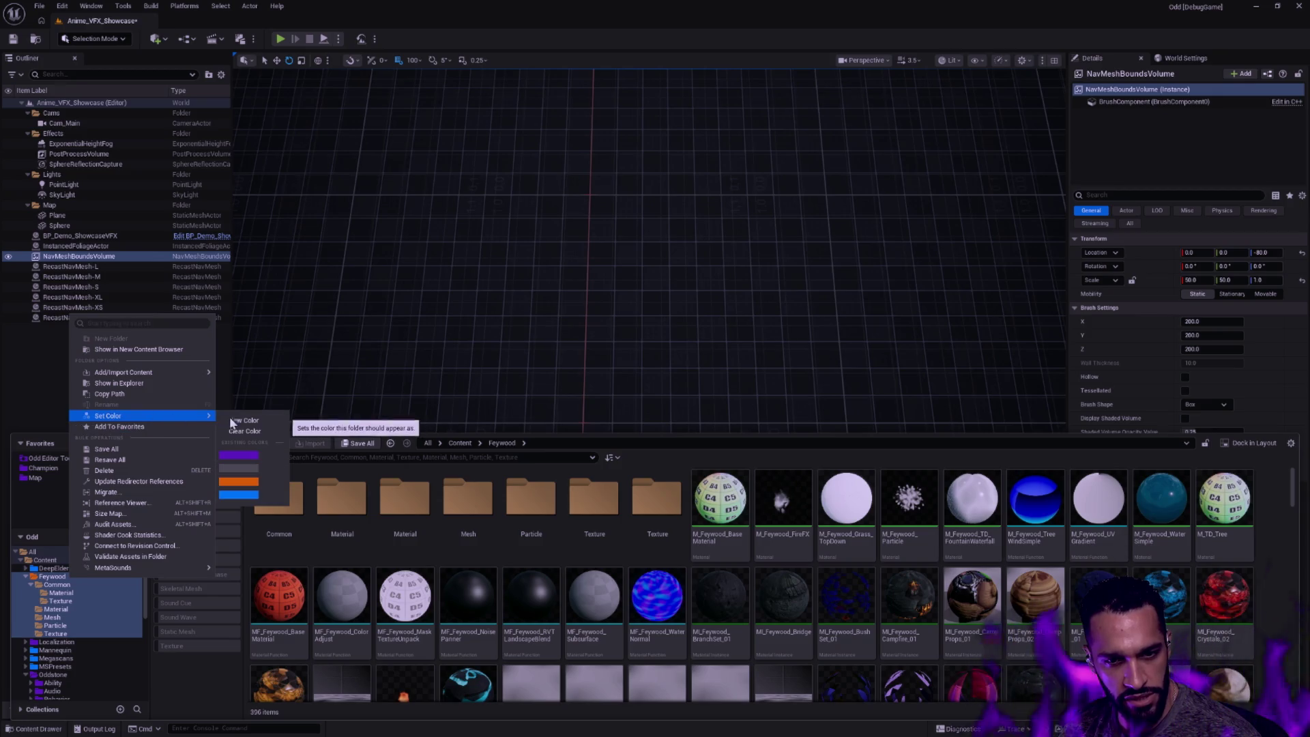
Tint the selected Feywood folders grey and review the Common, DeepElderCaves and Feywood contents
left_click(250, 472)
left_click(46, 584)
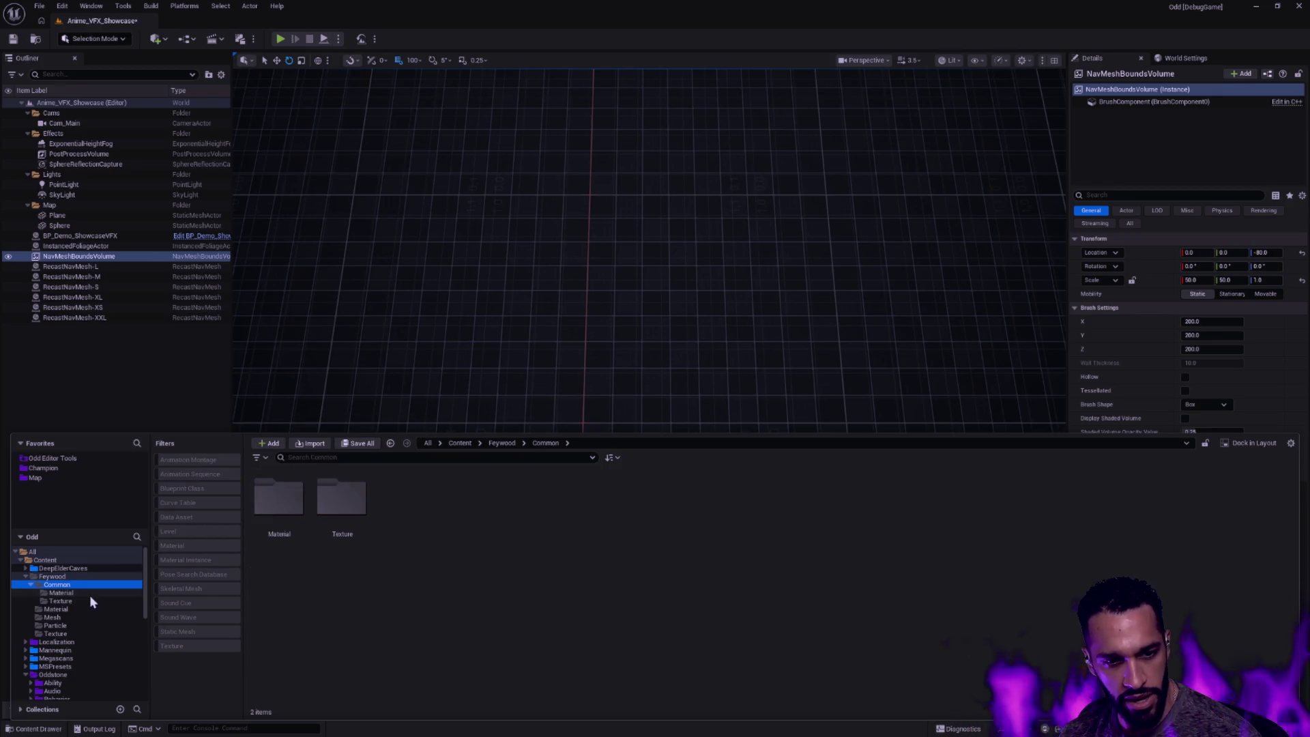
left_click(52, 618)
left_click(54, 577)
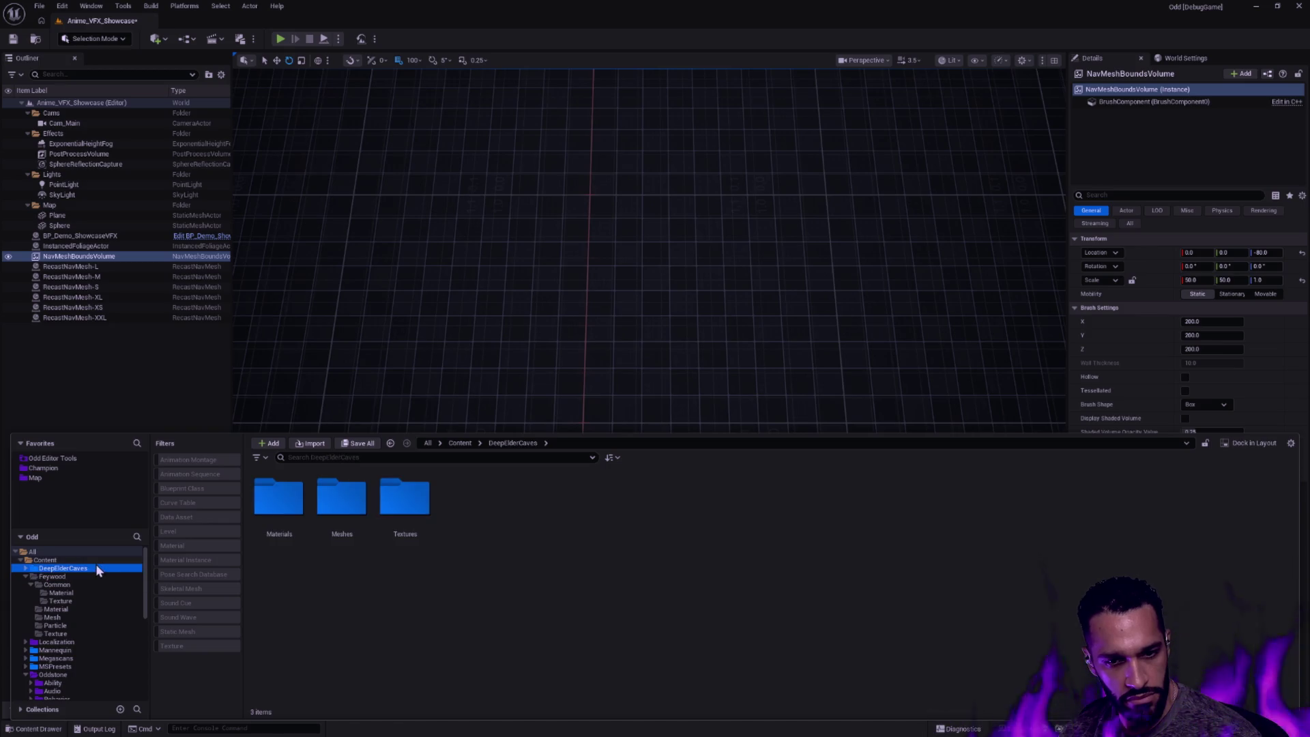
left_click(25, 575)
left_click(91, 584)
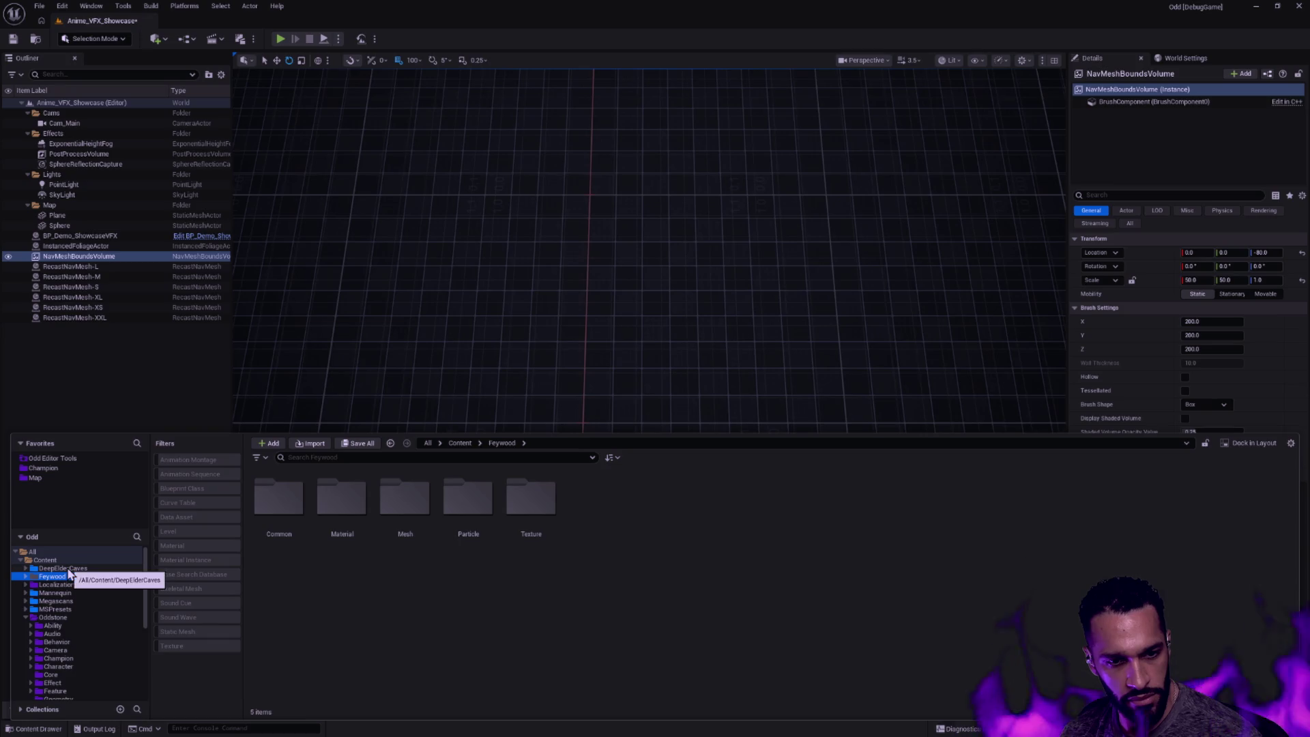
Enter DeepElderCaves > Meshes > Props containing SM_GiantHead_C
left_click(32, 569)
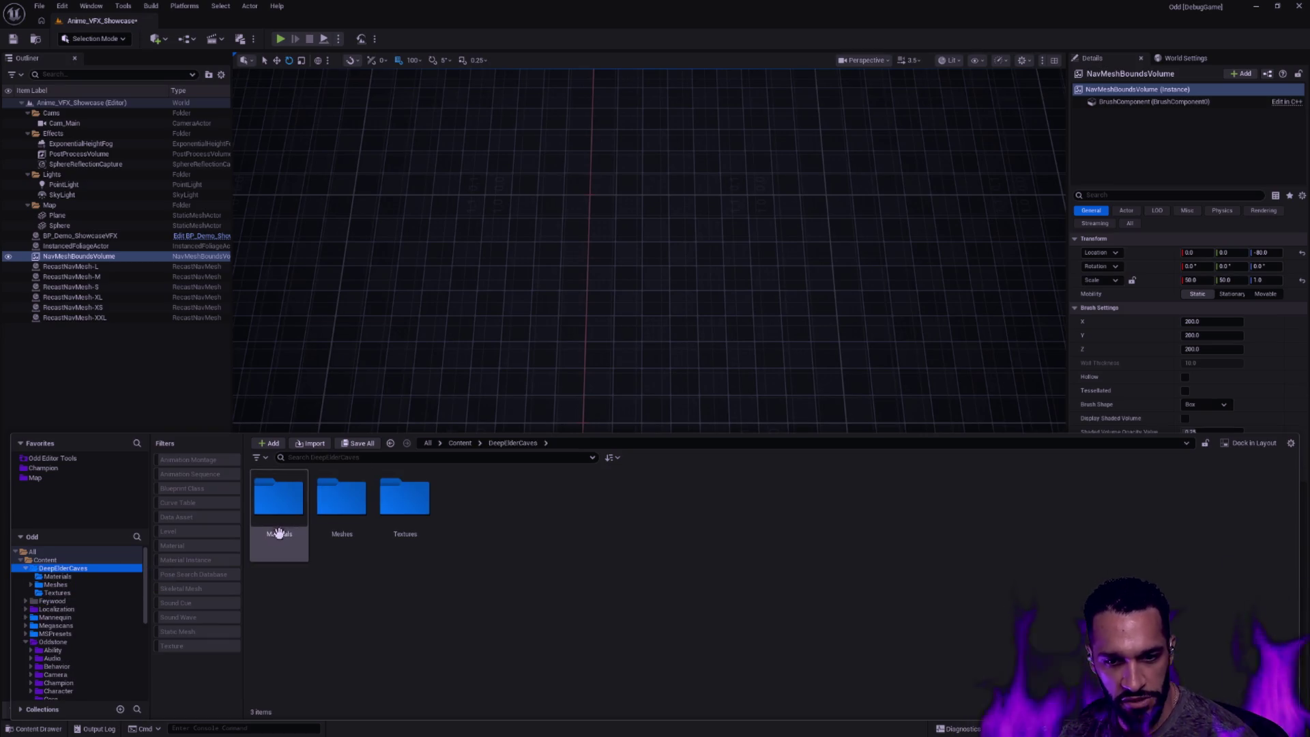
left_click(341, 502)
double_click(340, 502)
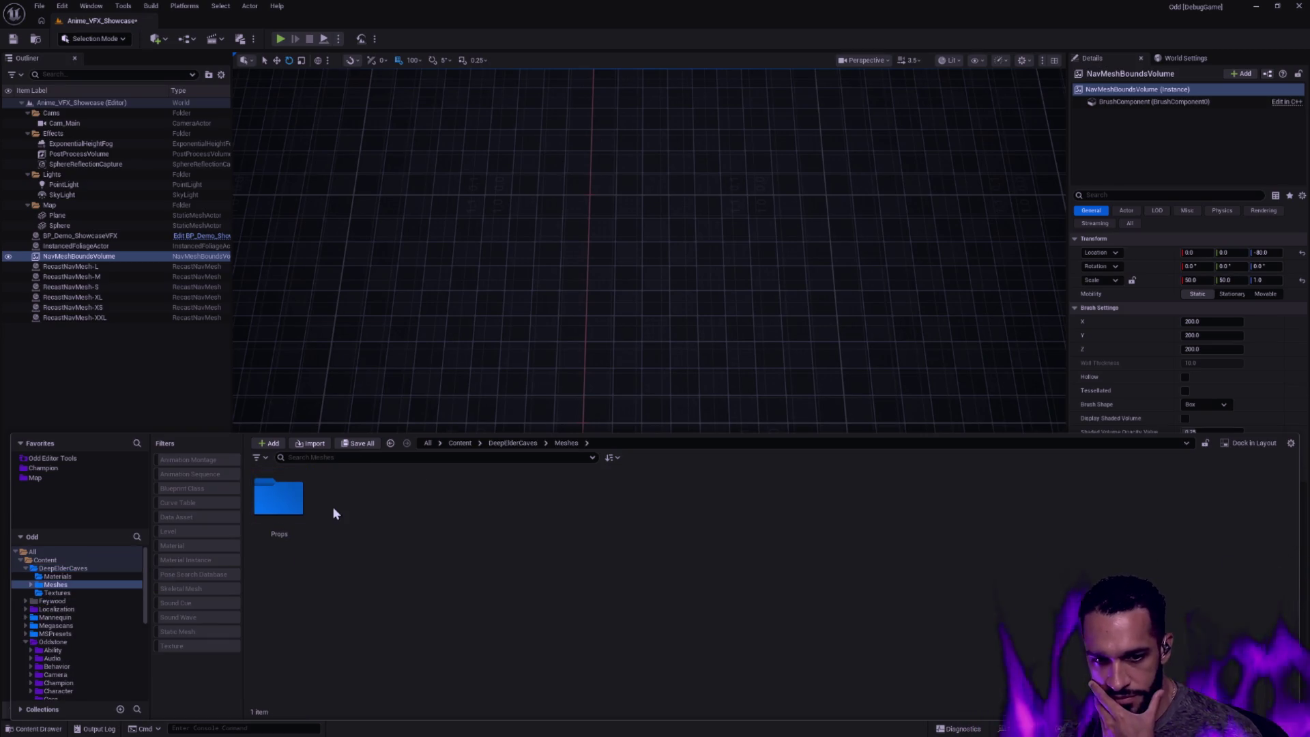
double_click(279, 502)
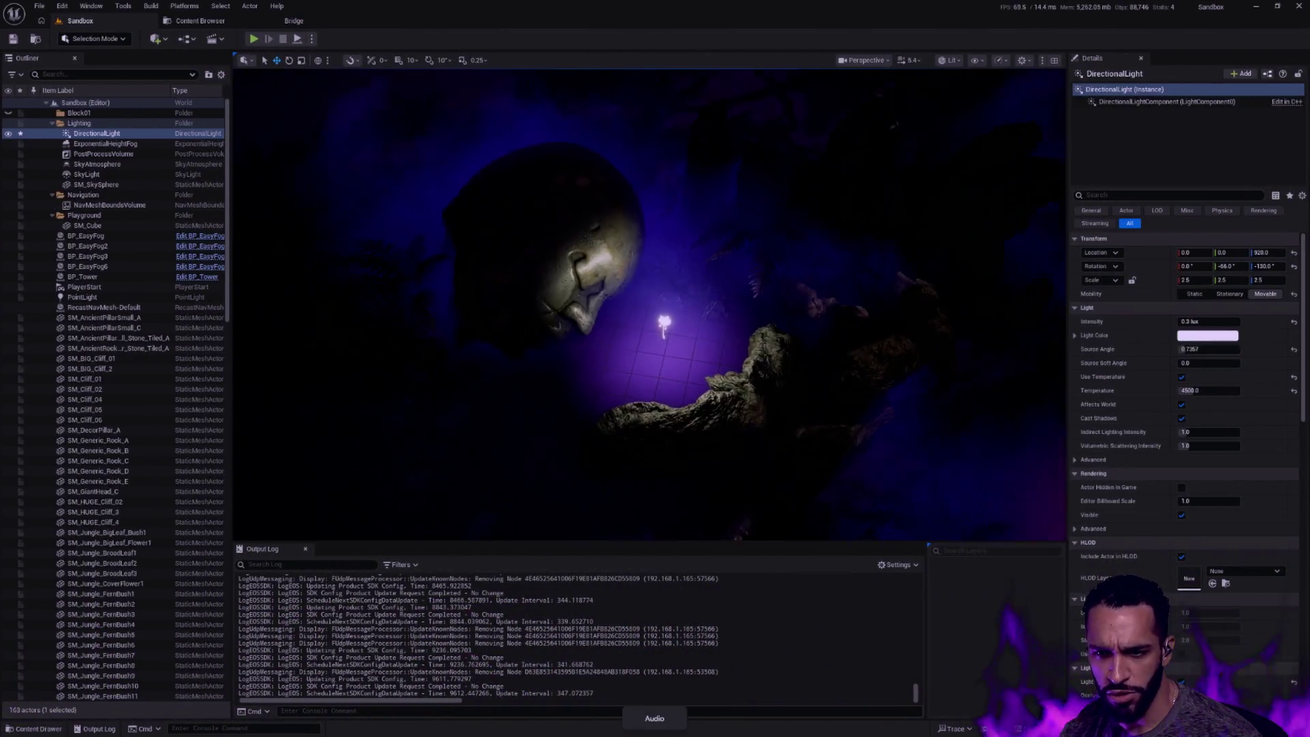
Nudge the view toward the giant head and edit the DirectionalLight Intensity toward 2.0
left_click_drag(679, 352, 723, 381)
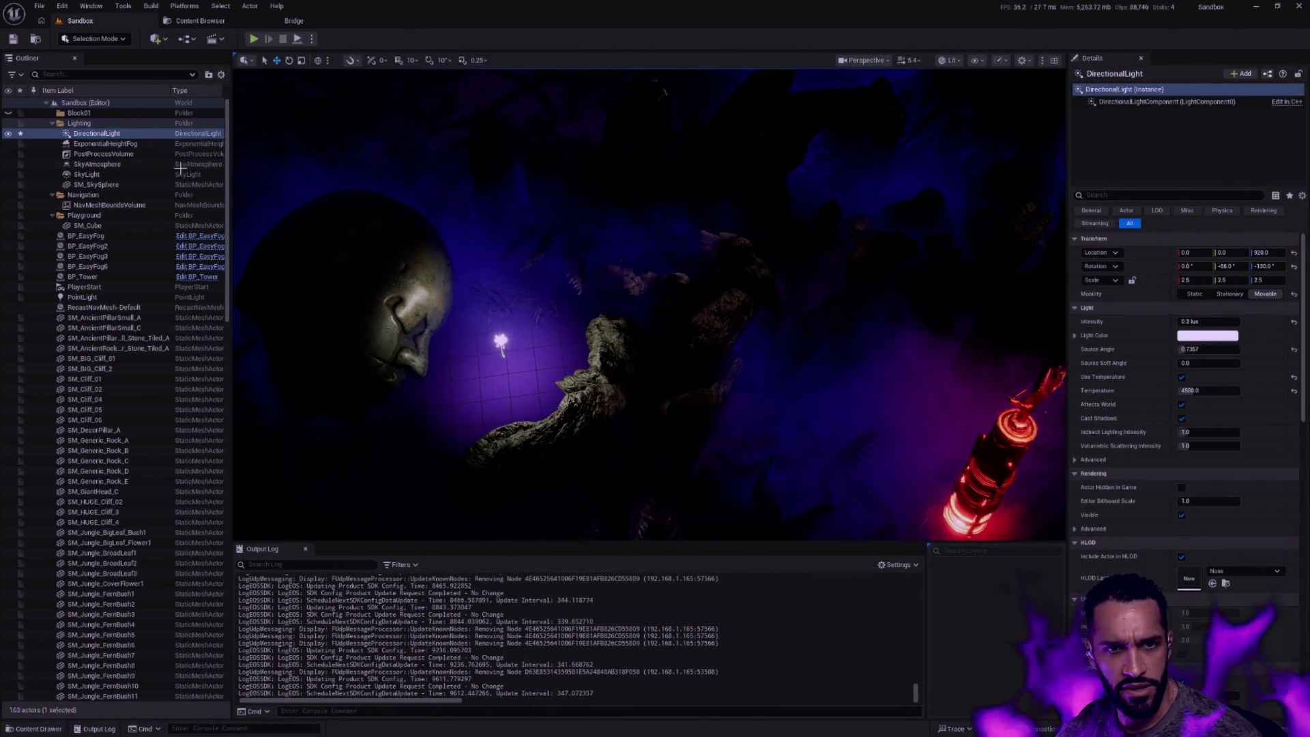
left_click(1196, 320)
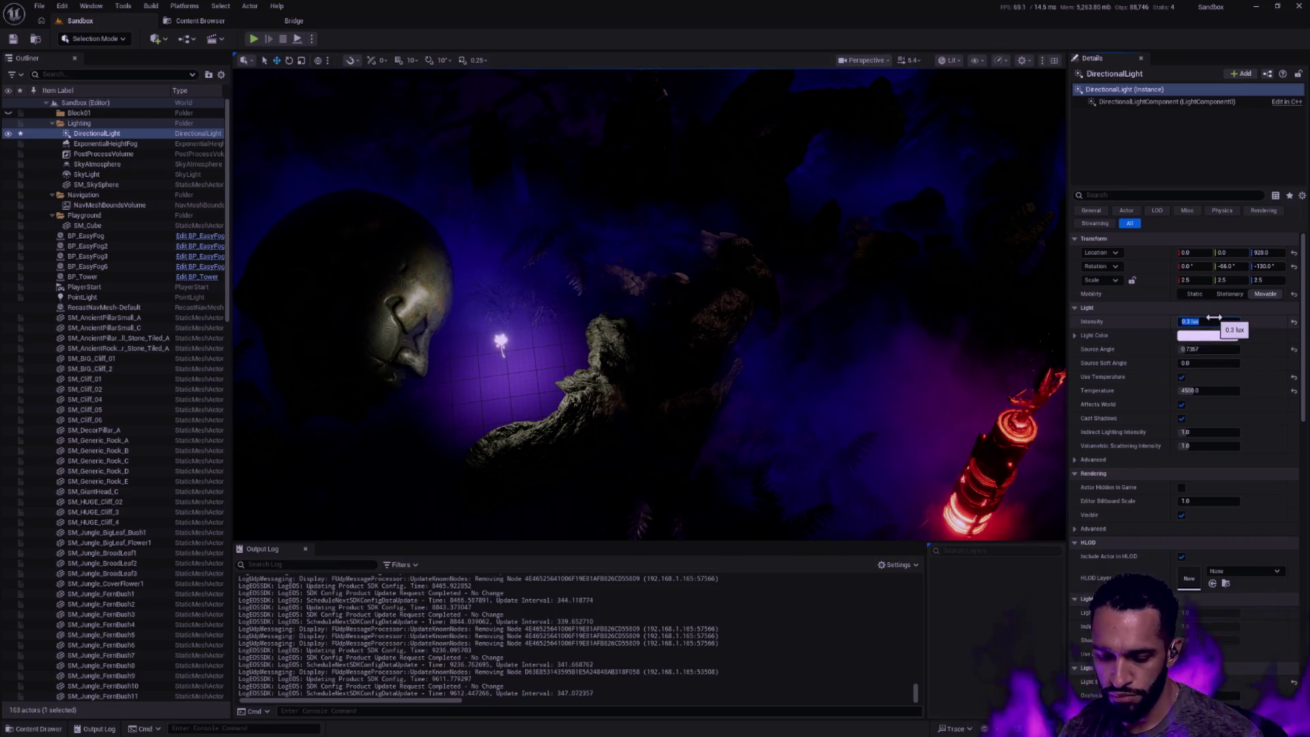
type("2")
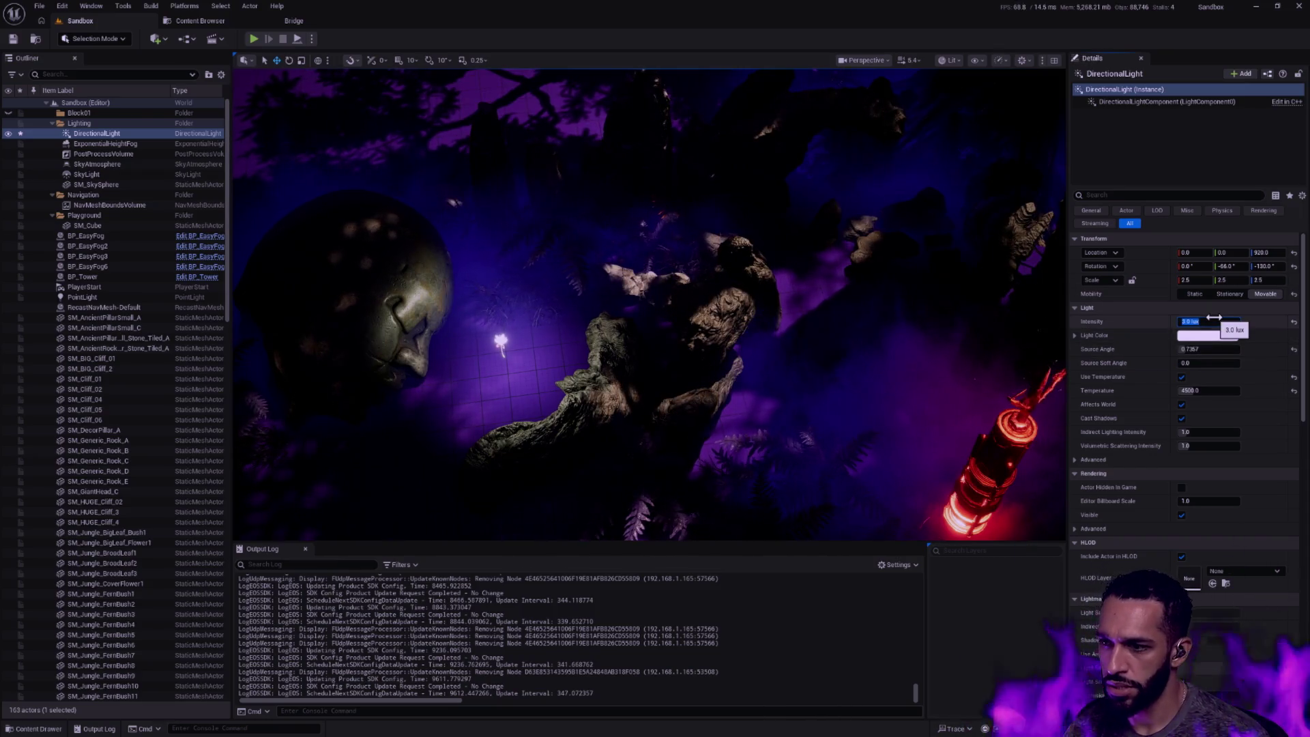
type("6")
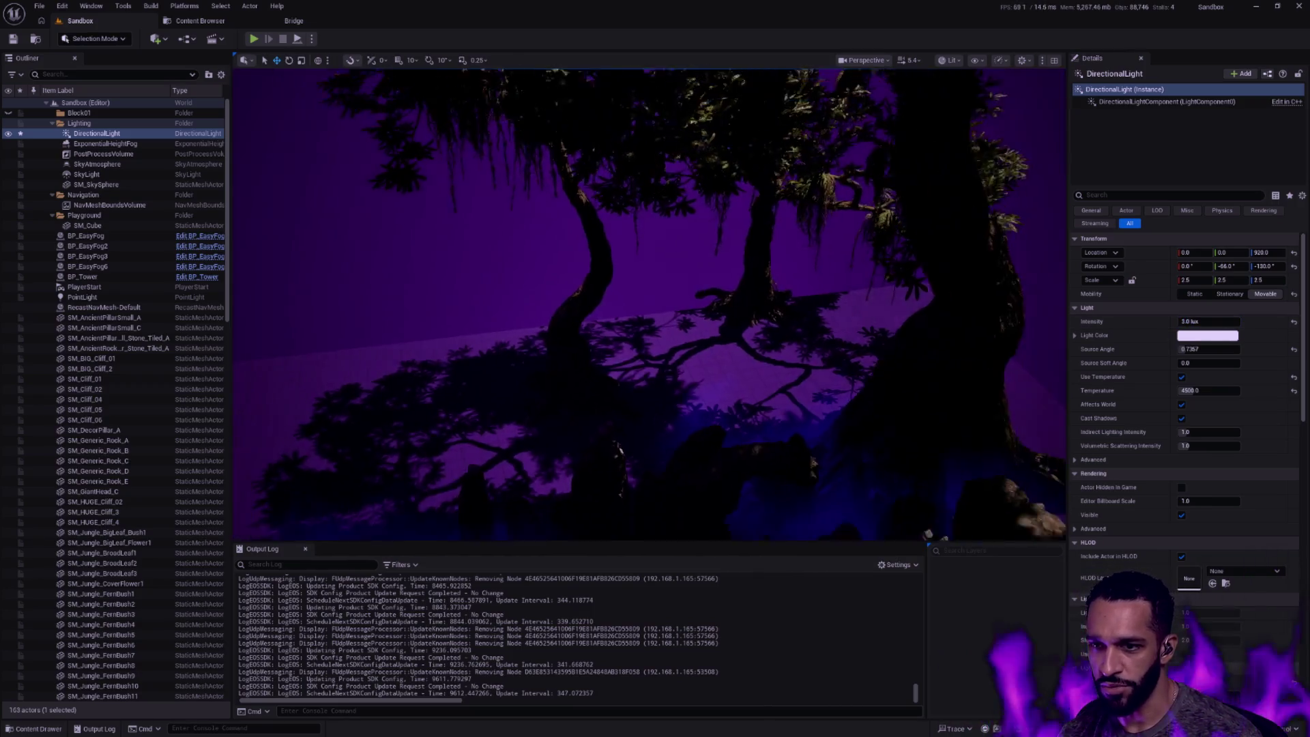
Select three large trees and move them to the level's upper-left
left_click(784, 150)
left_click(801, 87, "ctrl")
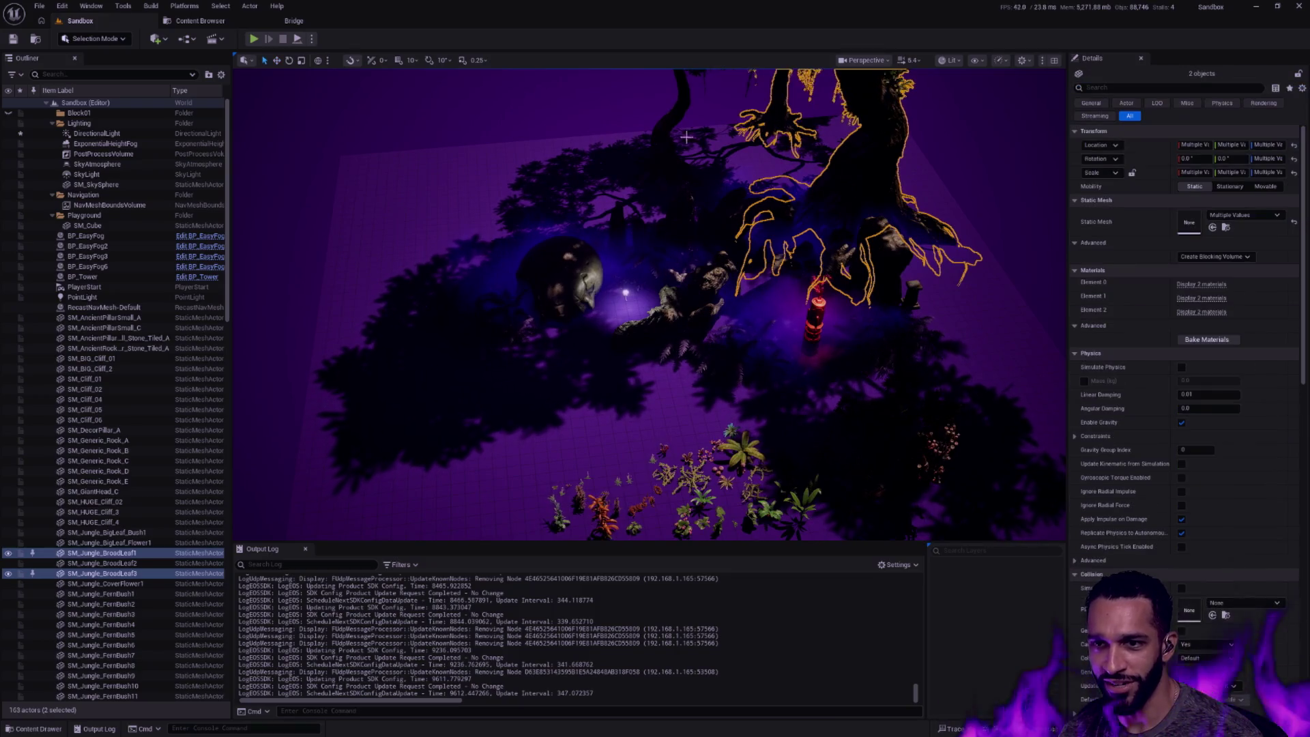
left_click(703, 176, "ctrl")
left_click_drag(703, 176, 389, 123)
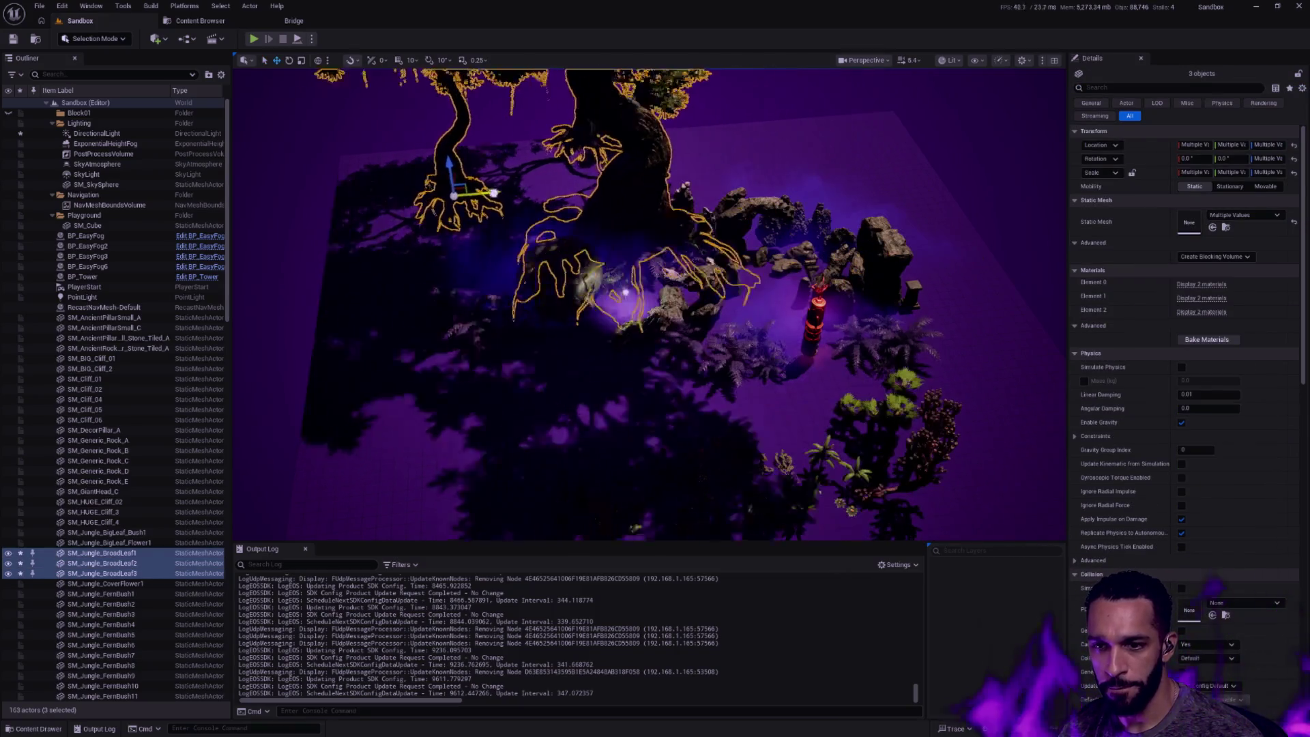
scroll(594, 242, "up", 6)
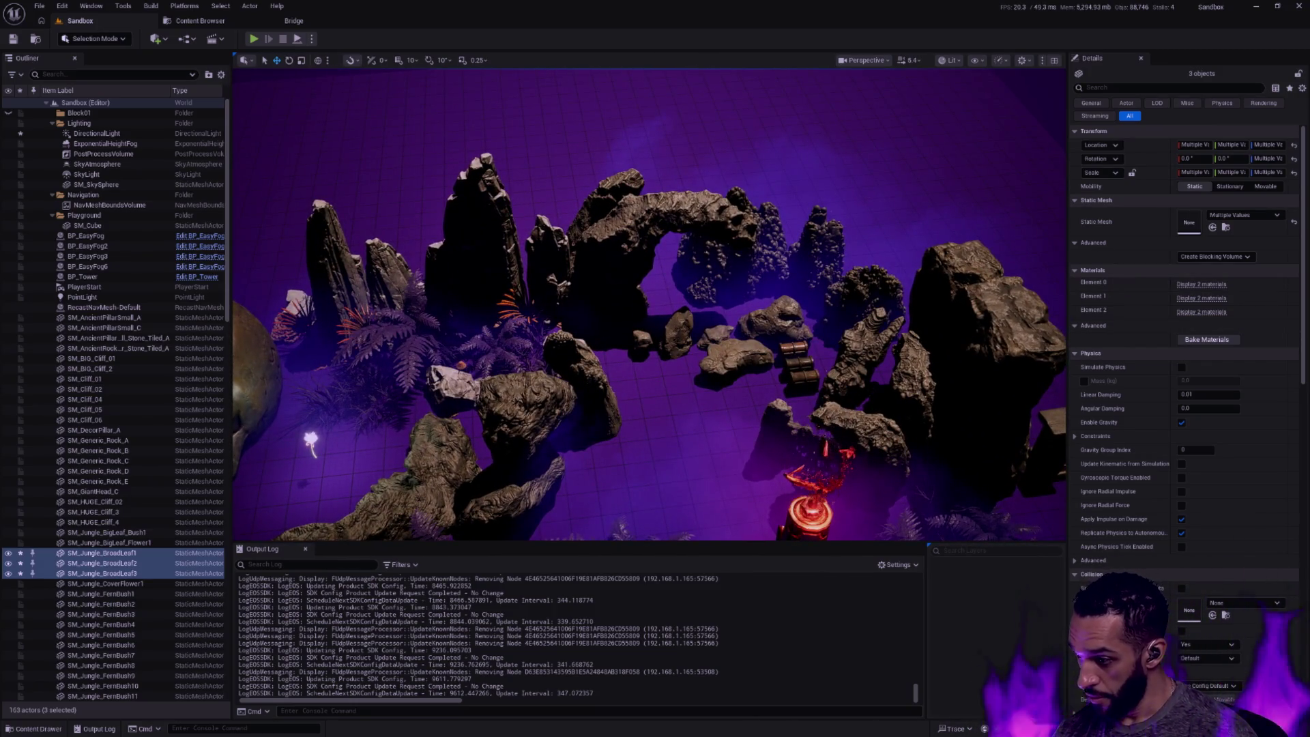
Fly the camera around the ferns and glowing tower, ending above the rock formations and stone skull
right_click(656, 307)
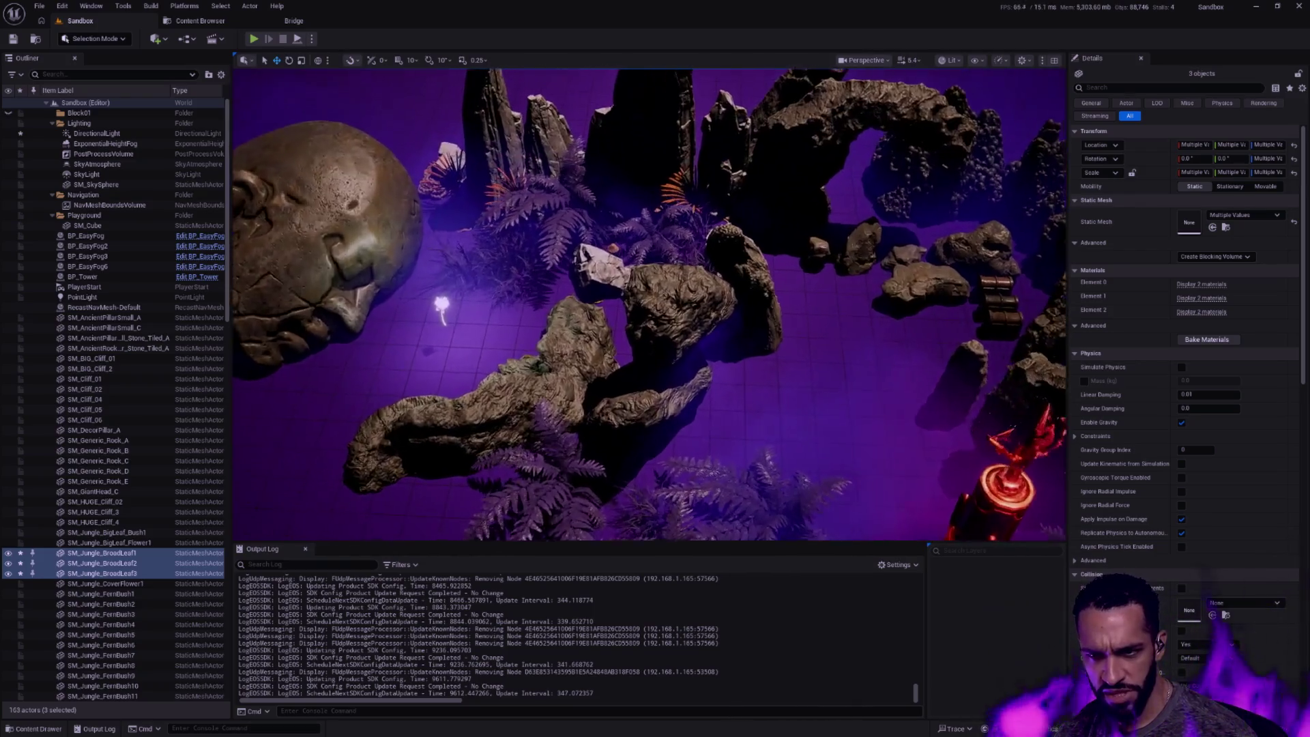
scroll(650, 298, "up", 4)
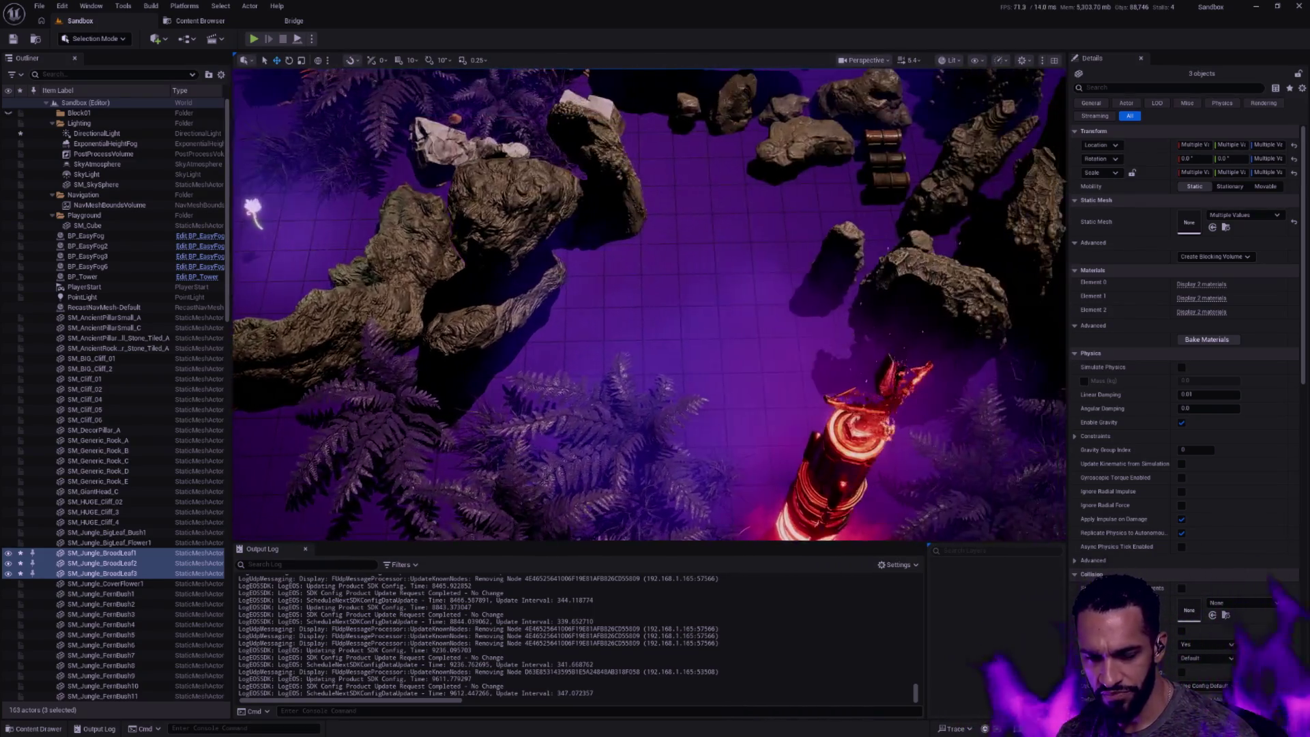
scroll(649, 297, "down", 3)
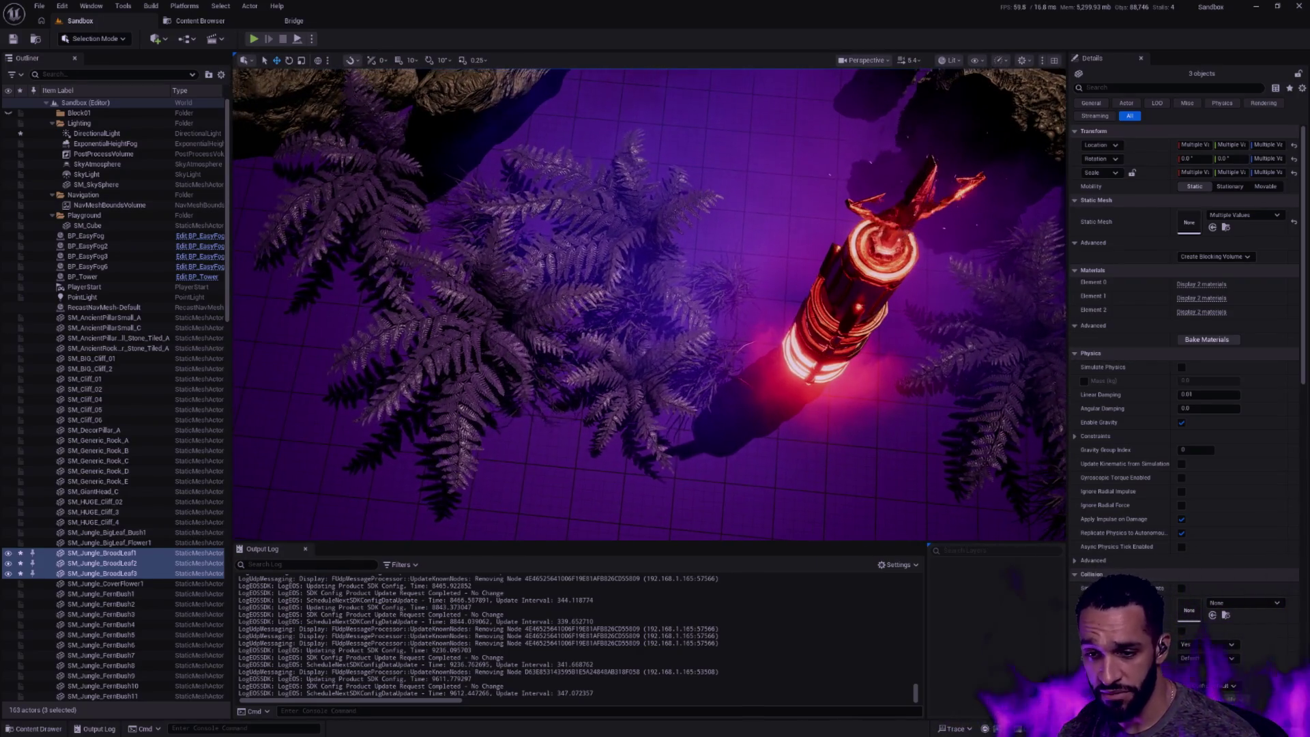
left_click_drag(655, 307, 574, 348)
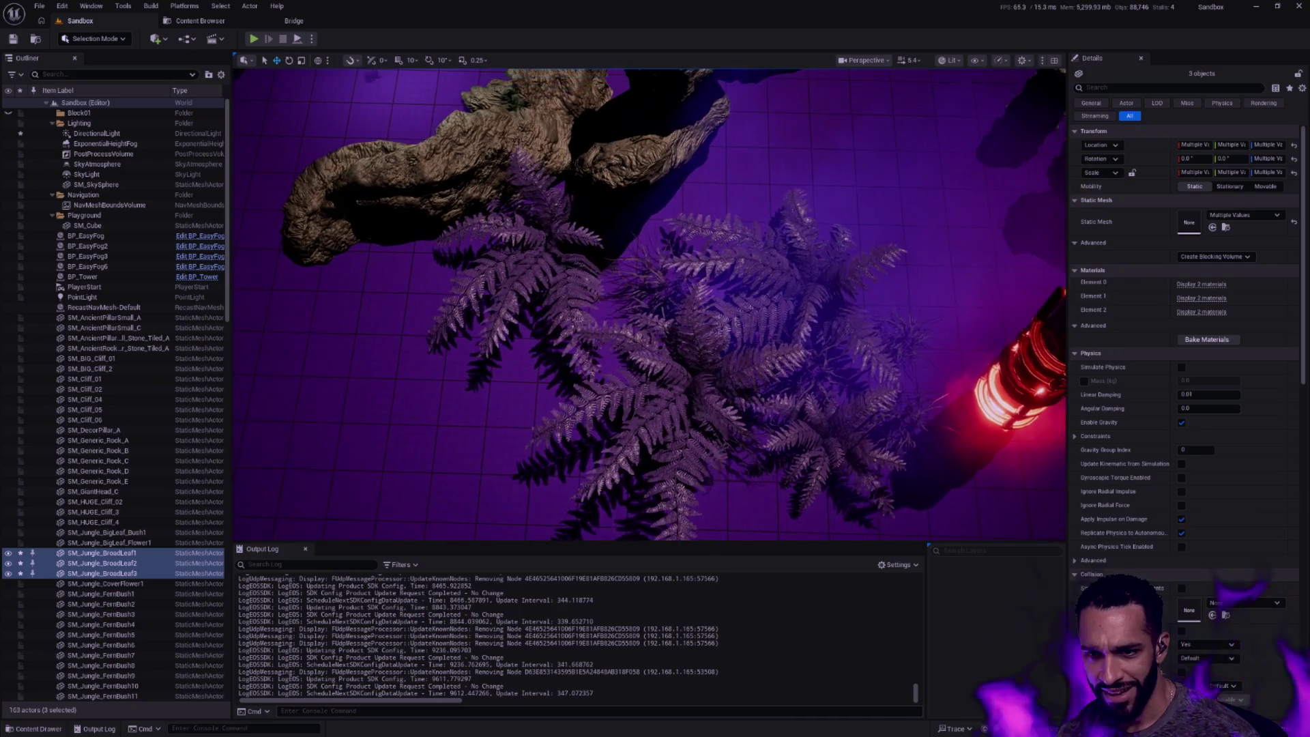
left_click_drag(717, 307, 574, 307)
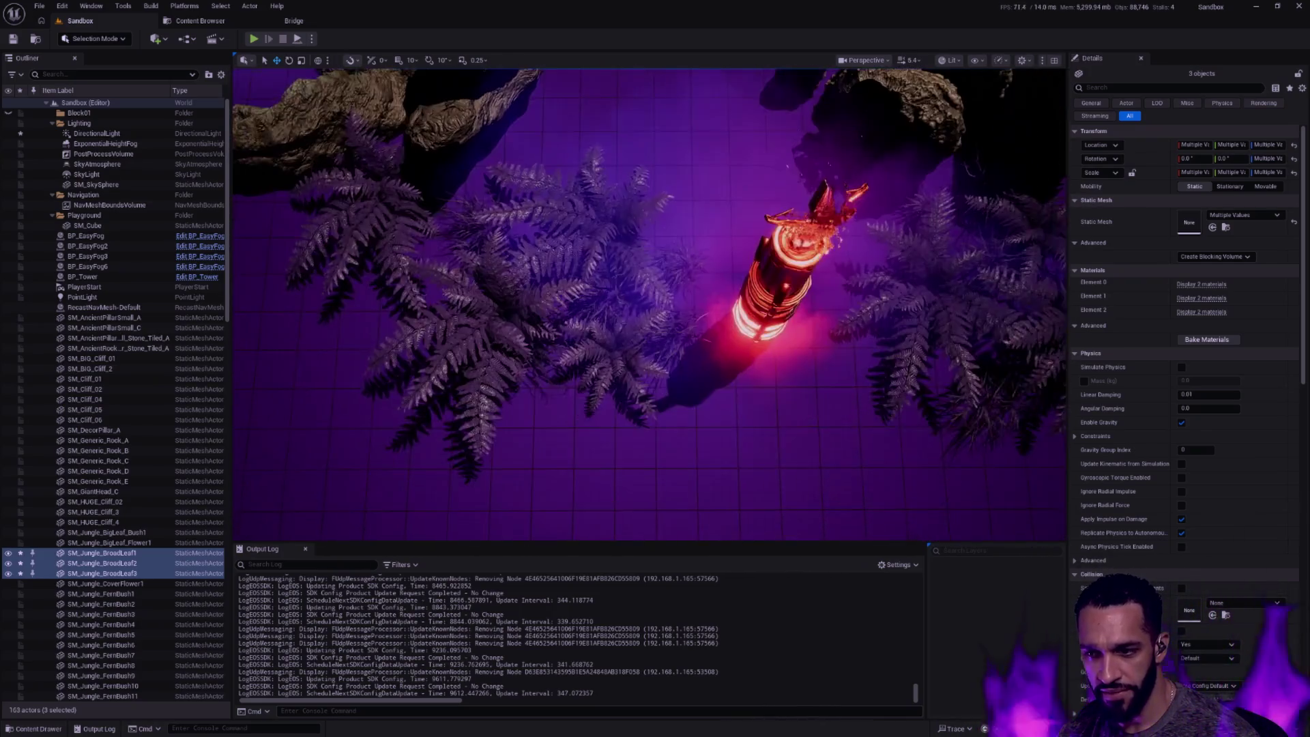
left_click_drag(717, 307, 573, 307)
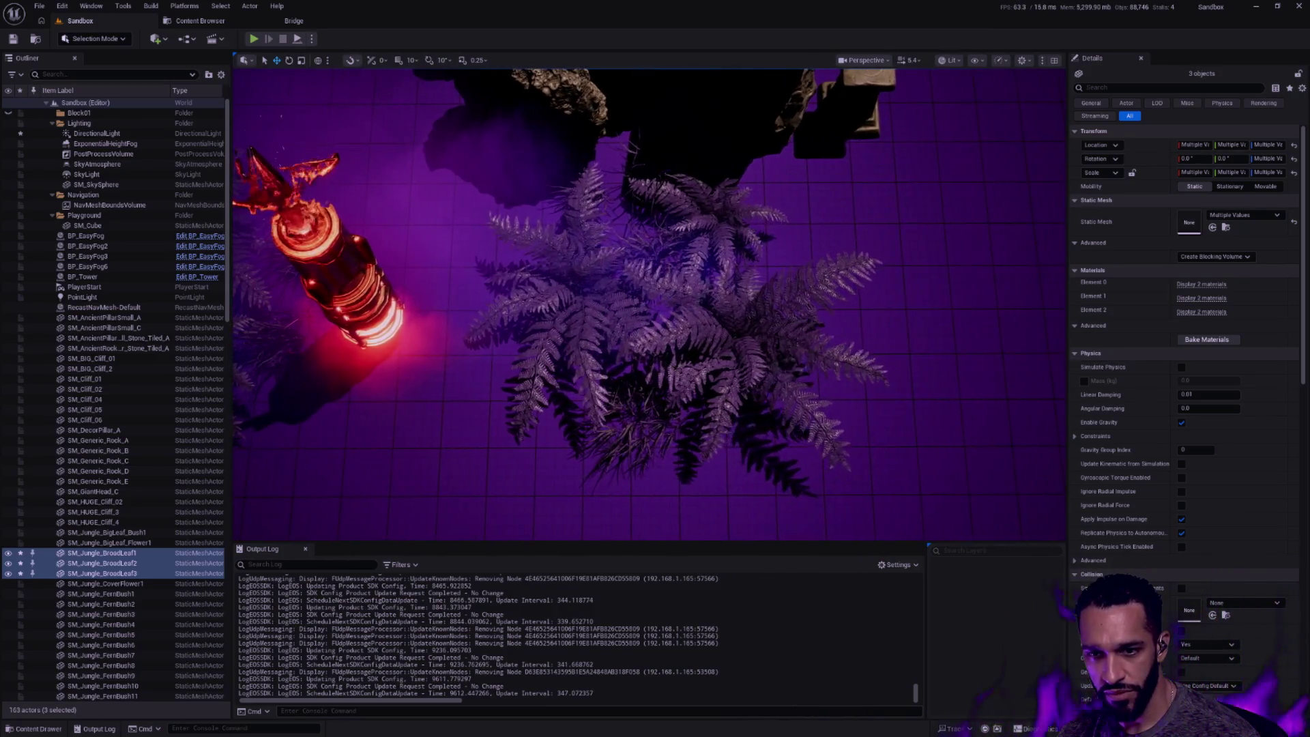
left_click_drag(655, 308, 574, 348)
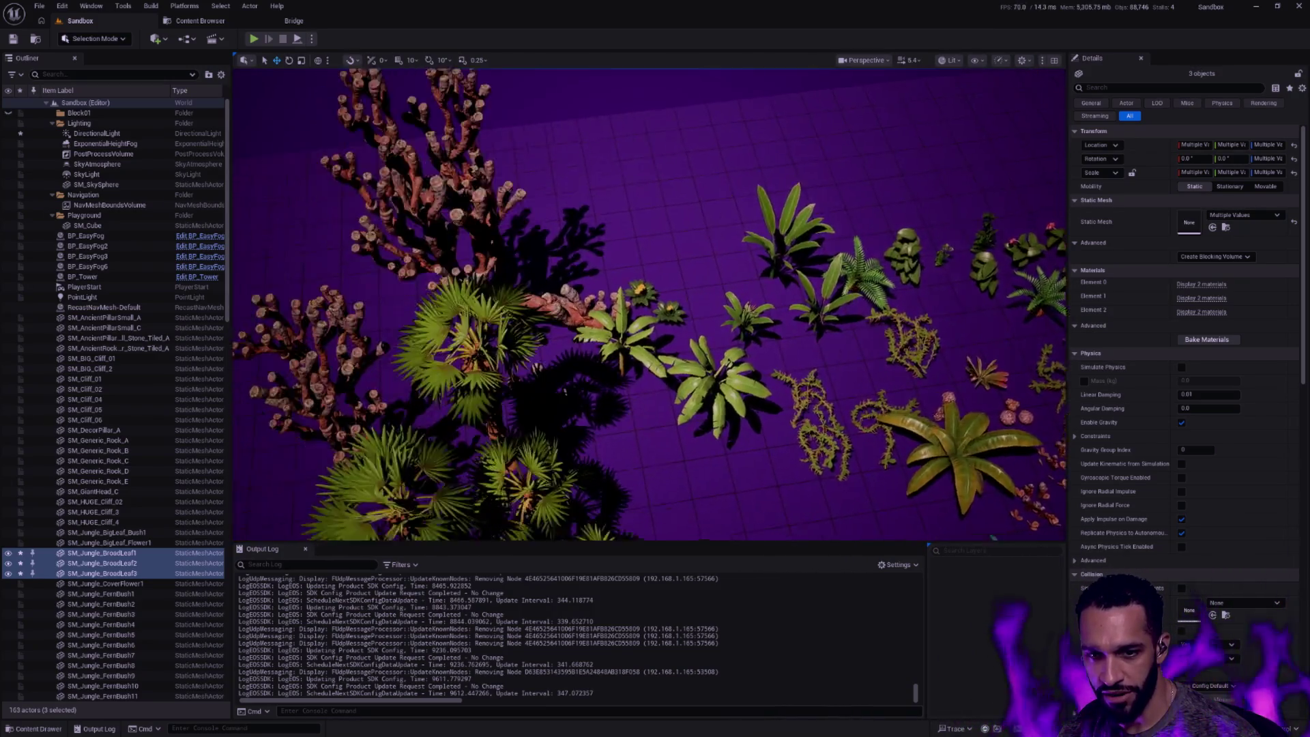
left_click_drag(656, 307, 573, 348)
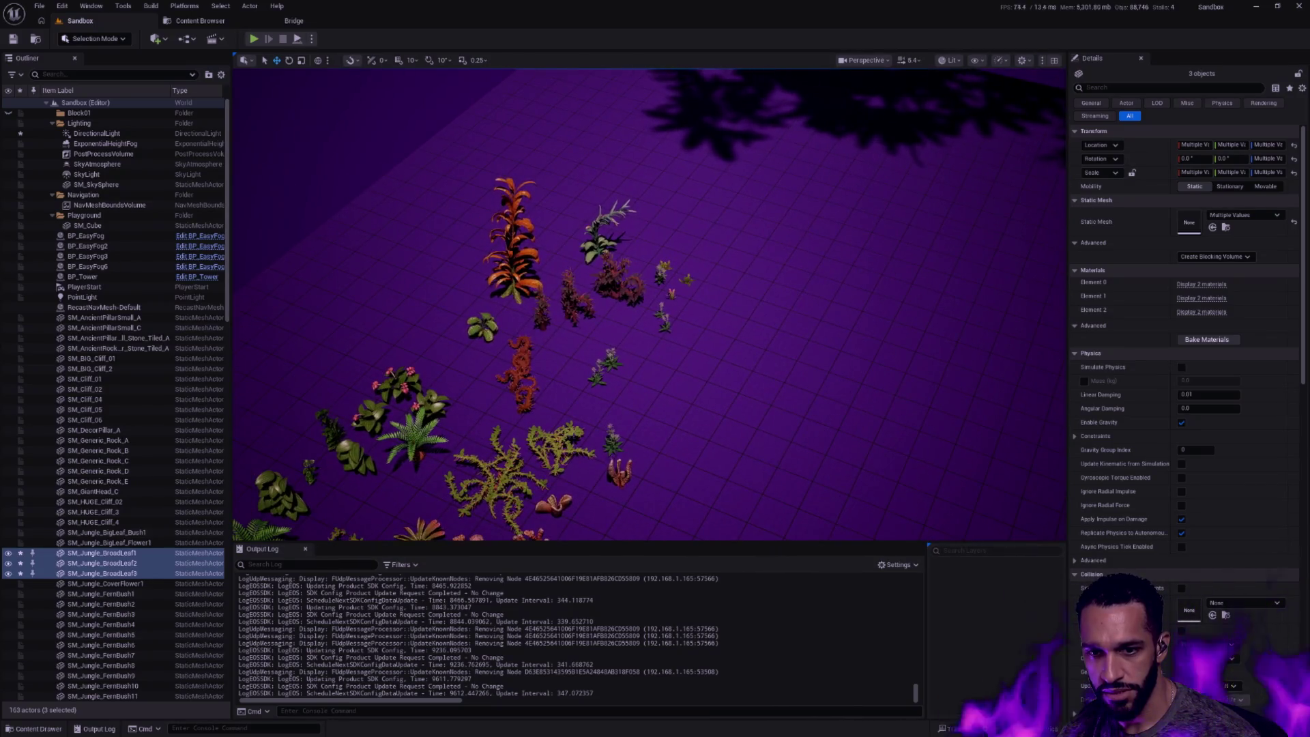
left_click_drag(655, 307, 573, 349)
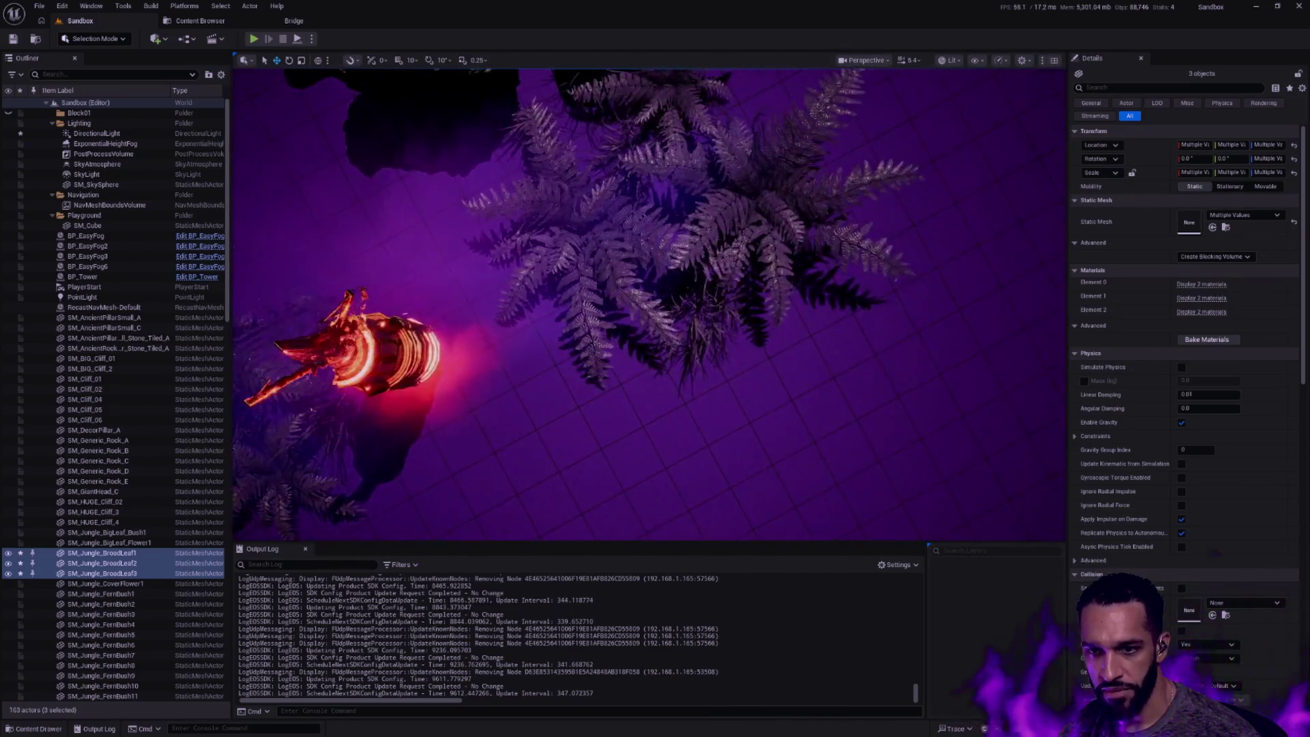
left_click_drag(656, 307, 573, 348)
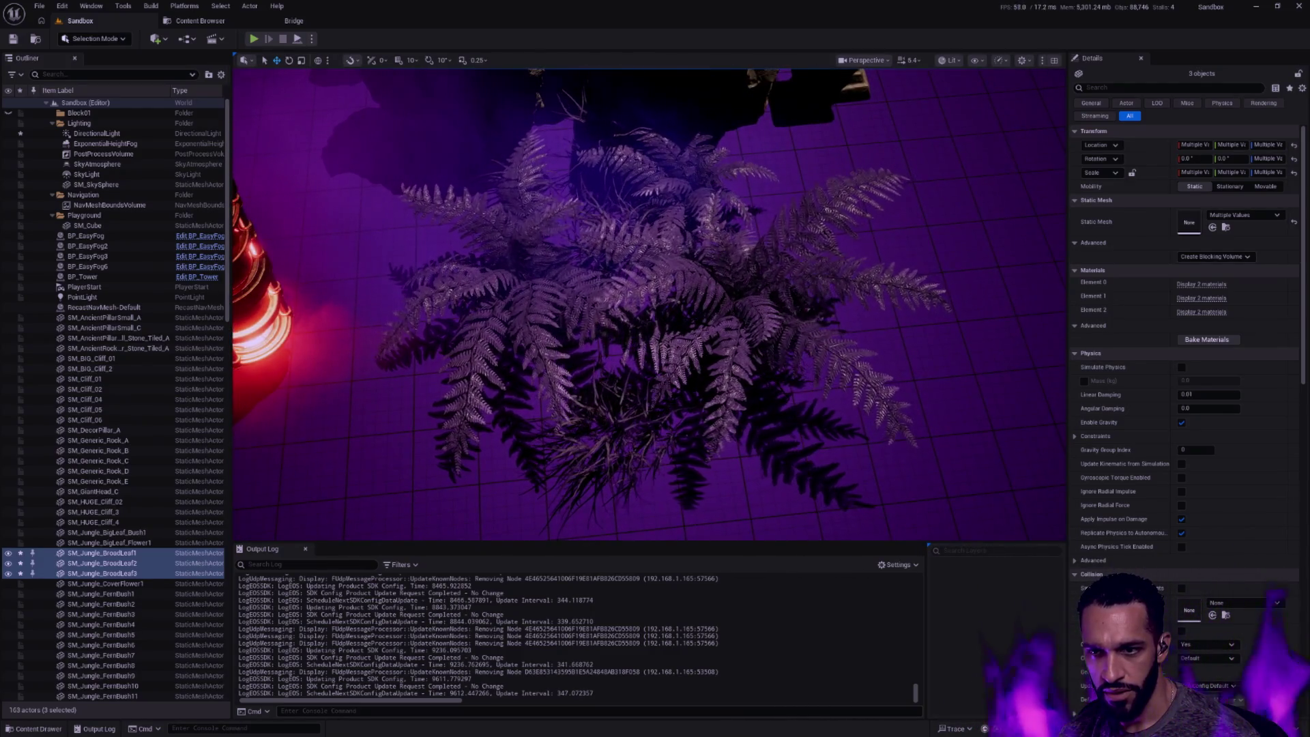
left_click_drag(655, 307, 573, 349)
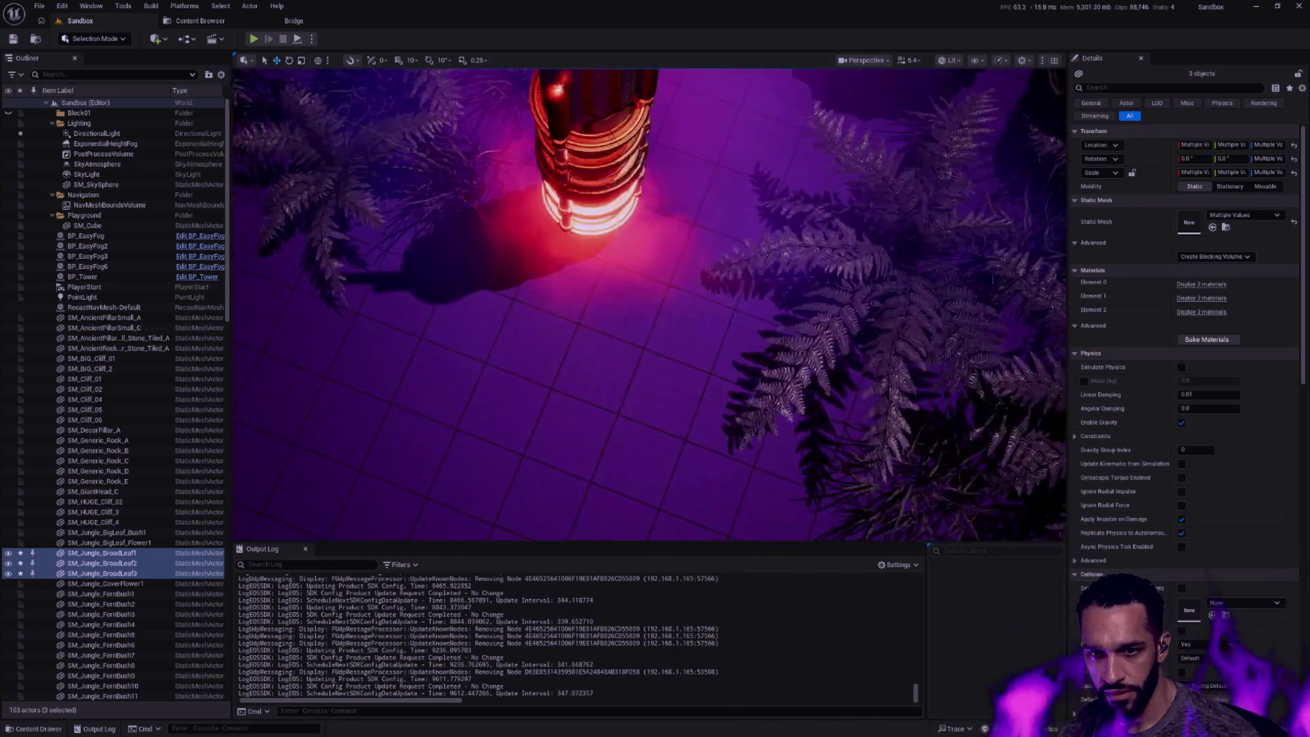
left_click_drag(656, 307, 574, 348)
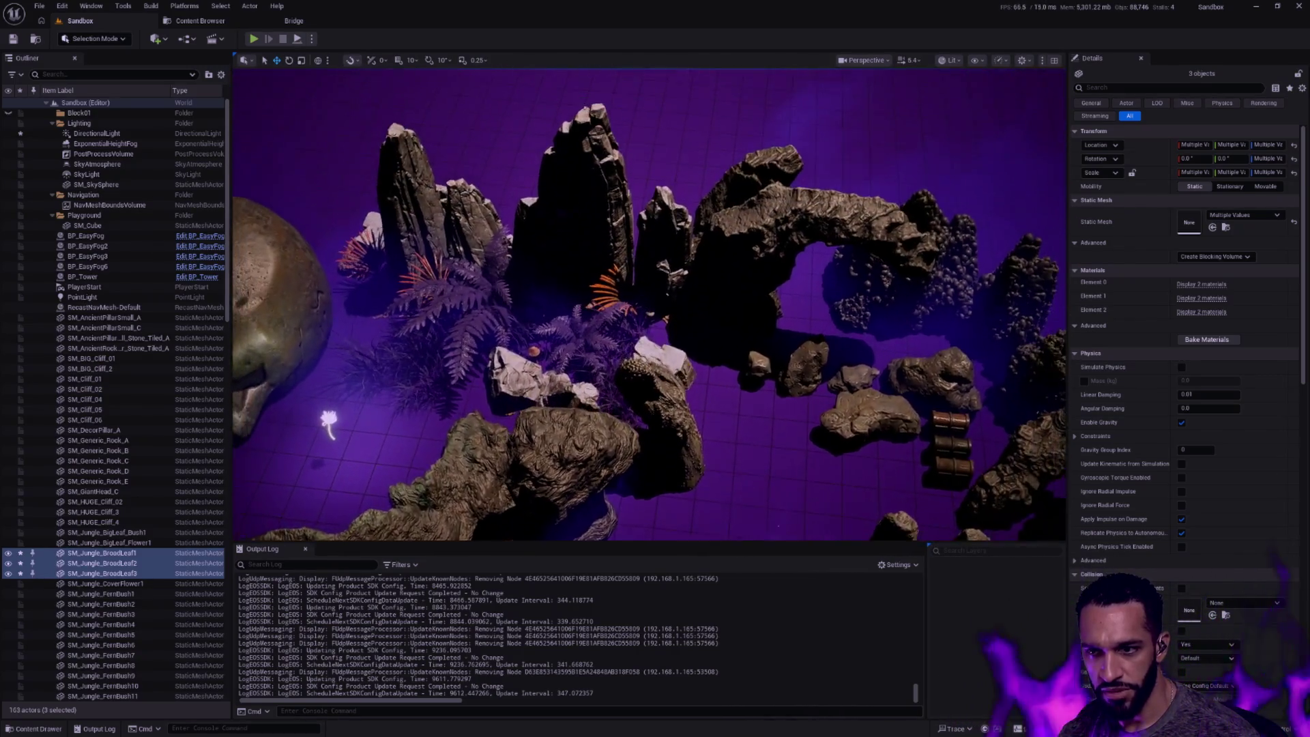
left_click_drag(655, 308, 573, 348)
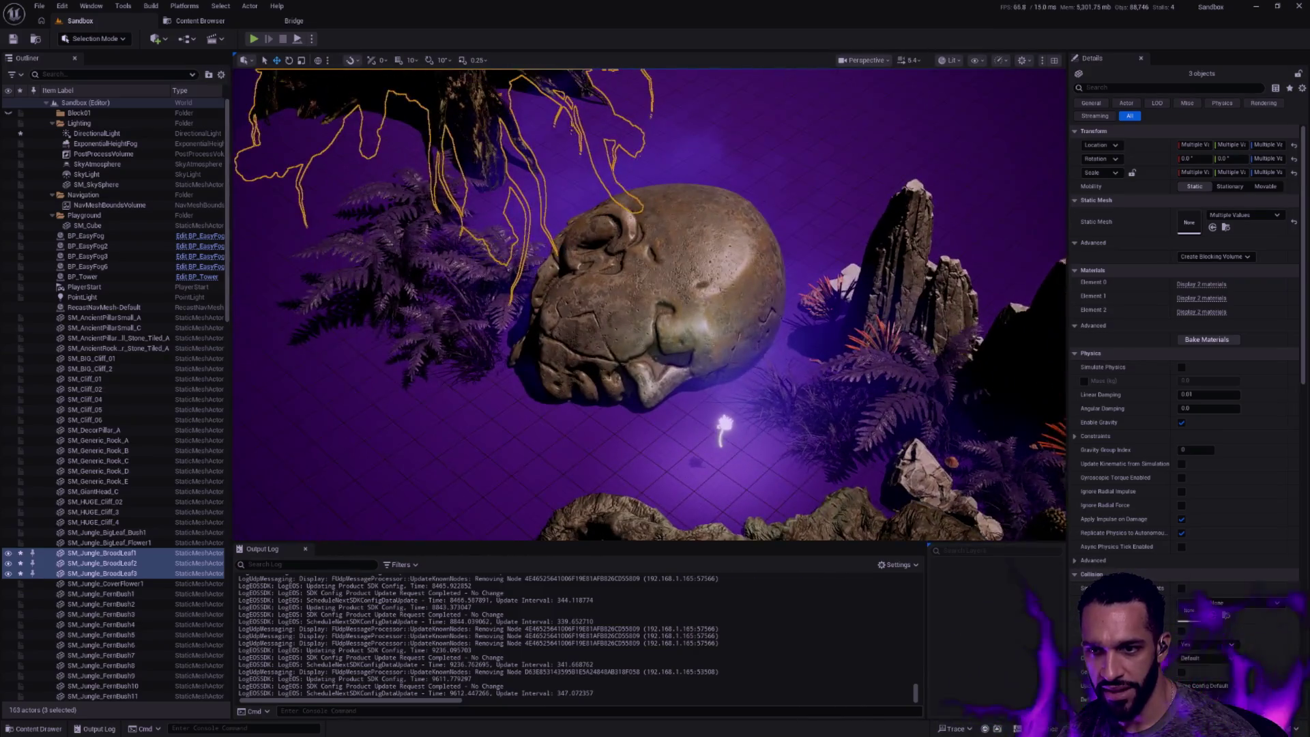
left_click_drag(656, 308, 574, 348)
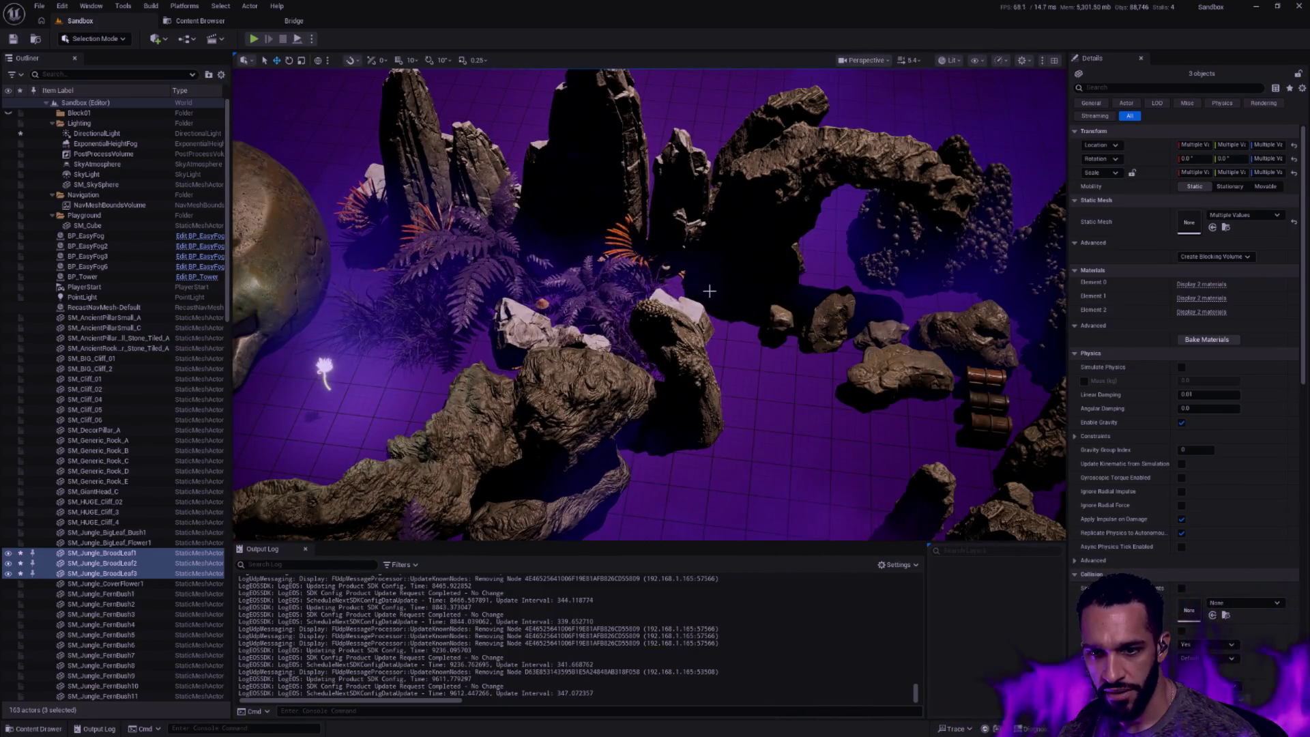
left_click_drag(710, 292, 655, 328)
Scale up a central rock, undo it twice to restore its size, and deselect
left_click(567, 324)
left_click_drag(574, 328, 643, 315)
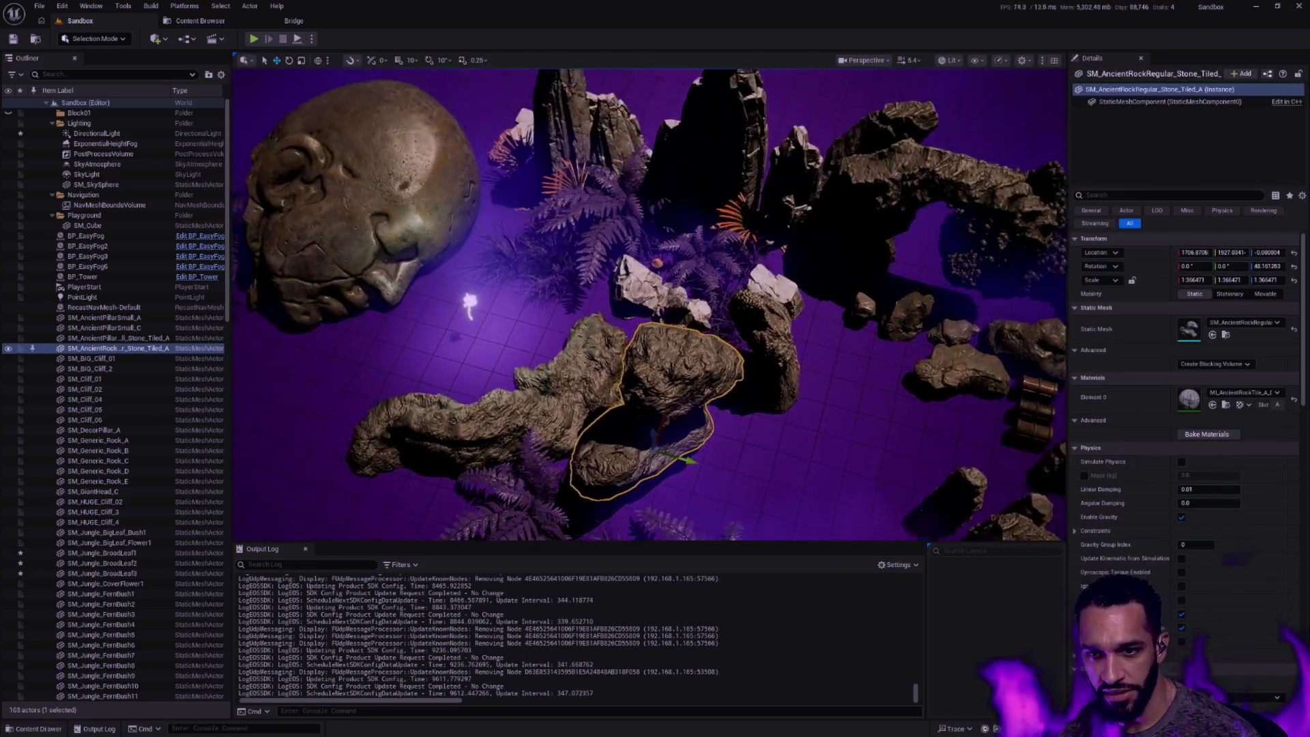
scroll(643, 314, "down", 4)
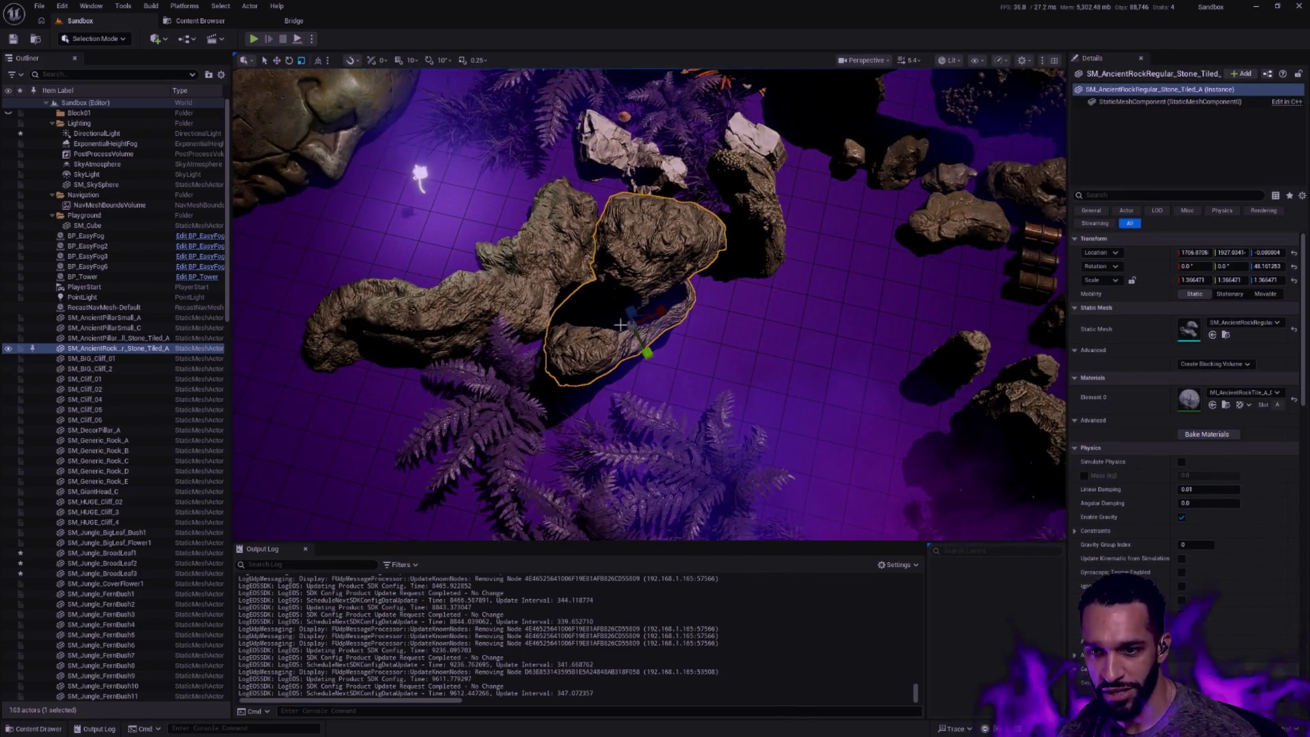
left_click_drag(639, 326, 676, 307)
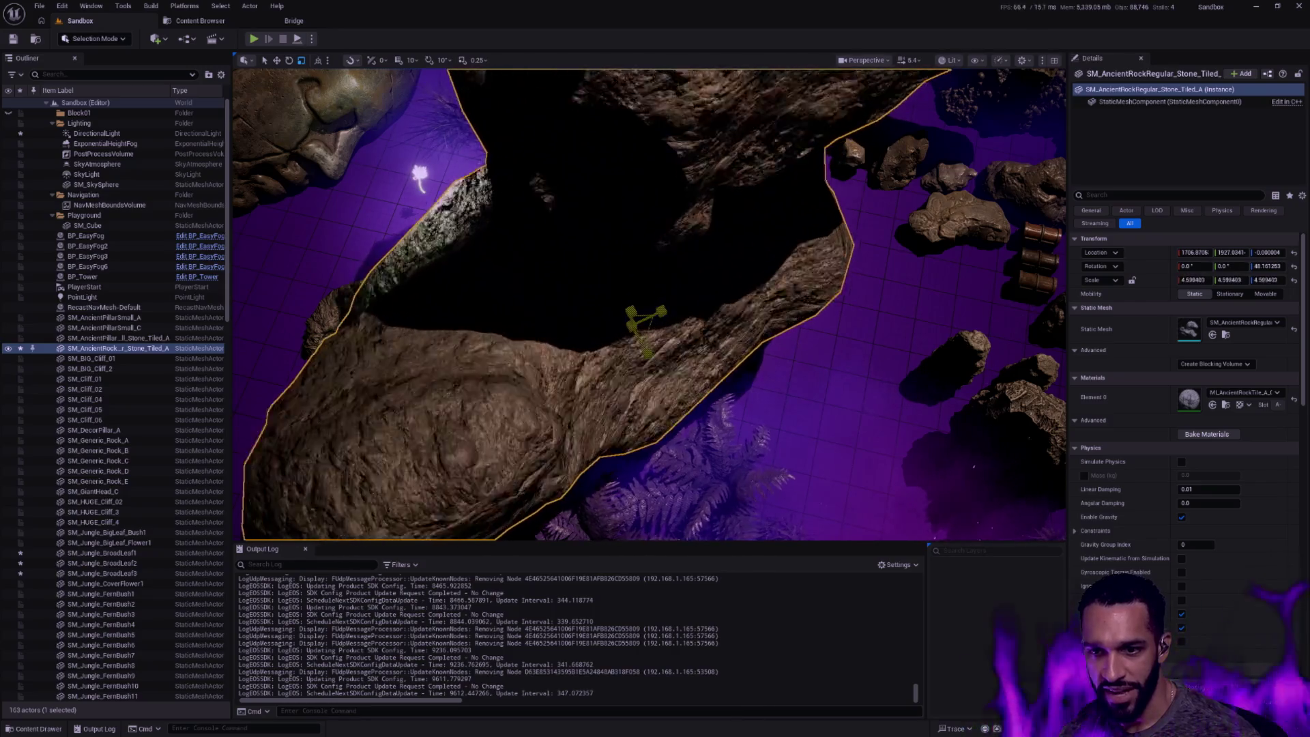
key("ctrl+z")
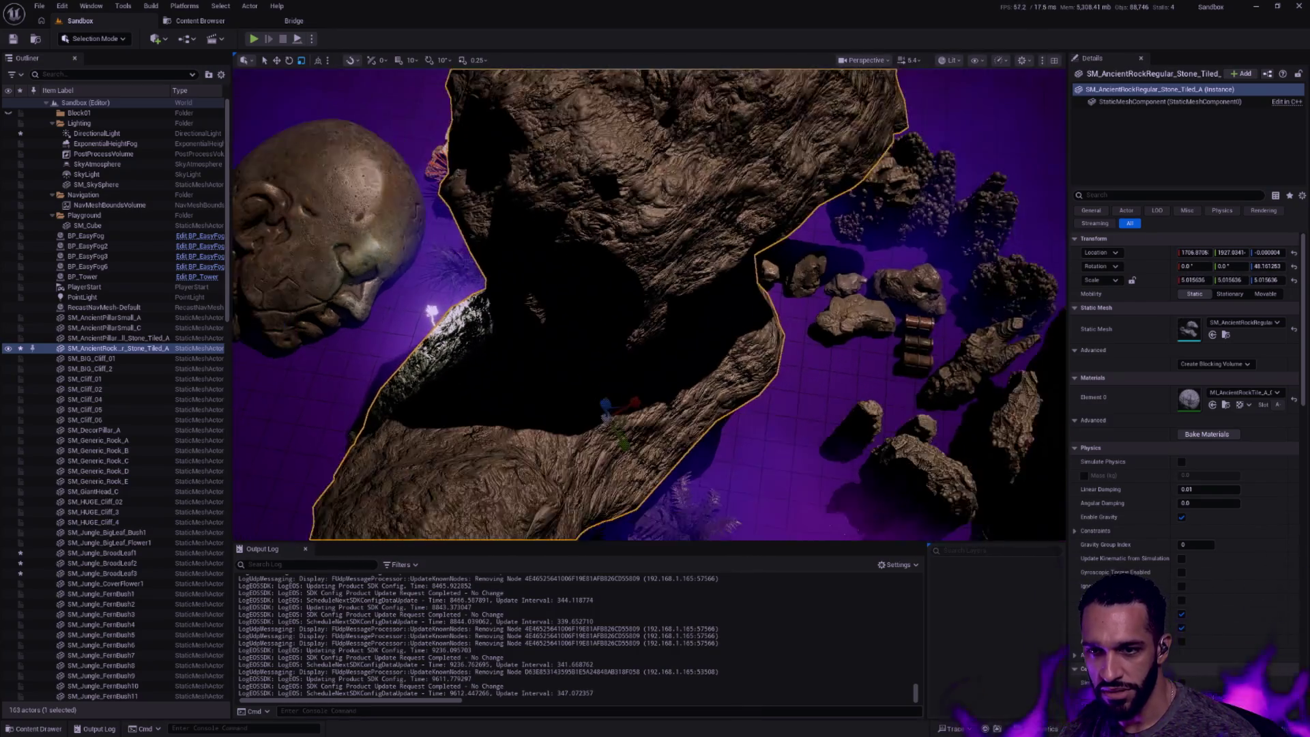
key("ctrl+z")
key("ctrl+z")
key("Escape")
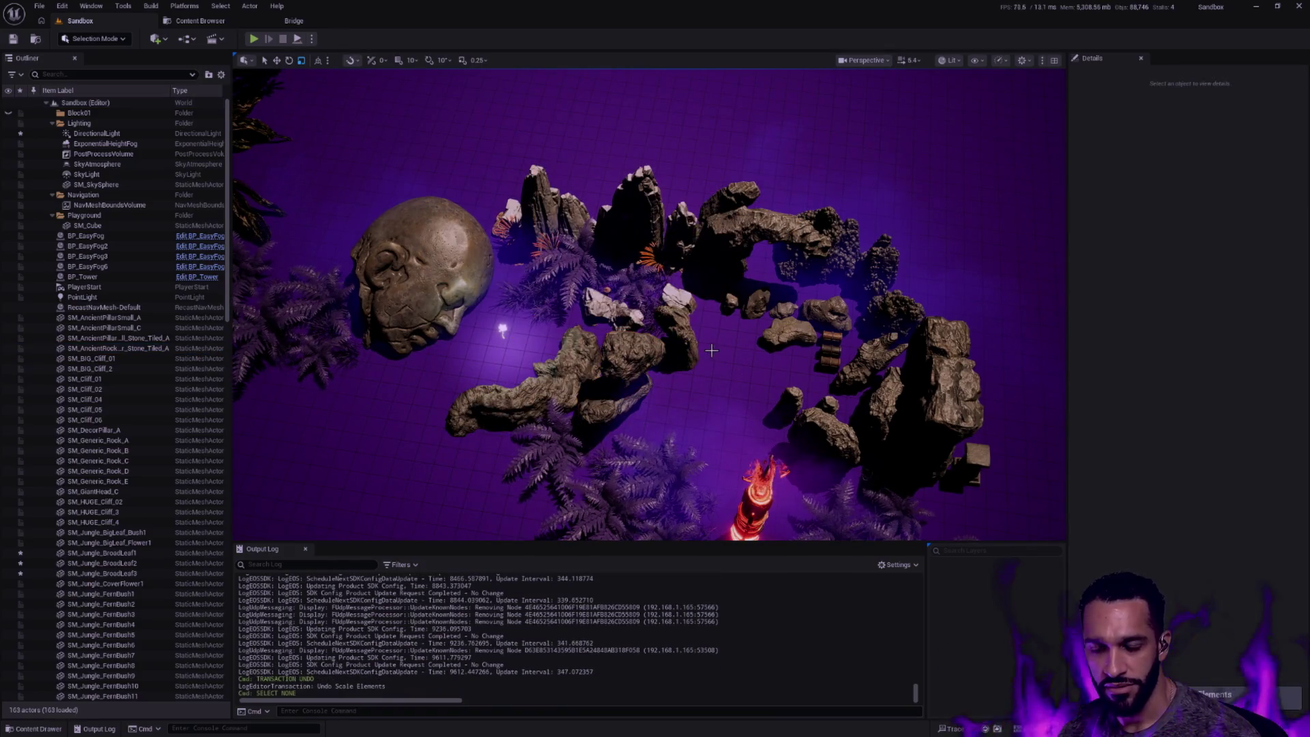
scroll(712, 352, "up", 6)
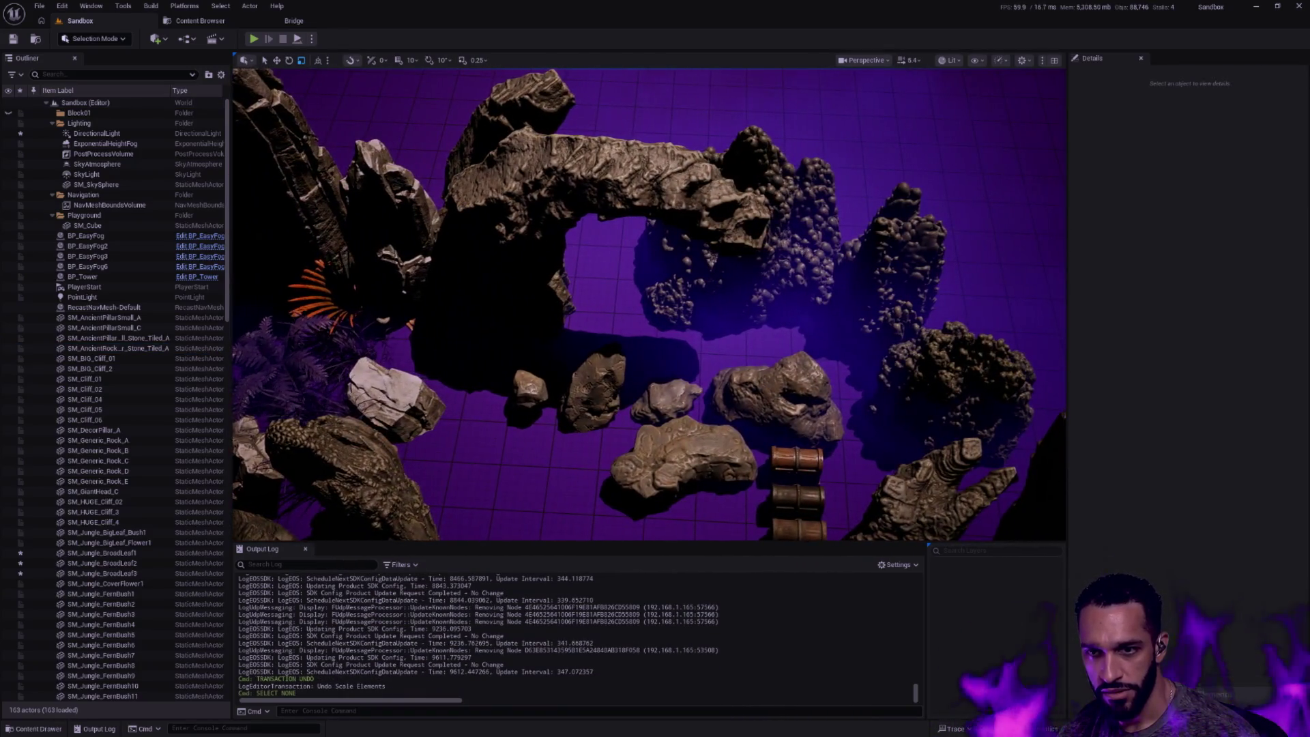
Pull back to the stone head and bring up the Content Drawer at Sandbox Maps
left_click_drag(655, 307, 704, 370)
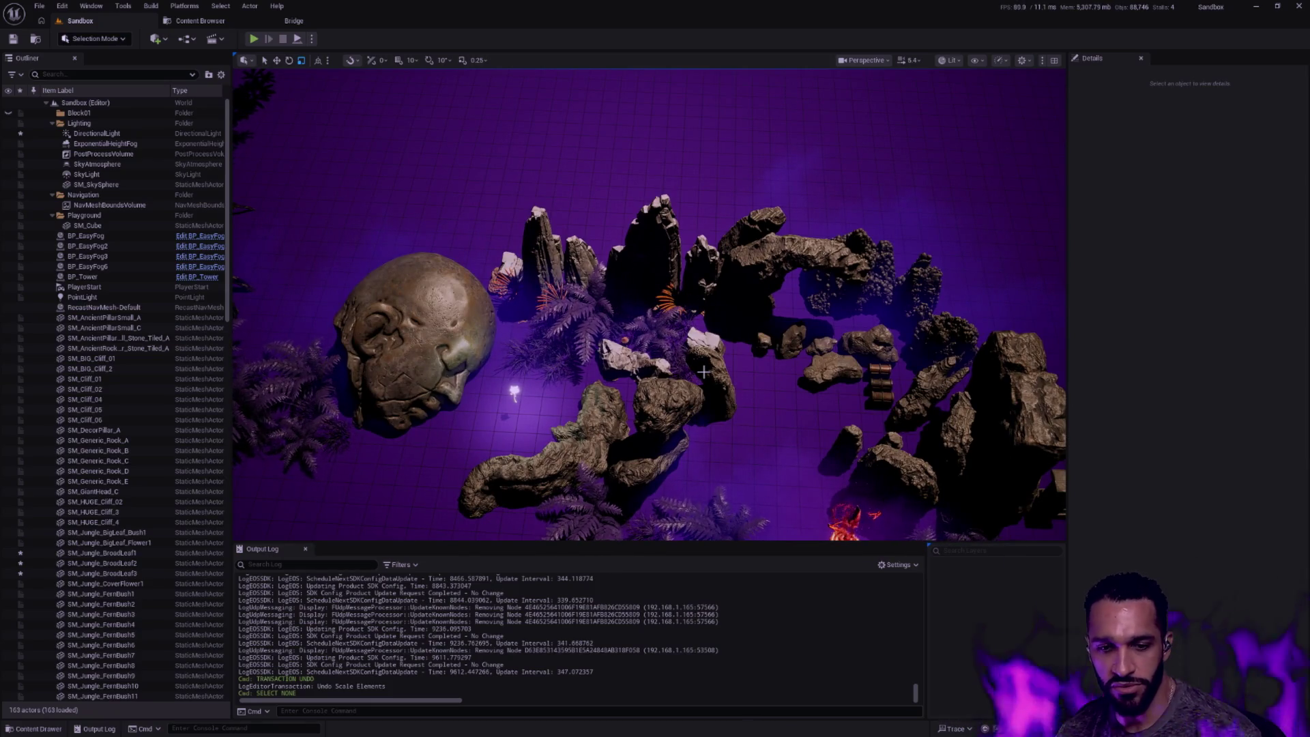
key("ctrl+space")
scroll(130, 581, "down", 3)
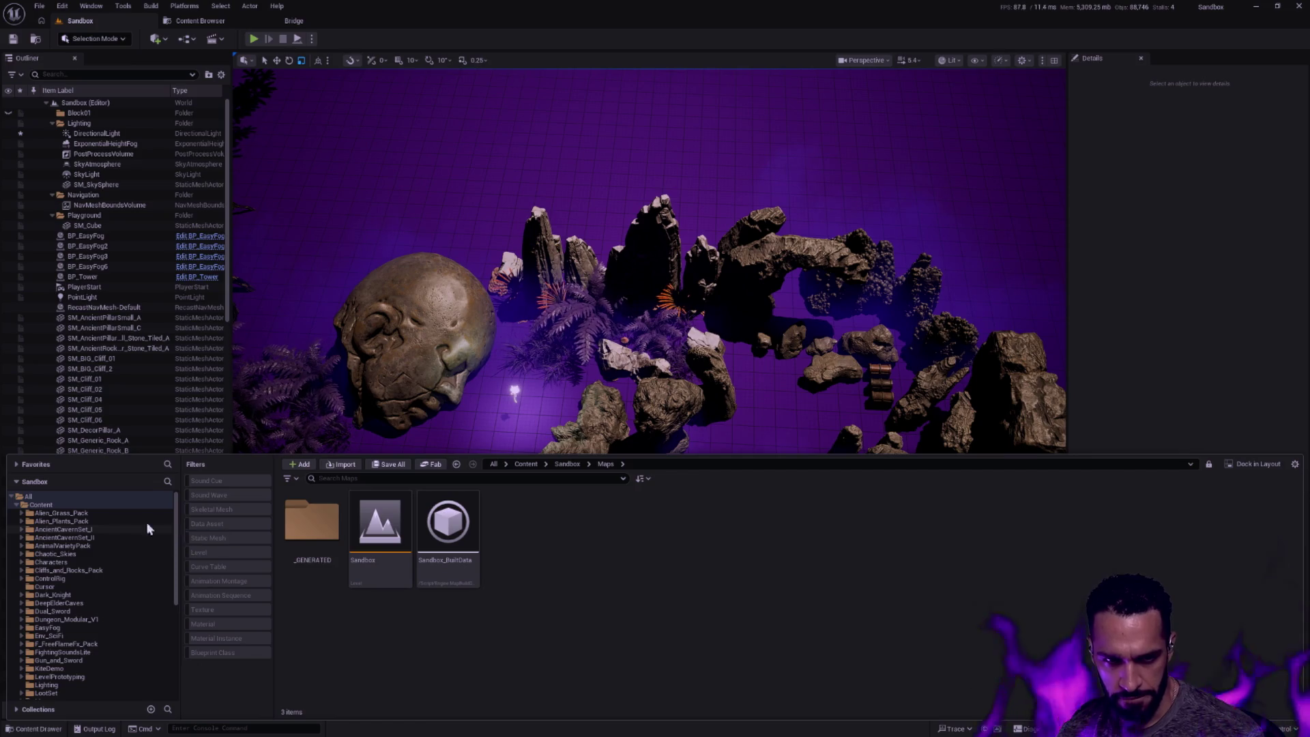
Pick the SM_Cube ground plane, dismiss the Content Drawer and orbit toward the stone head
left_click(682, 183)
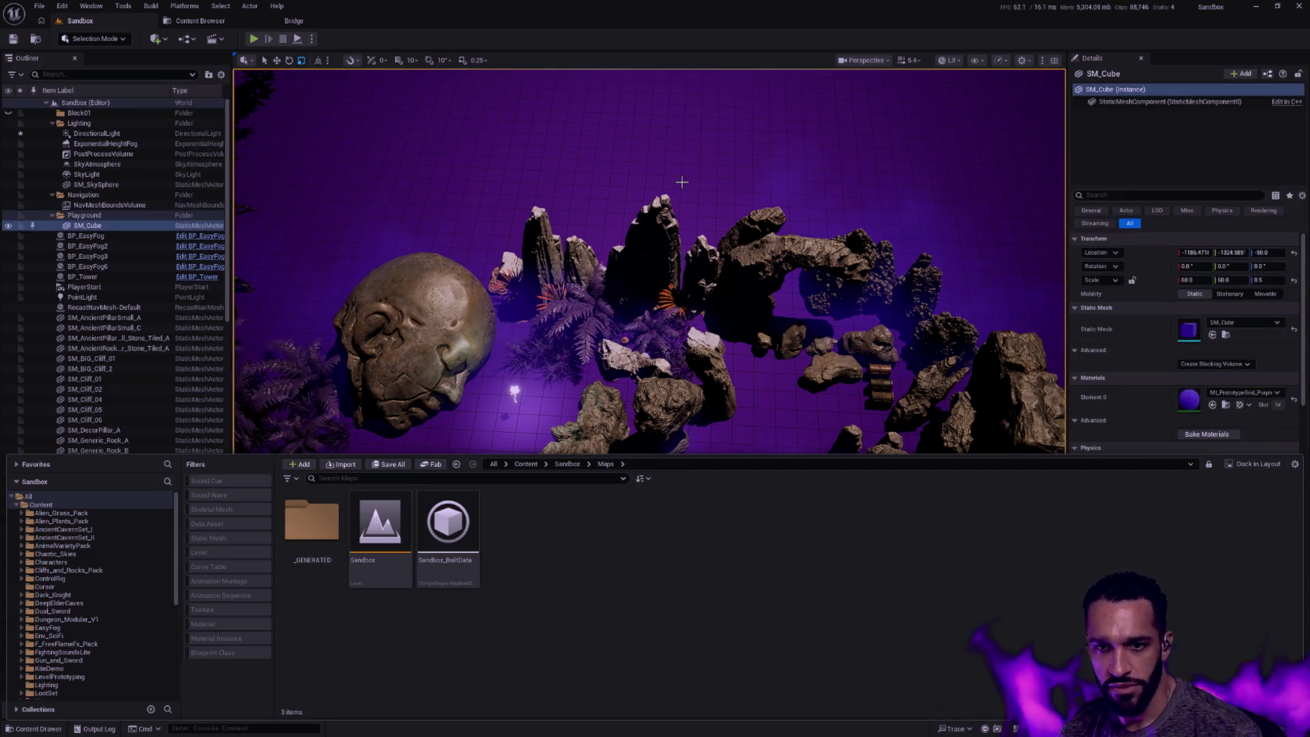
left_click(718, 176)
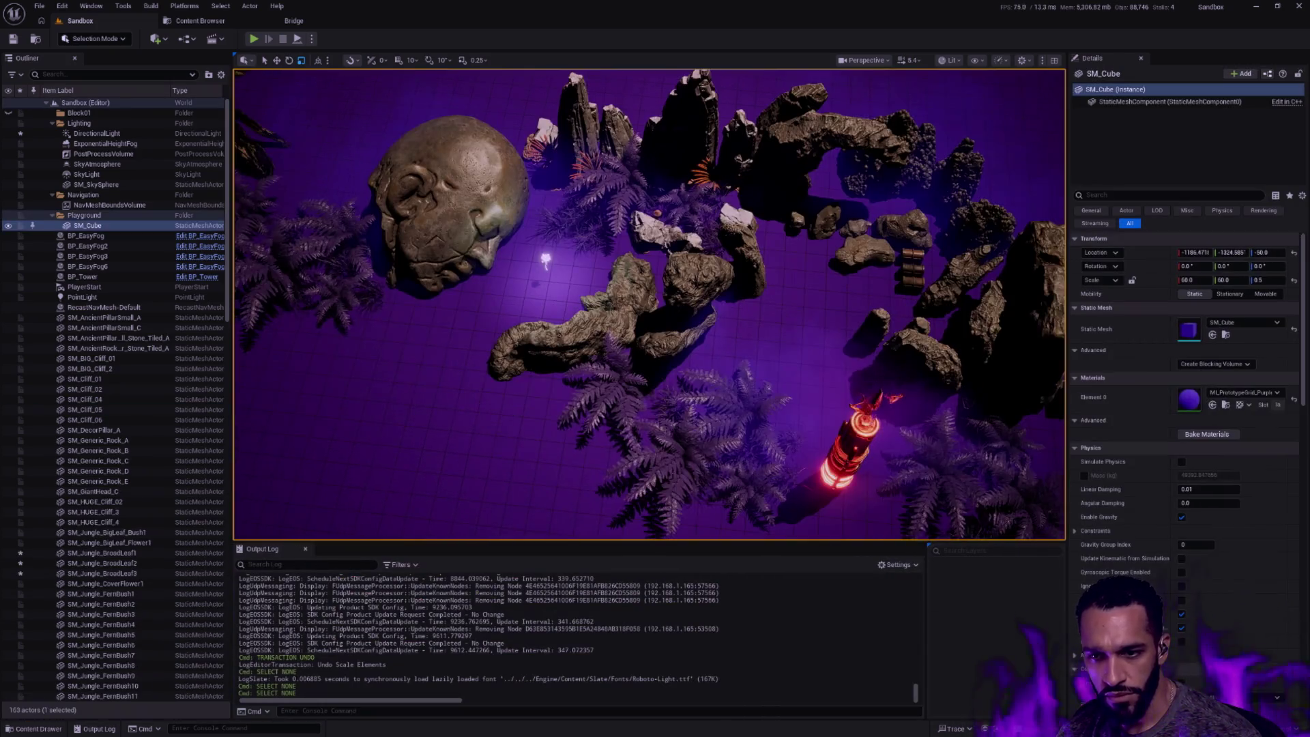
left_click_drag(656, 307, 752, 425)
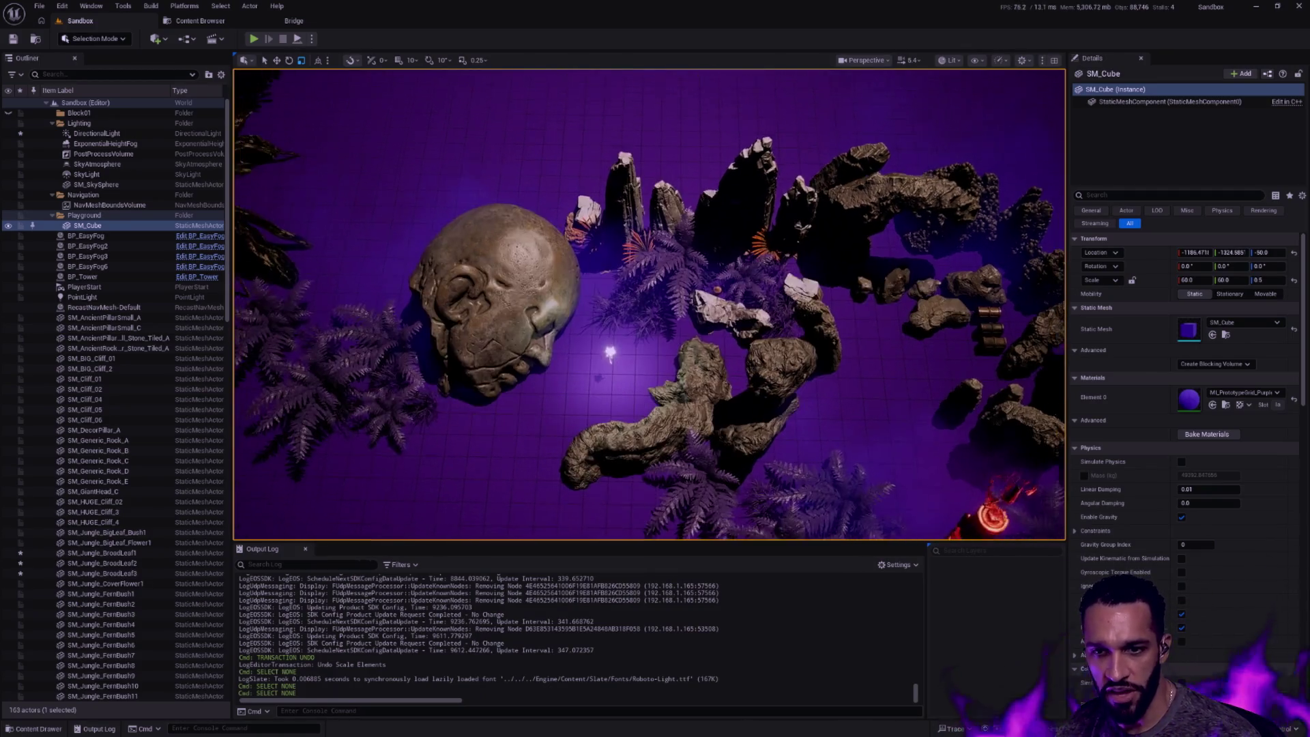
mouse_move(726, 401)
left_mouse_down()
mouse_move(751, 328)
mouse_move(733, 380)
mouse_move(574, 307)
left_mouse_up()
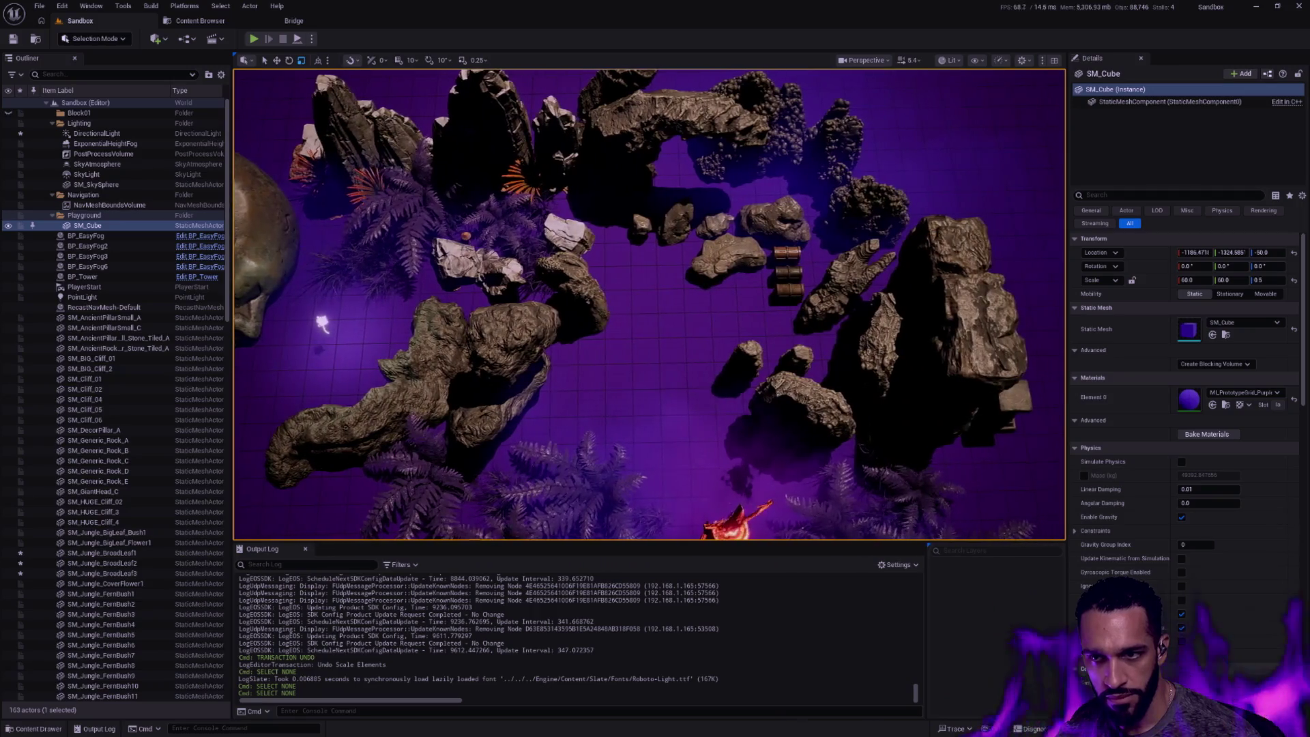
scroll(649, 306, "down", 2)
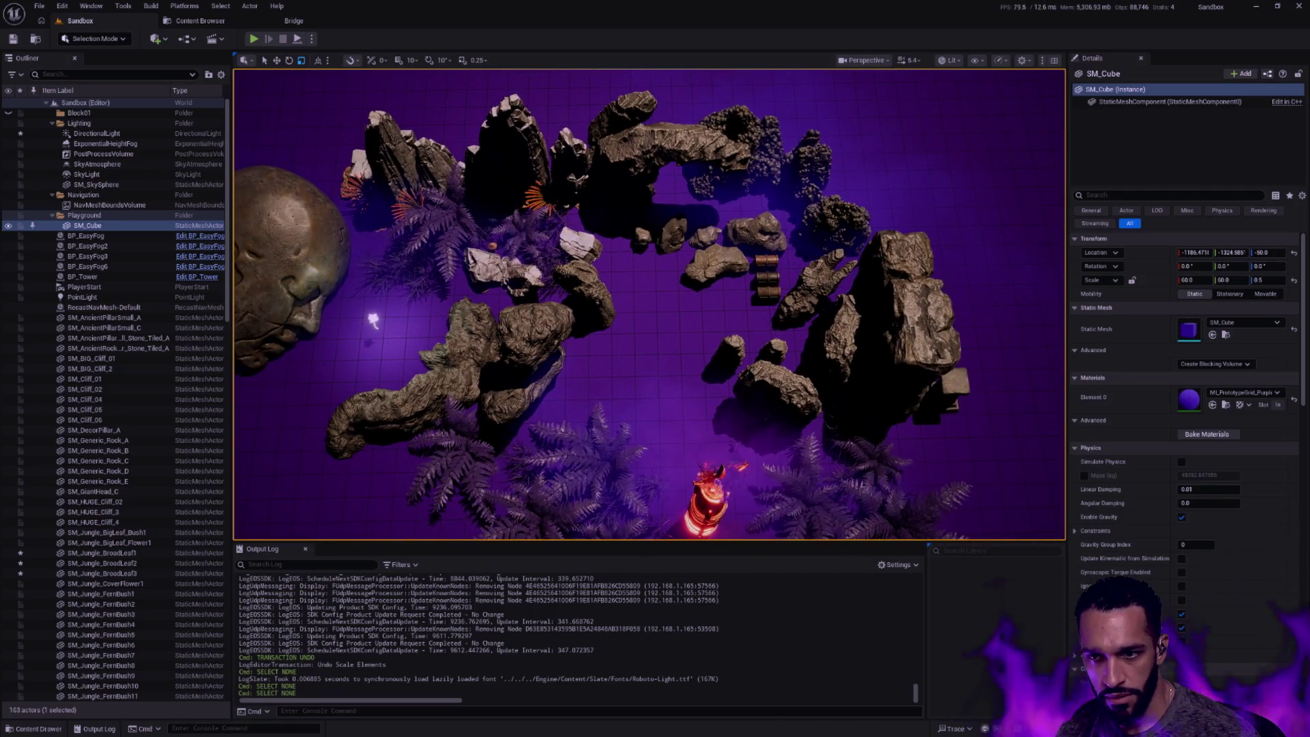
Fly from the rocks into the foliage showcase and pan across the rows of plants
left_click_drag(650, 306, 512, 257)
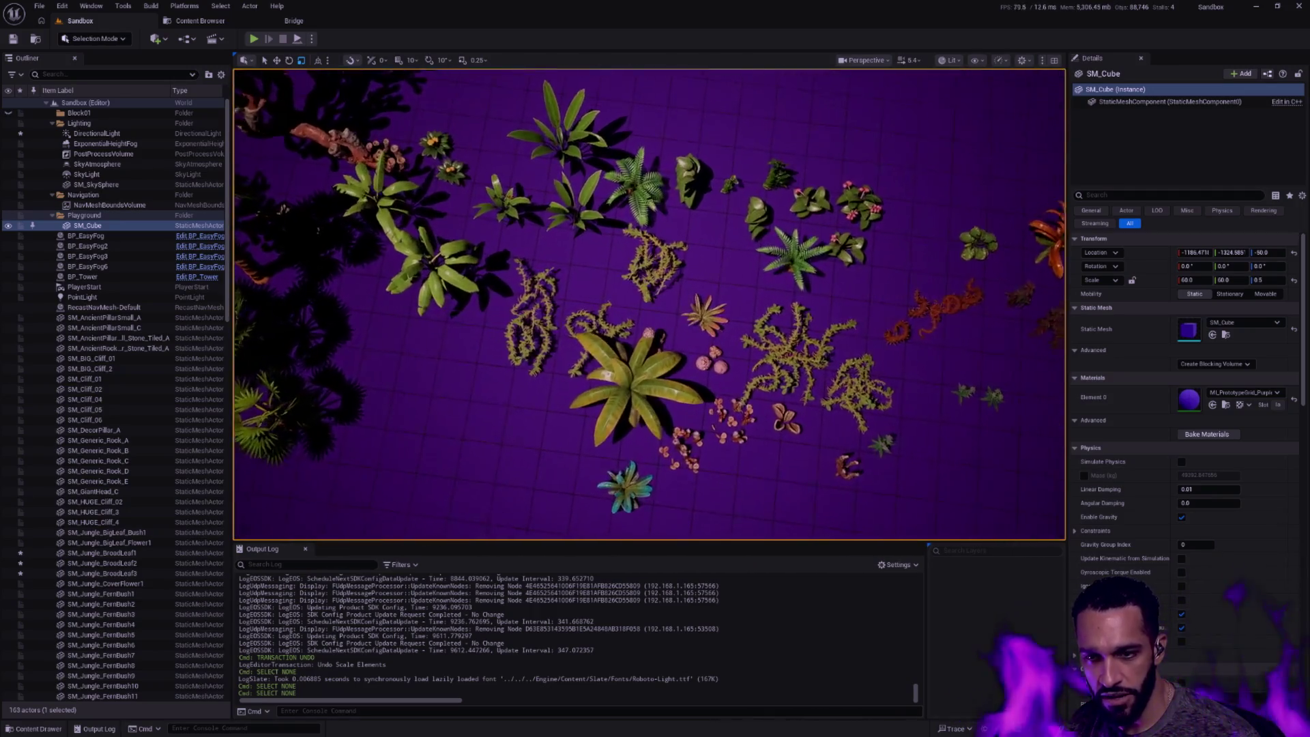
left_click_drag(649, 305, 573, 266)
mouse_move(650, 306)
left_mouse_down()
mouse_move(574, 266)
mouse_move(512, 359)
left_mouse_up()
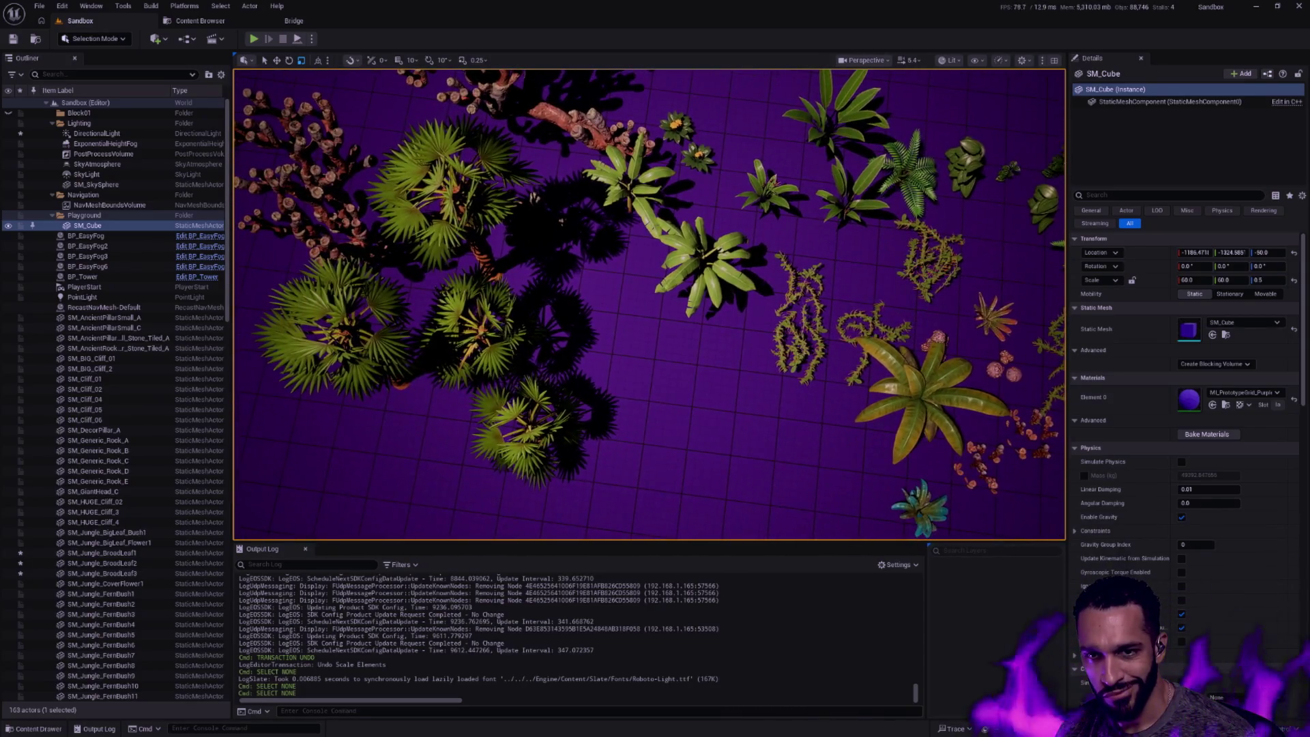
left_click_drag(650, 305, 573, 348)
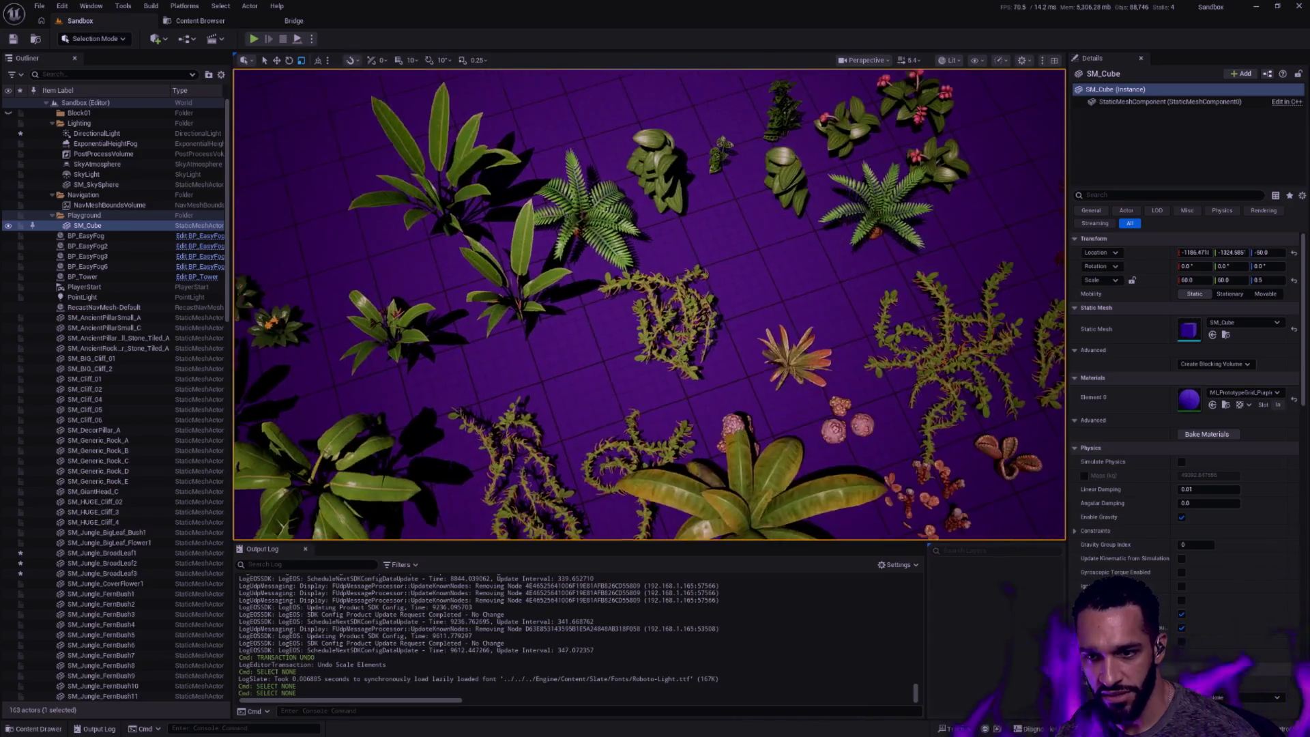
left_click_drag(649, 306, 533, 338)
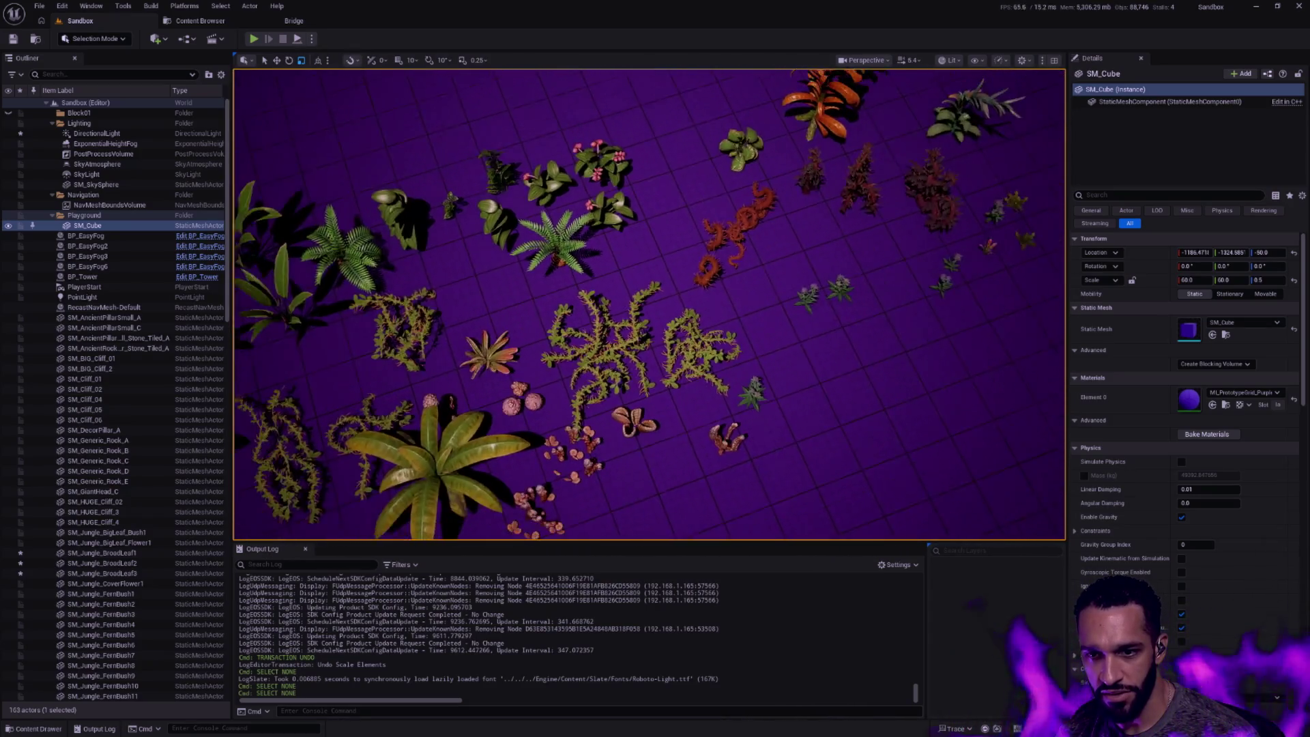
left_click_drag(649, 305, 573, 348)
Circle the stone head and ferns, reach the glowing tower and select SM_Jungle_Grass13
left_click_drag(649, 305, 574, 348)
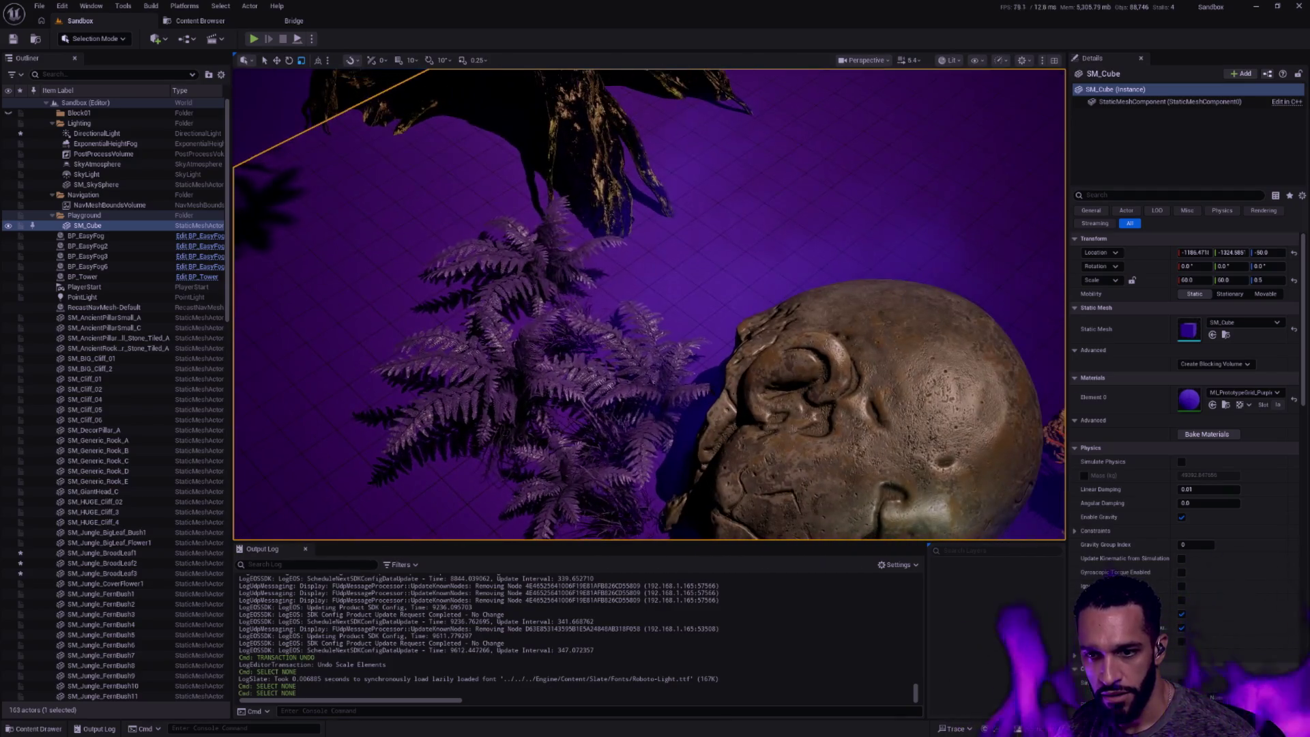
left_click_drag(649, 305, 649, 305)
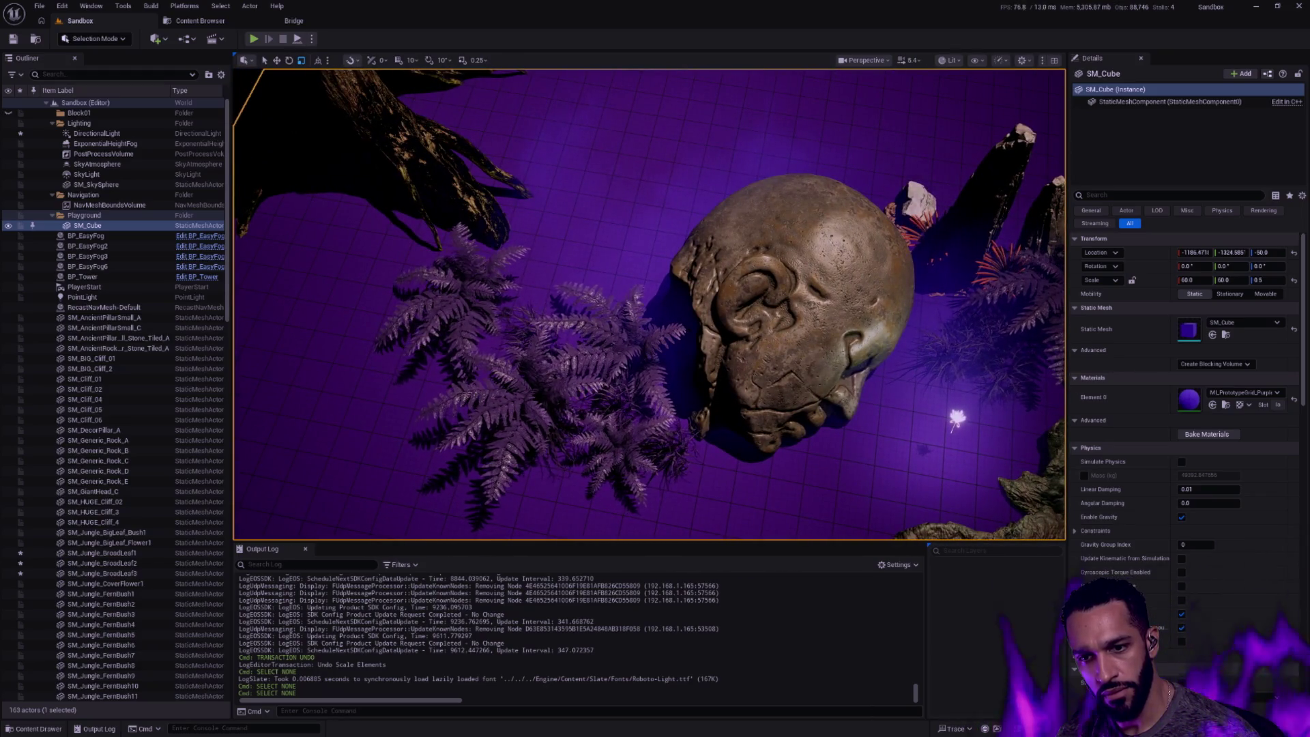
left_click_drag(650, 305, 649, 305)
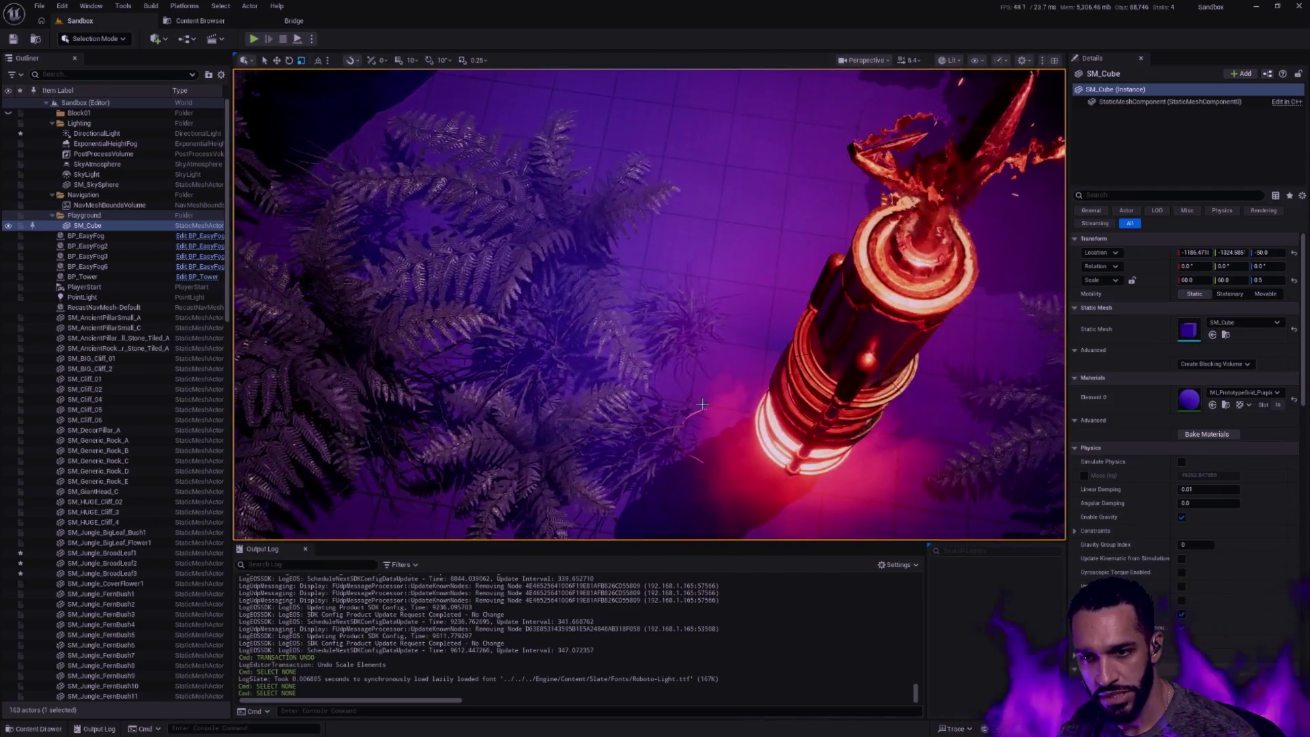
left_click(688, 307)
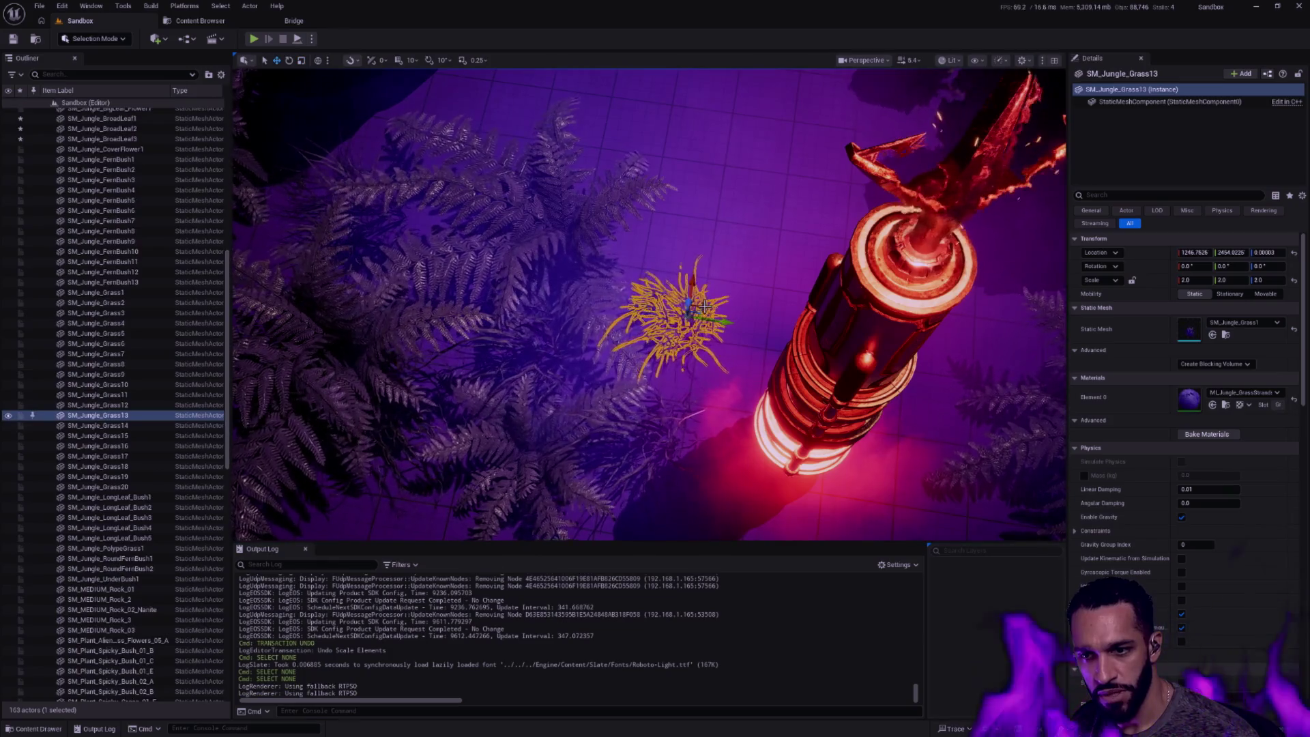
Nudge the grass plant upward, undo the move, deselect and view the tower from above
left_click_drag(705, 308, 716, 194)
key("ctrl+z")
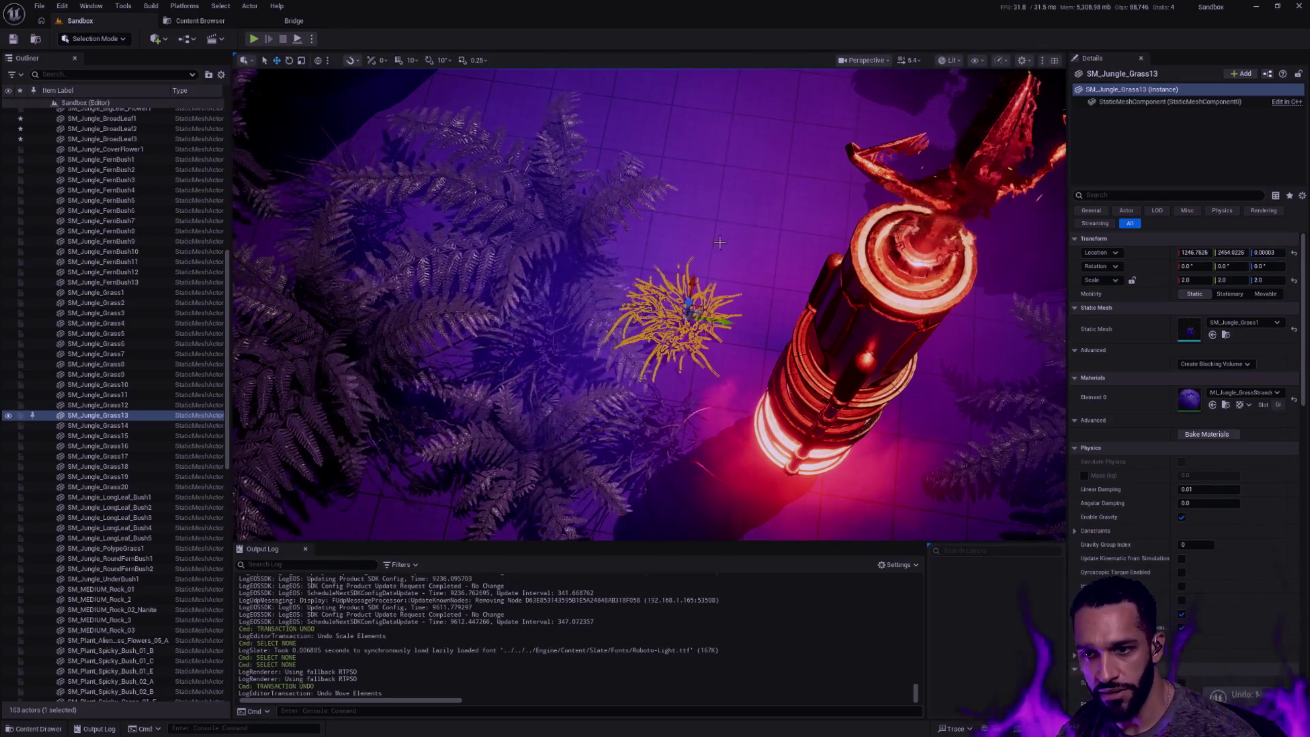
key("Escape")
left_click_drag(649, 306, 649, 305)
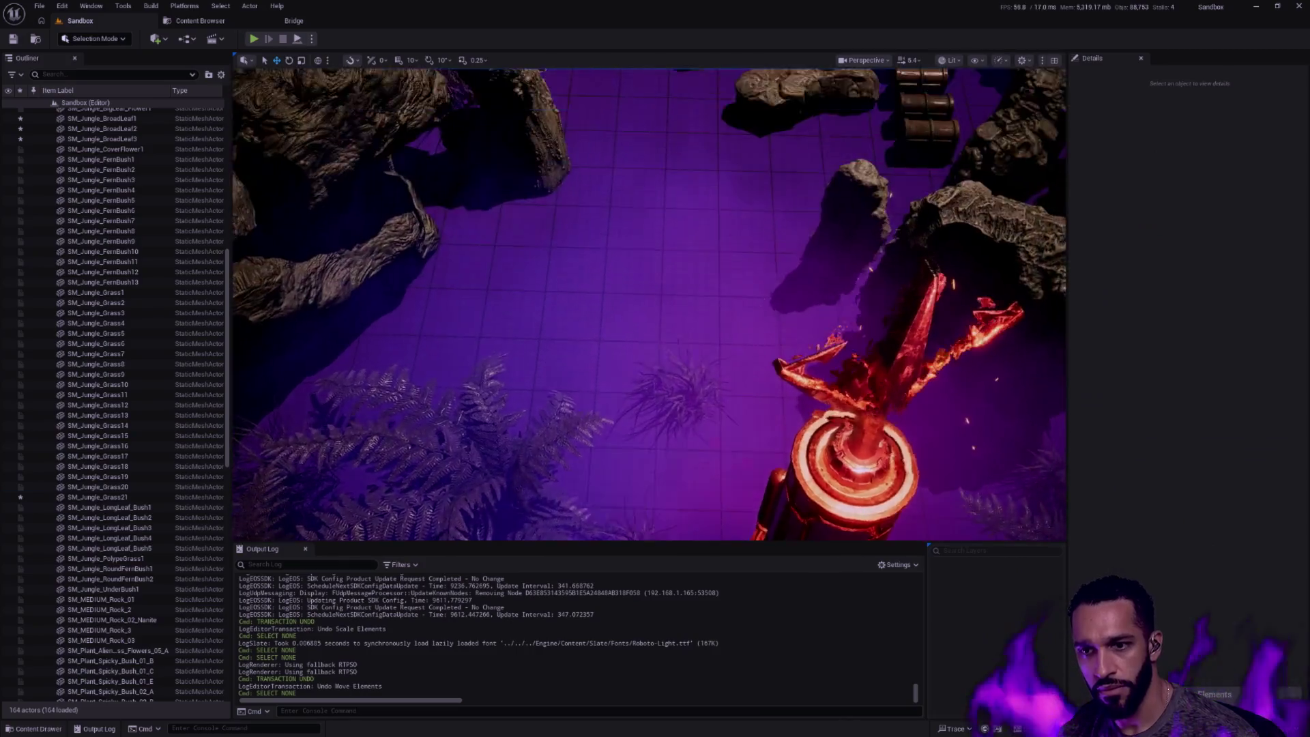
scroll(649, 305, "up", 3)
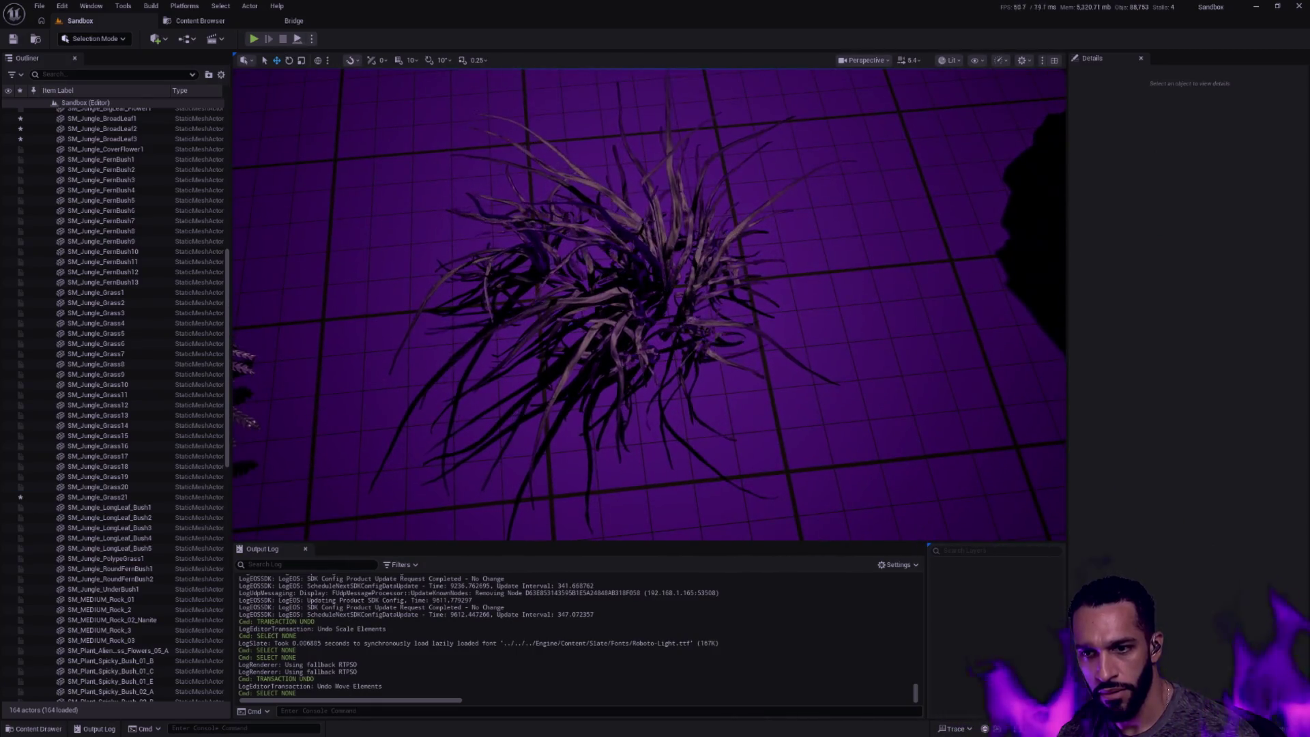
scroll(650, 305, "down", 3)
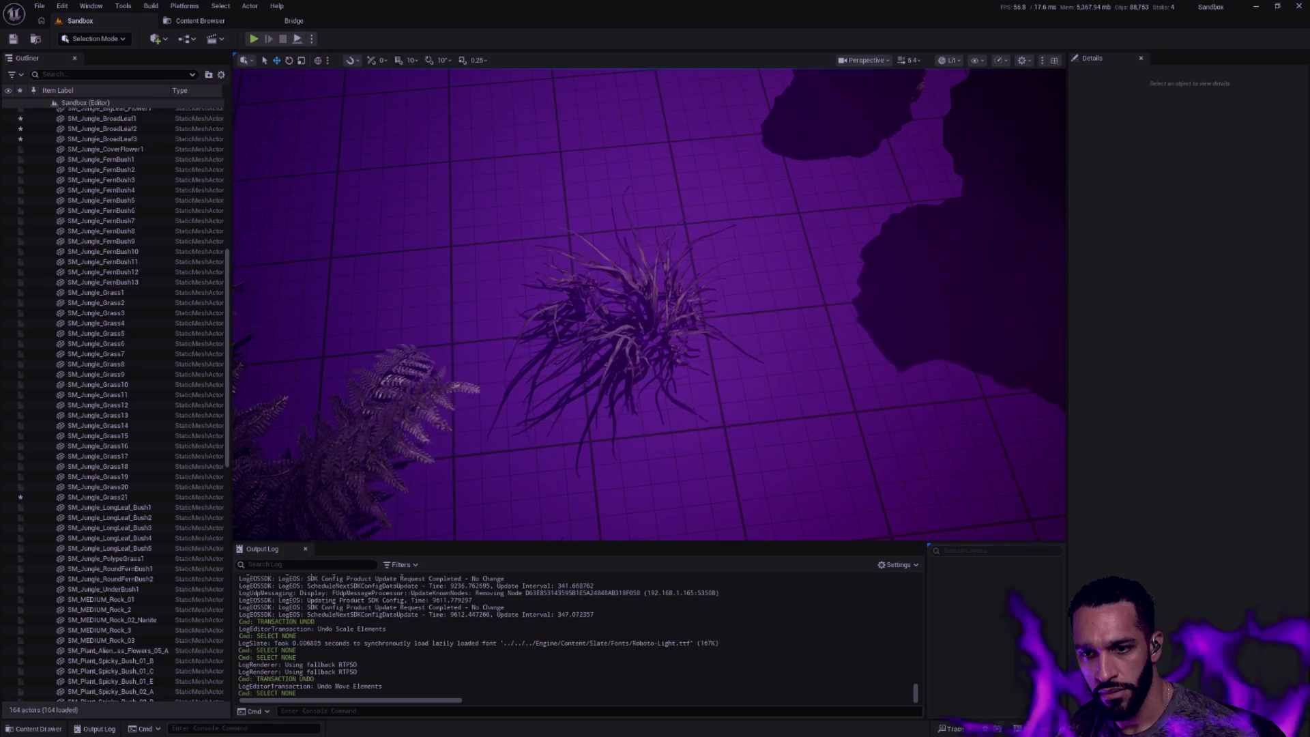
Select and delete SM_Jungle_Grass21, then focus the view on SM_Cube
mouse_move(650, 305)
left_mouse_down()
mouse_move(717, 305)
mouse_move(614, 338)
left_mouse_up()
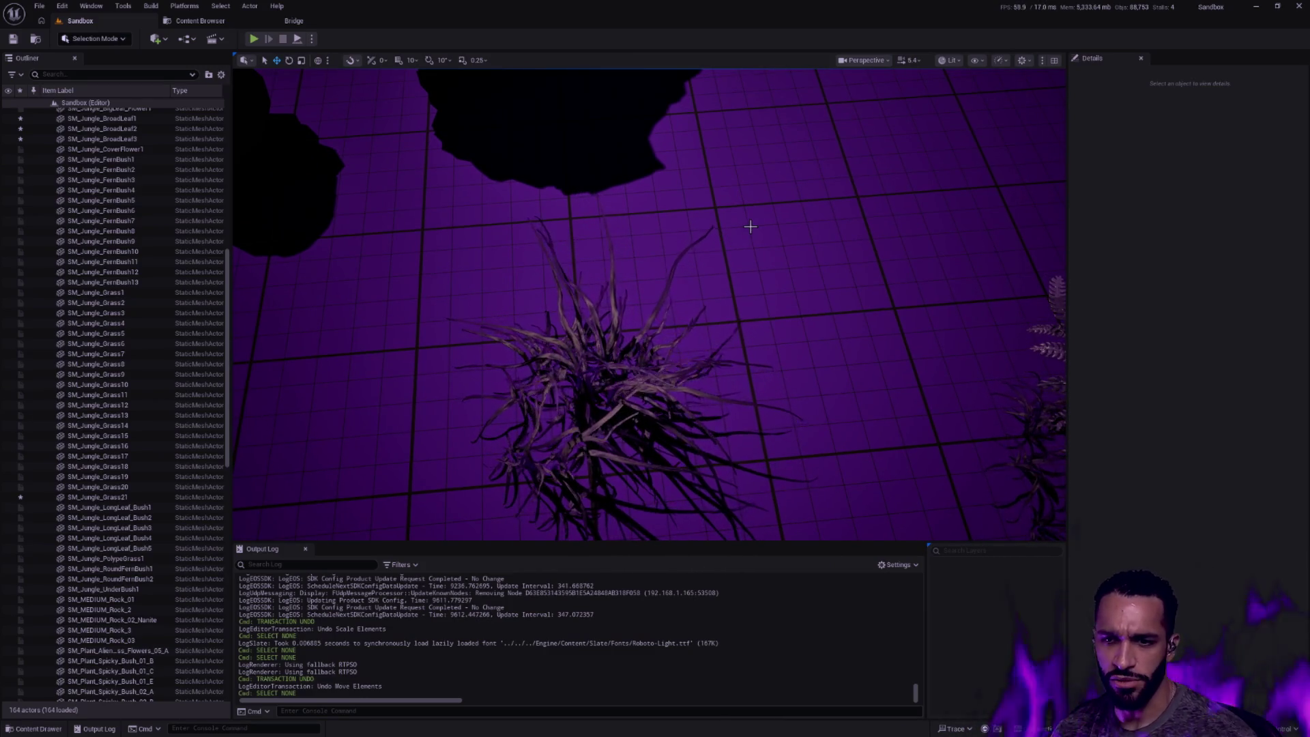
mouse_move(649, 305)
left_mouse_down()
mouse_move(716, 305)
mouse_move(656, 328)
mouse_move(615, 307)
mouse_move(716, 327)
mouse_move(655, 307)
mouse_move(614, 328)
mouse_move(650, 305)
mouse_move(717, 328)
mouse_move(655, 308)
mouse_move(615, 328)
mouse_move(650, 306)
mouse_move(717, 328)
mouse_move(655, 307)
mouse_move(614, 327)
mouse_move(717, 308)
mouse_move(775, 230)
left_mouse_up()
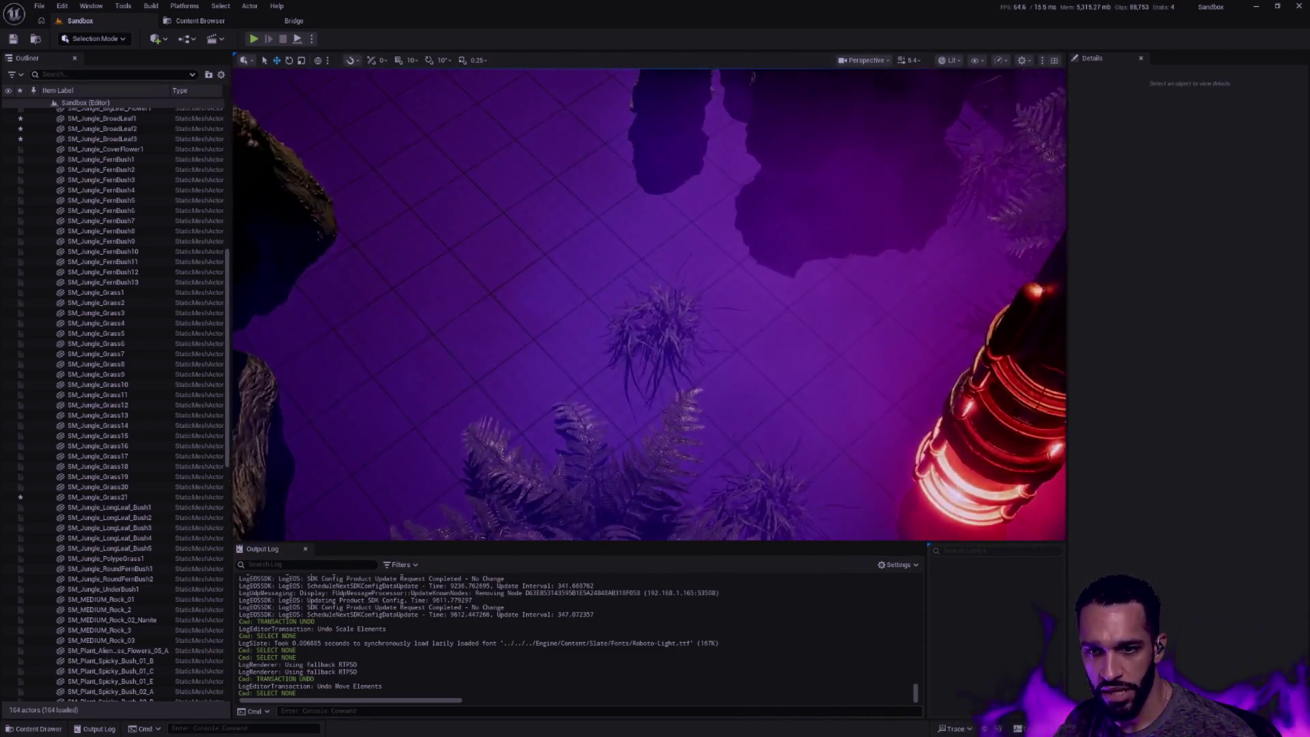
left_click(686, 324)
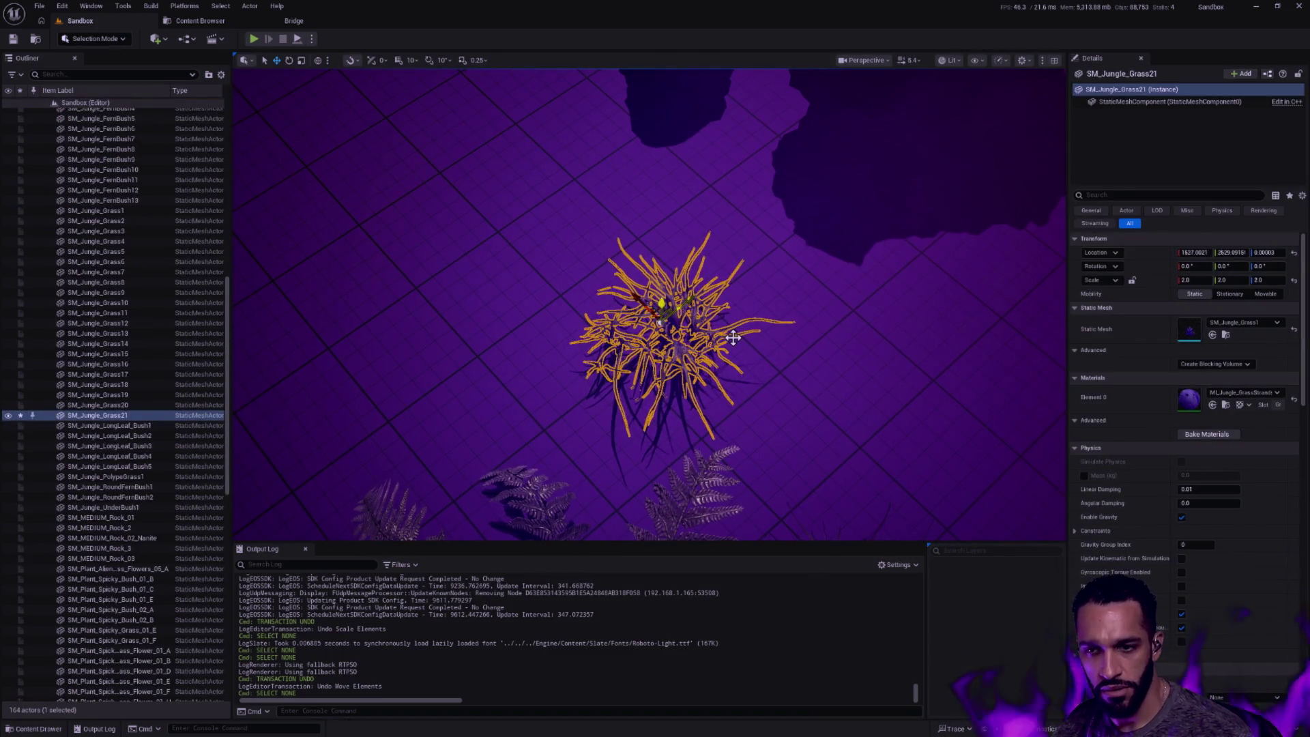
right_click(733, 334)
key("Delete")
double_click(88, 225)
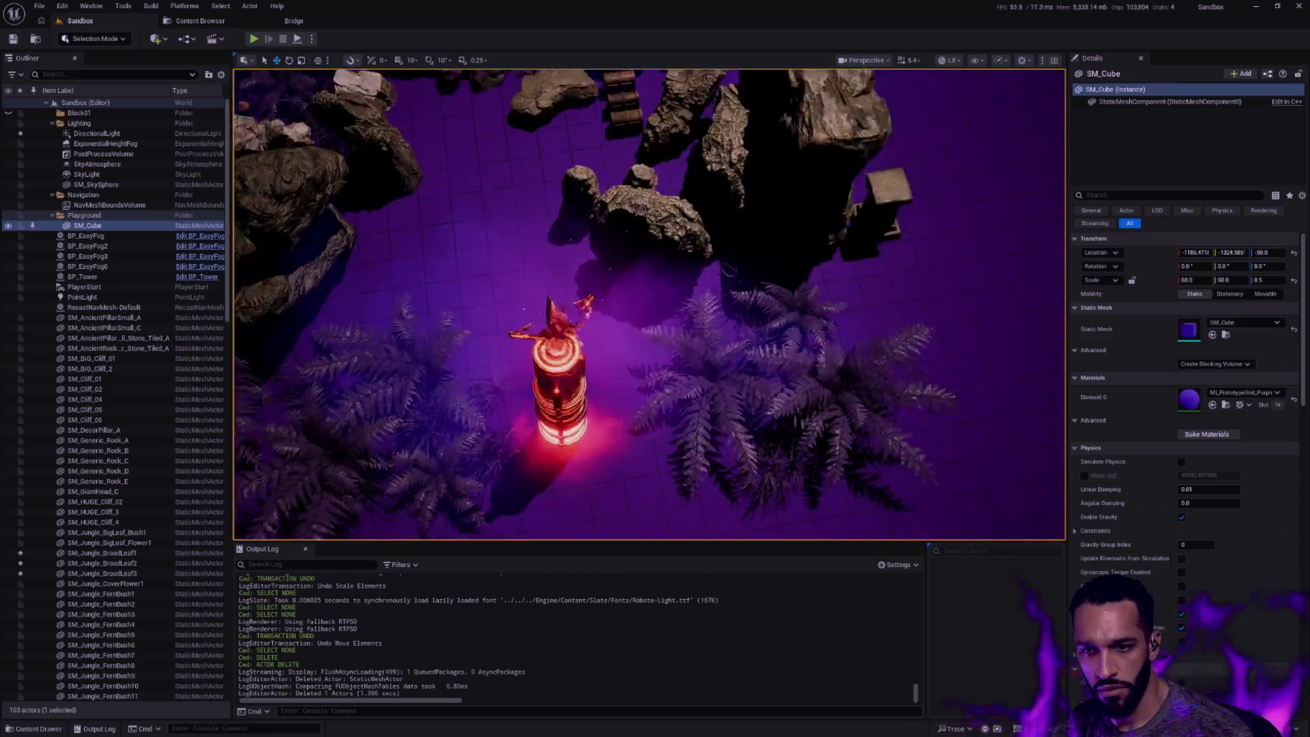
Undo recent edits repeatedly, restoring the deleted grass, while flying over the scene
left_click_drag(650, 306, 825, 292)
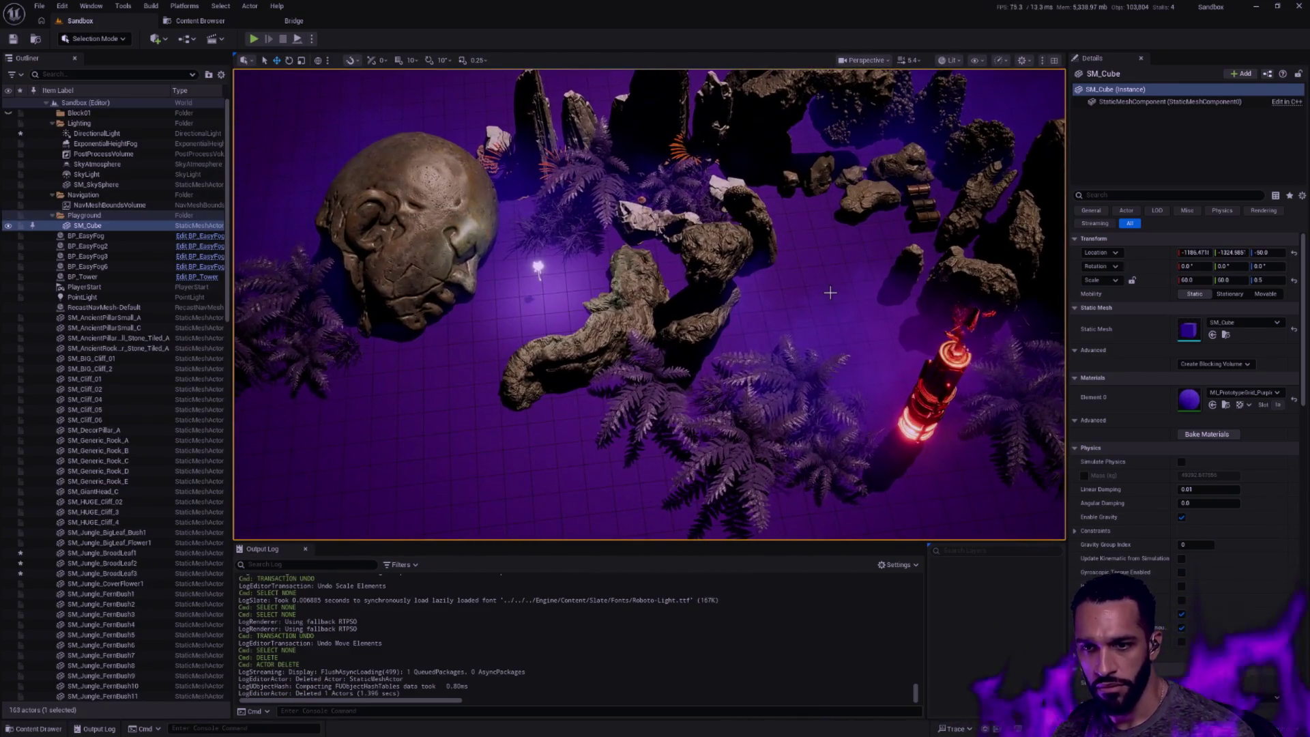
key("ctrl+z")
key("ctrl+z")
key("ctrl+z")
key("ctrl+z")
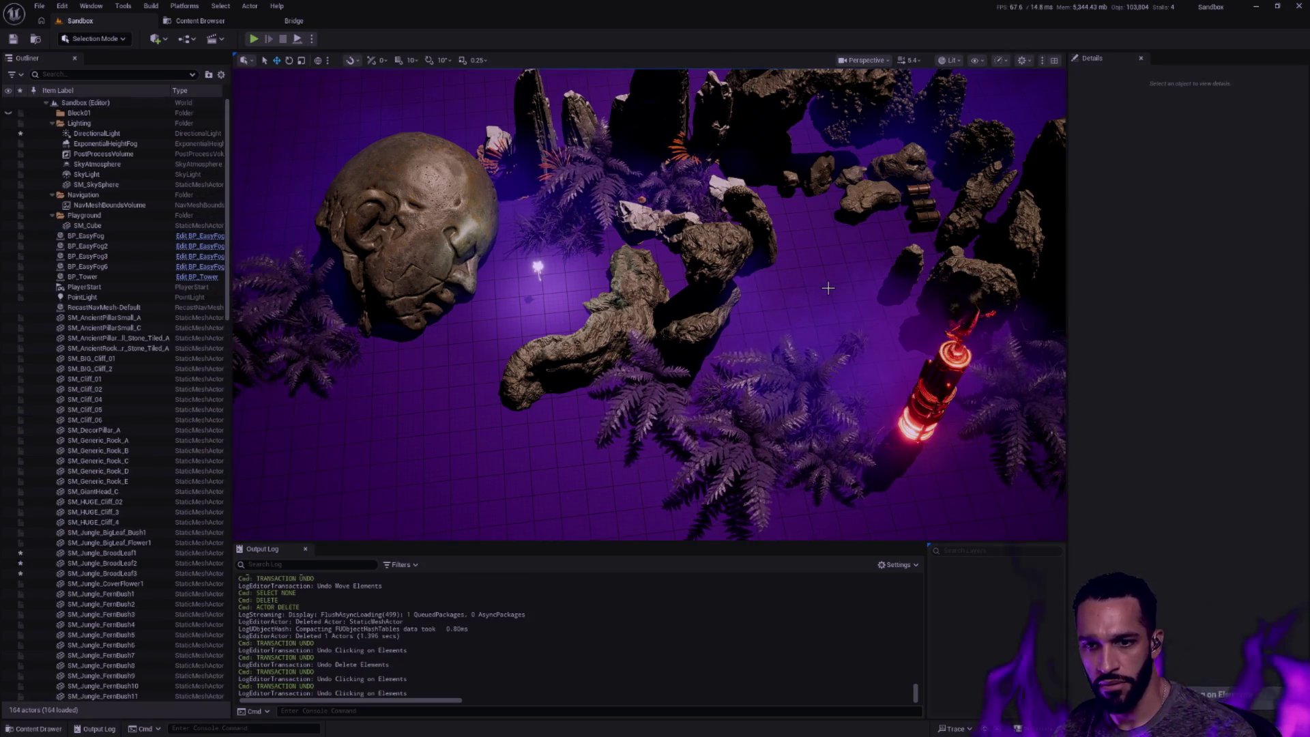
key("ctrl+z")
key("ctrl+z")
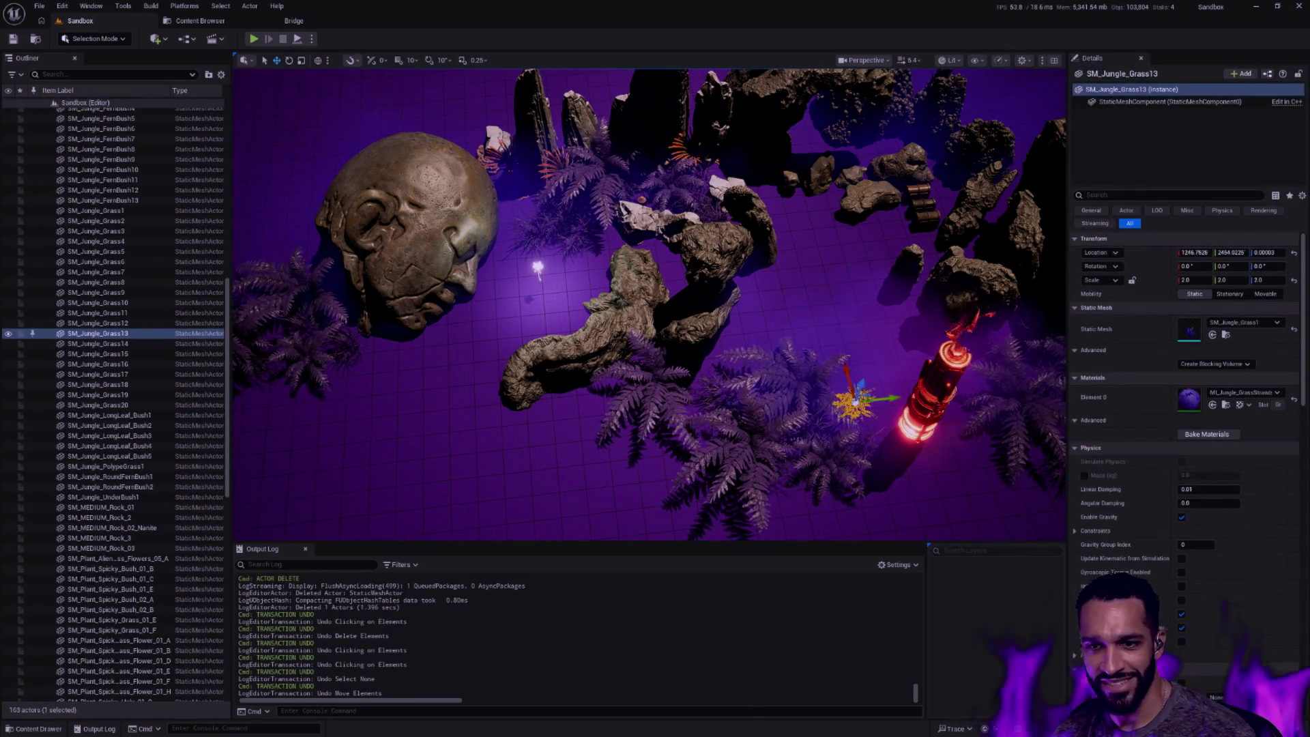
left_click_drag(649, 305, 649, 338)
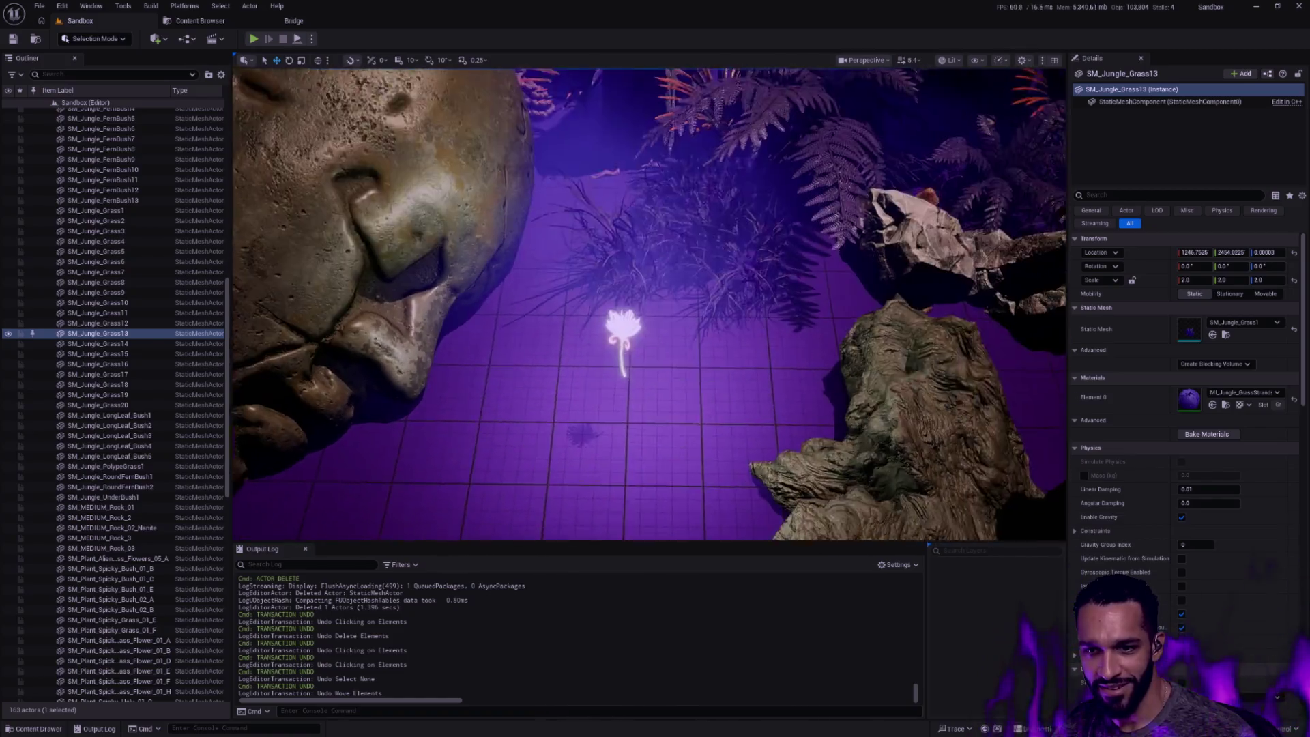
scroll(649, 305, "down", 8)
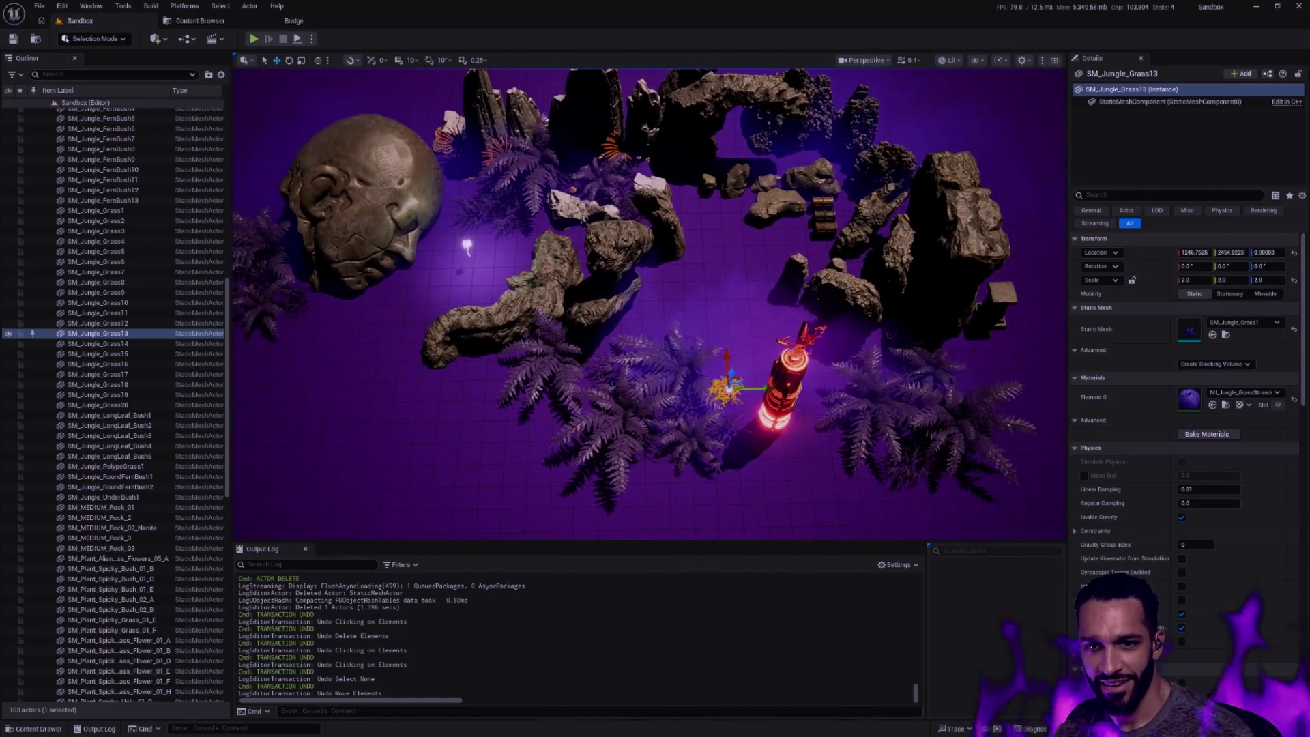
key("ctrl+z")
key("ctrl+z")
key("ctrl+z")
key("ctrl+z")
key("ctrl+z")
key("ctrl+z")
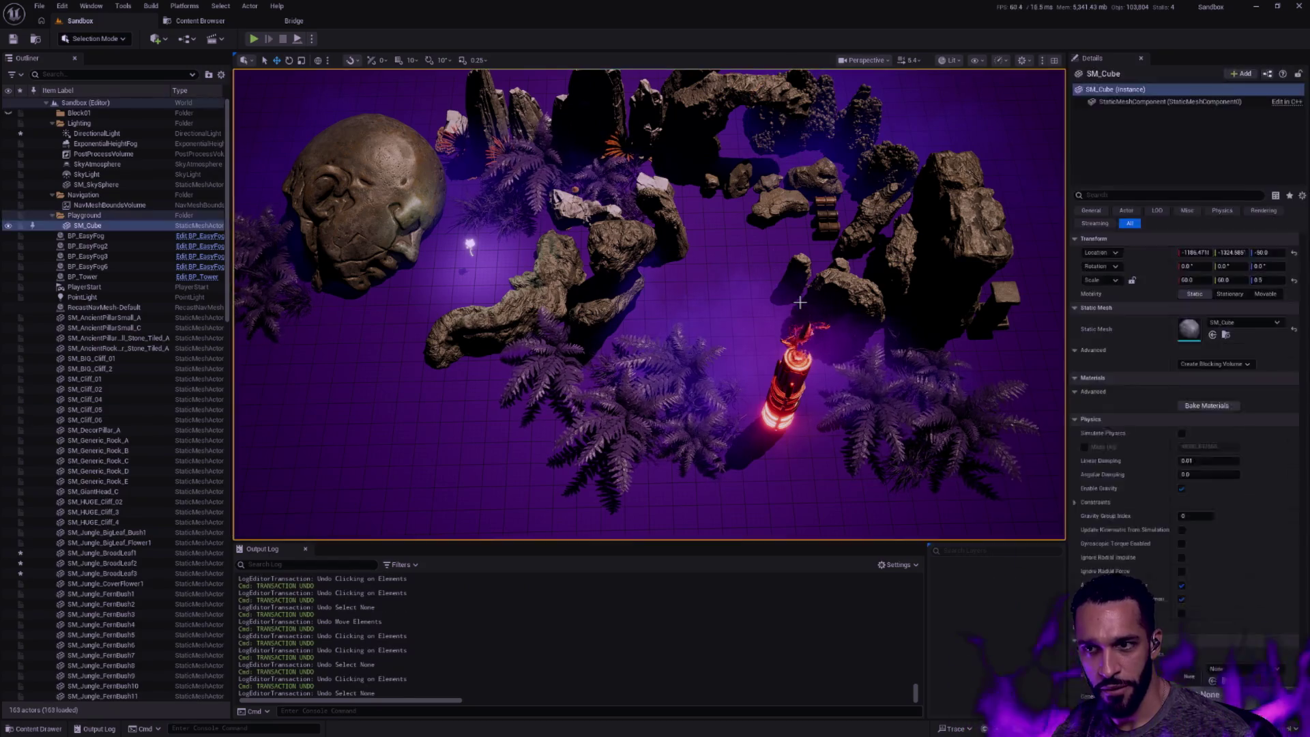
key("ctrl+z")
key("ctrl+z")
key("ctrl+z")
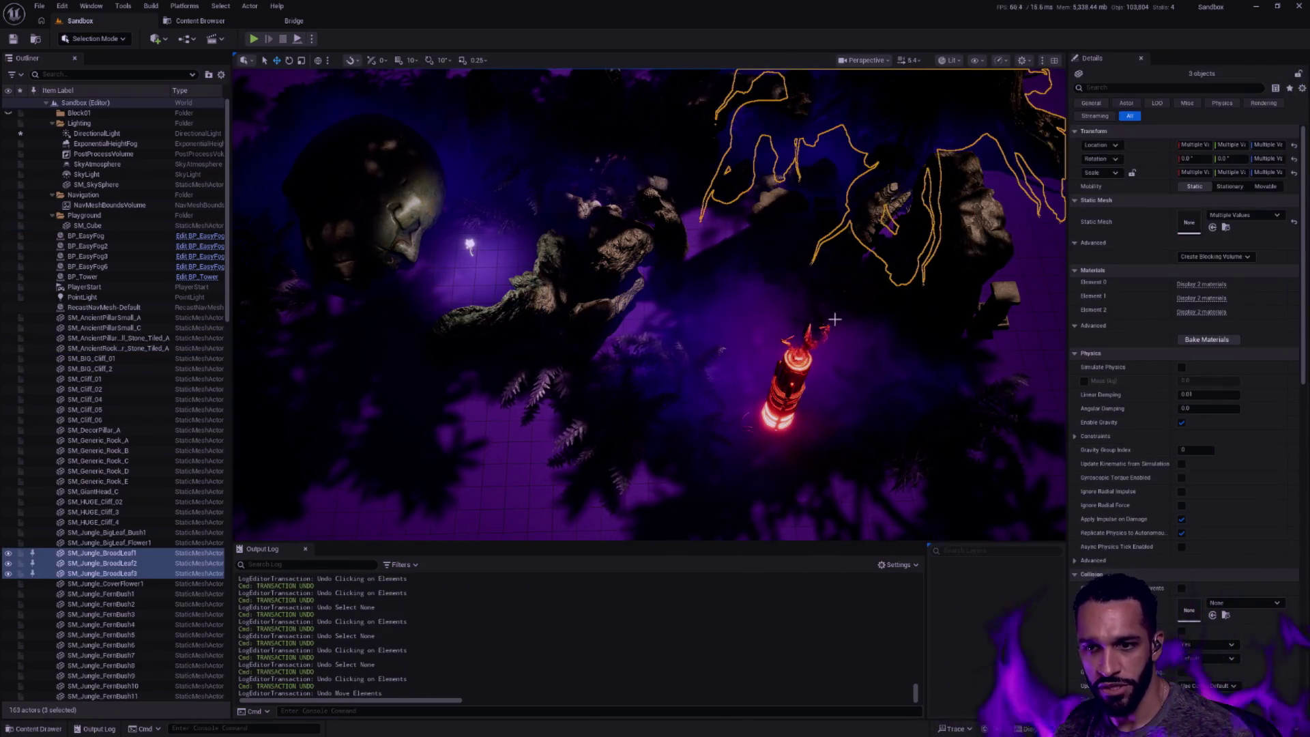
Clear the selection and trigger the save prompt listing the unsaved DirectionalLight
left_click_drag(836, 321, 828, 317)
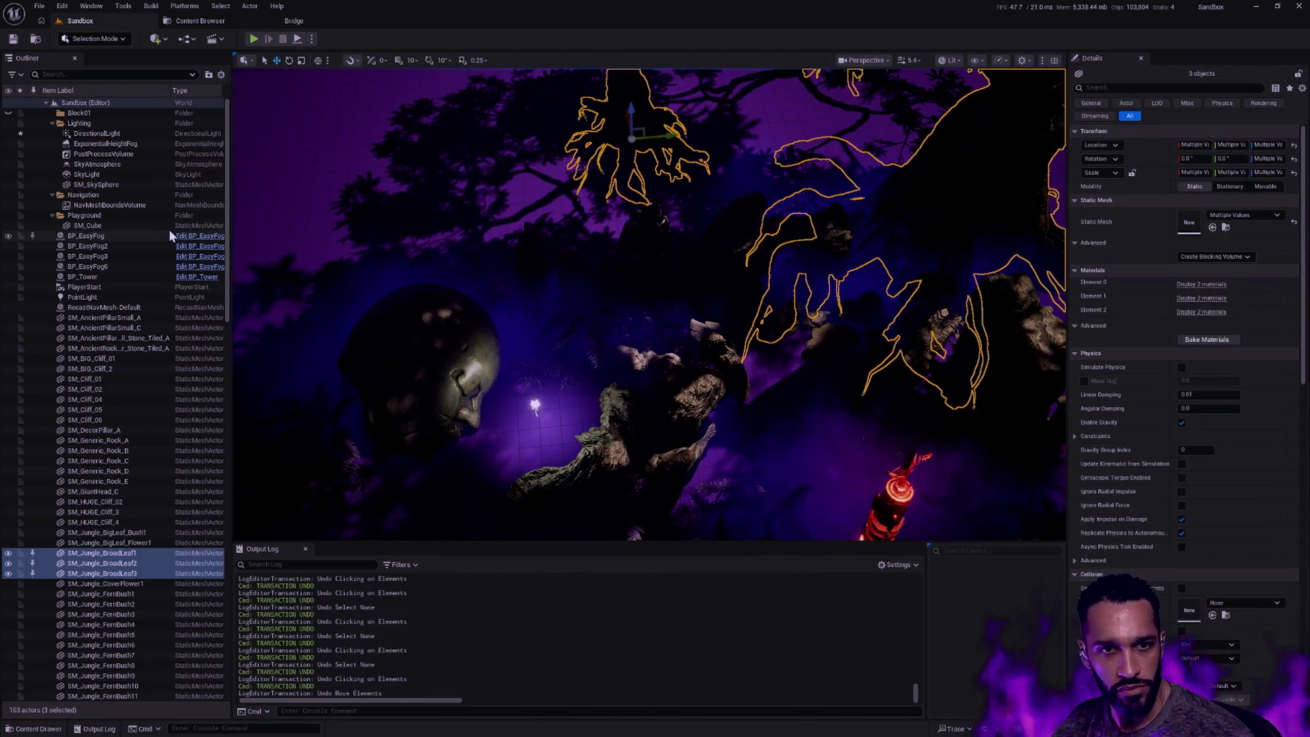
key("Escape")
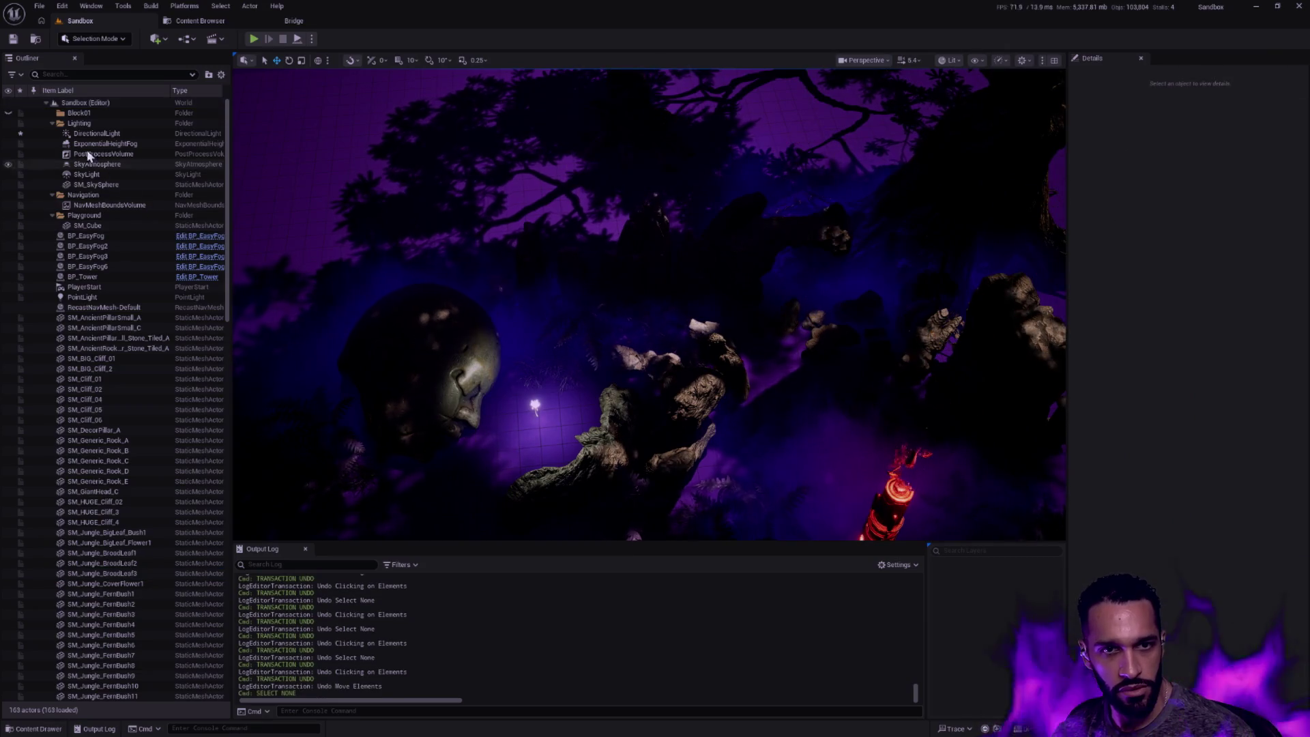
key("ctrl+shift+s")
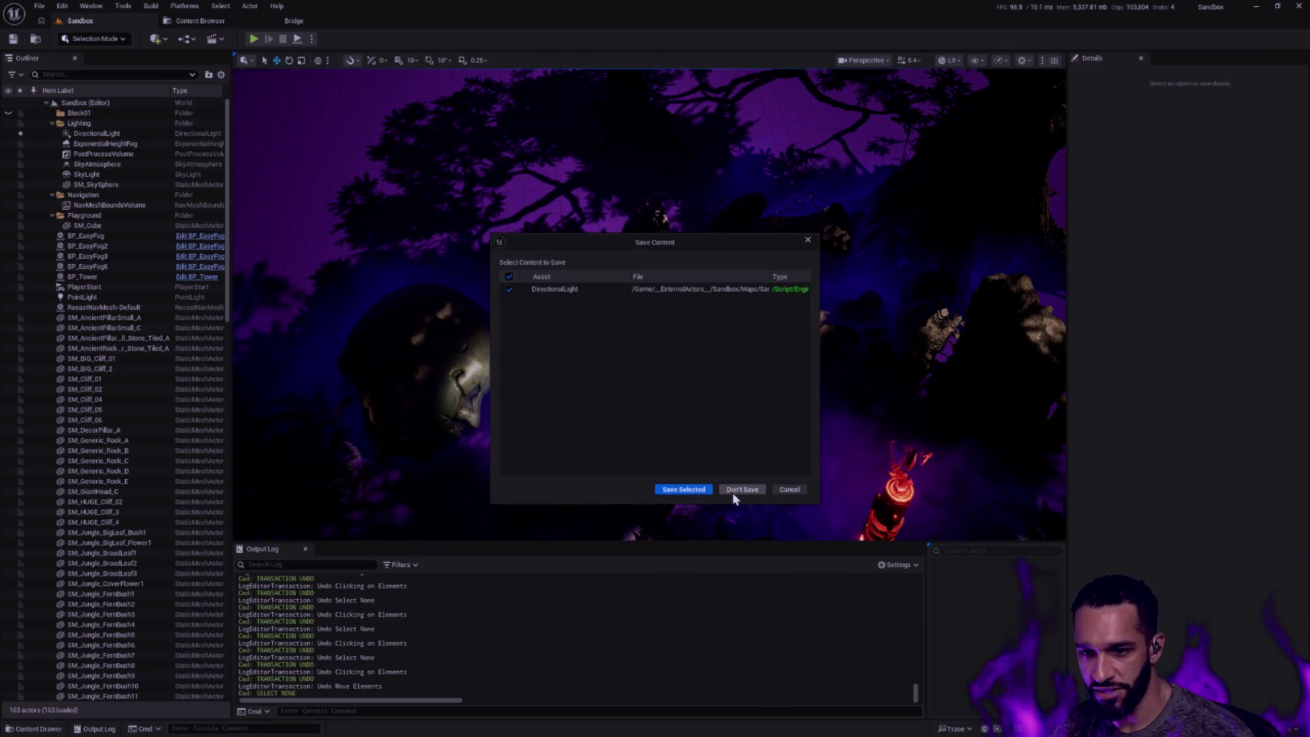
Choose Don't Save for the DirectionalLight changes so the Overworld map can load
left_click(741, 490)
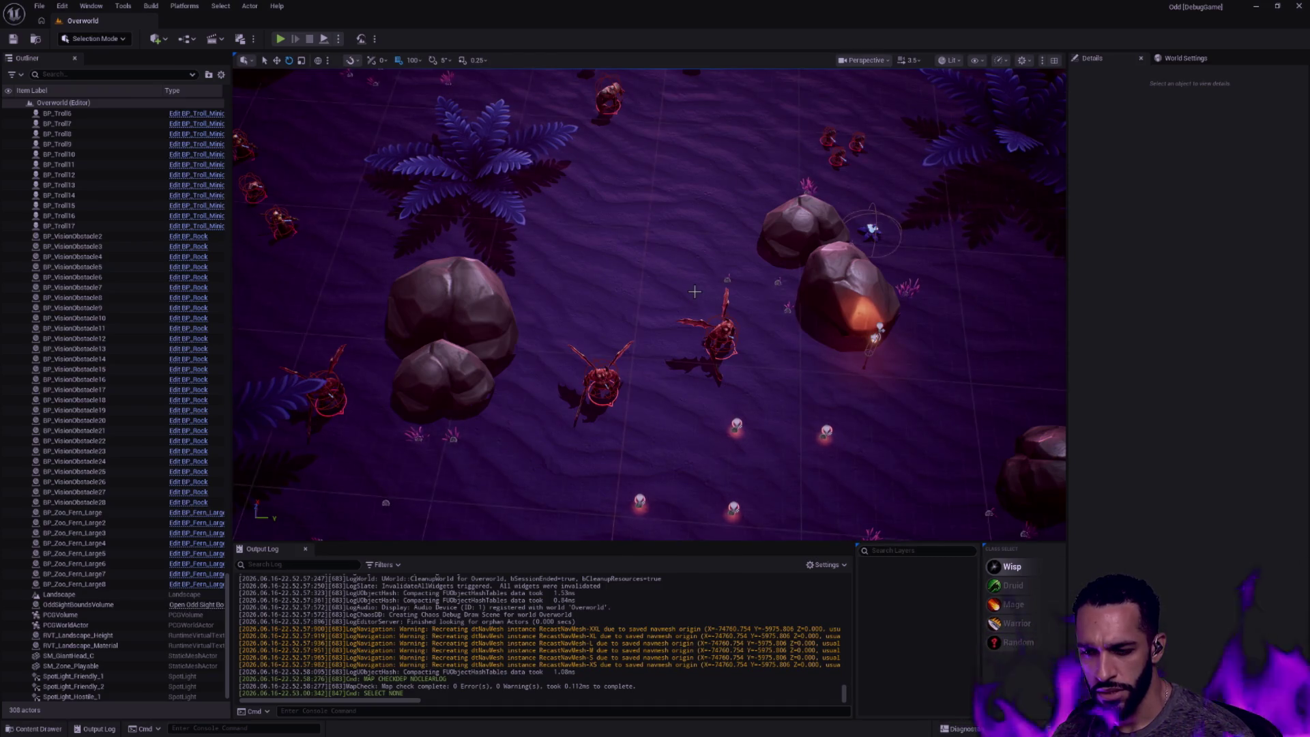
scroll(694, 293, "down", 3)
scroll(694, 293, "down", 3)
scroll(694, 293, "down", 3)
scroll(694, 294, "down", 2)
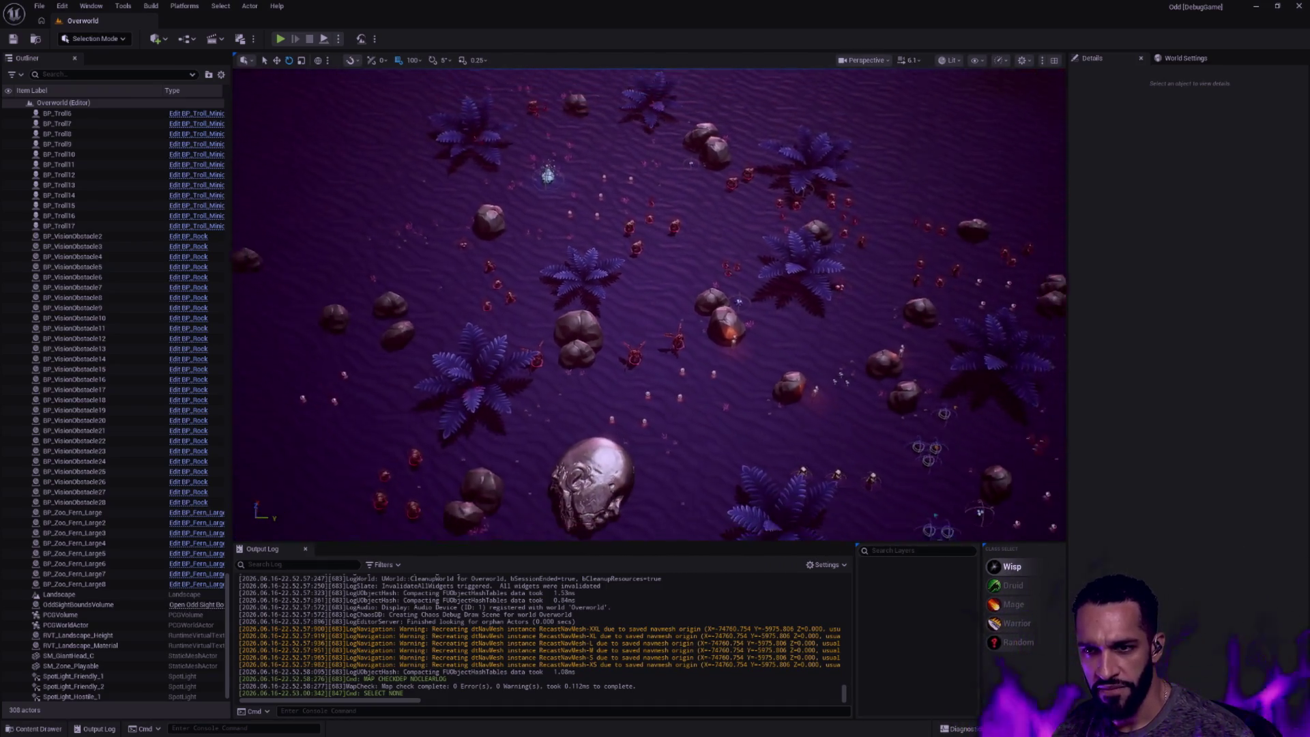
scroll(655, 307, "down", 3)
scroll(656, 308, "down", 3)
mouse_move(655, 307)
left_mouse_down()
mouse_move(655, 461)
mouse_move(655, 204)
mouse_move(656, 257)
mouse_move(615, 287)
mouse_move(615, 368)
left_mouse_up()
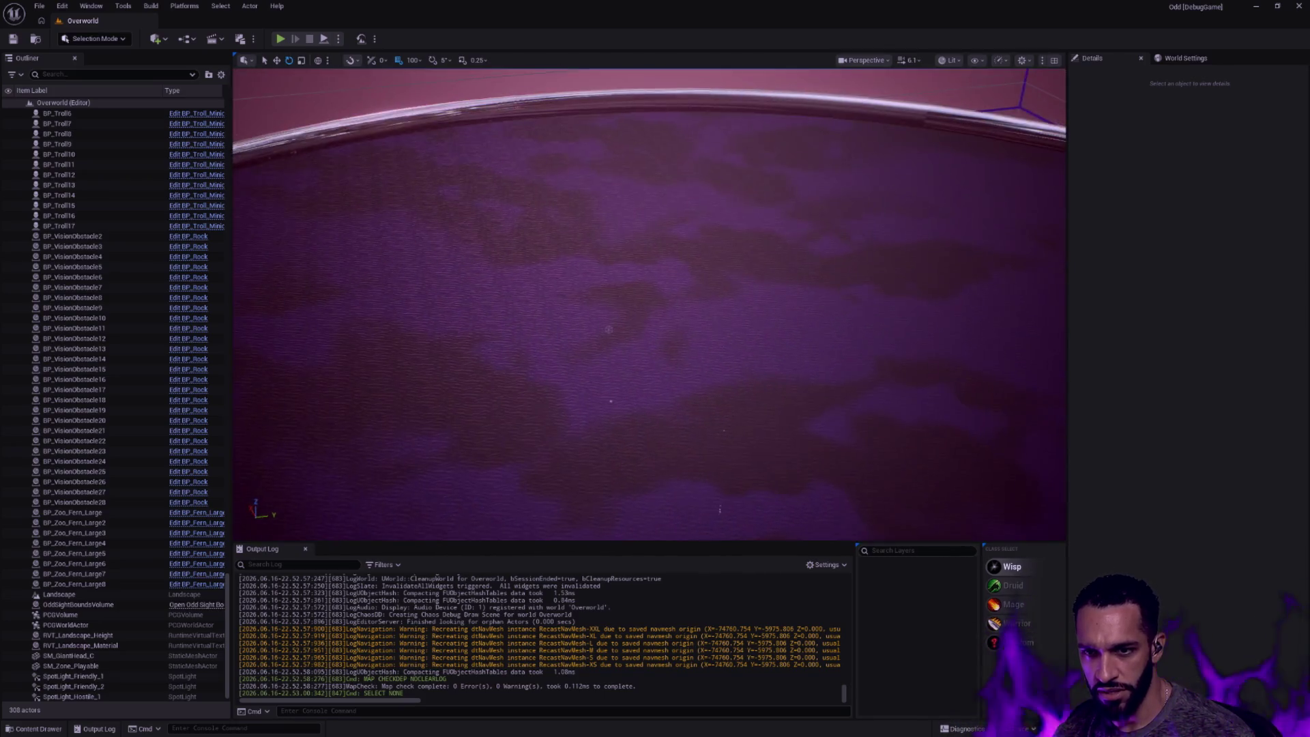
scroll(656, 308, "down", 3)
scroll(655, 307, "down", 3)
scroll(655, 307, "down", 2)
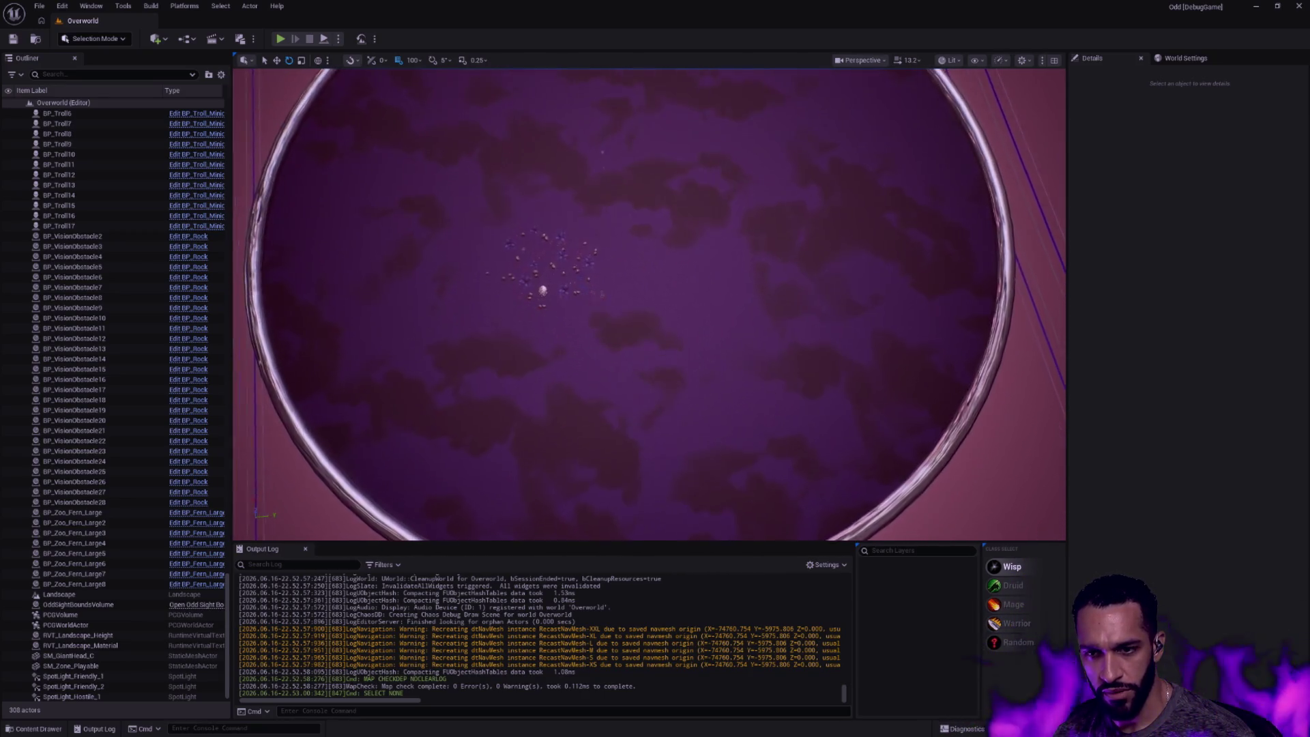
scroll(656, 307, "up", 2)
scroll(655, 307, "up", 2)
scroll(656, 307, "up", 2)
scroll(655, 307, "up", 2)
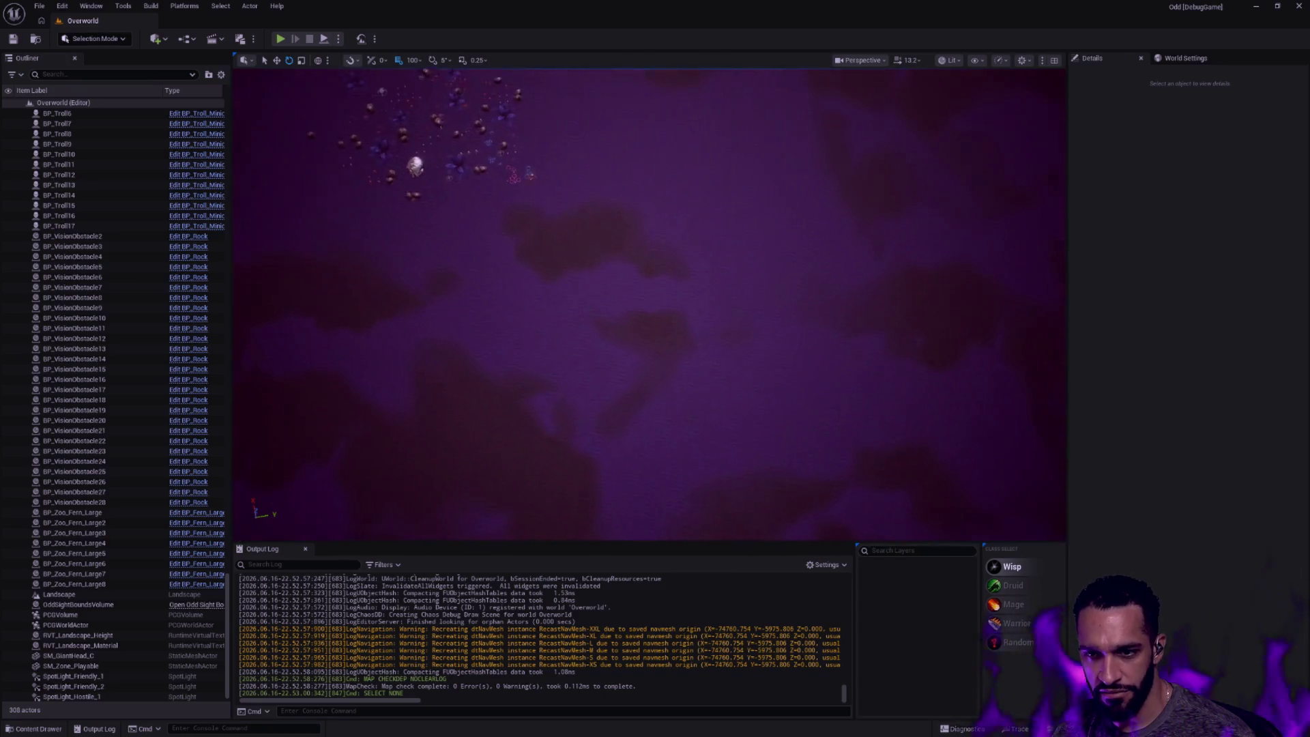
scroll(785, 340, "down", 2)
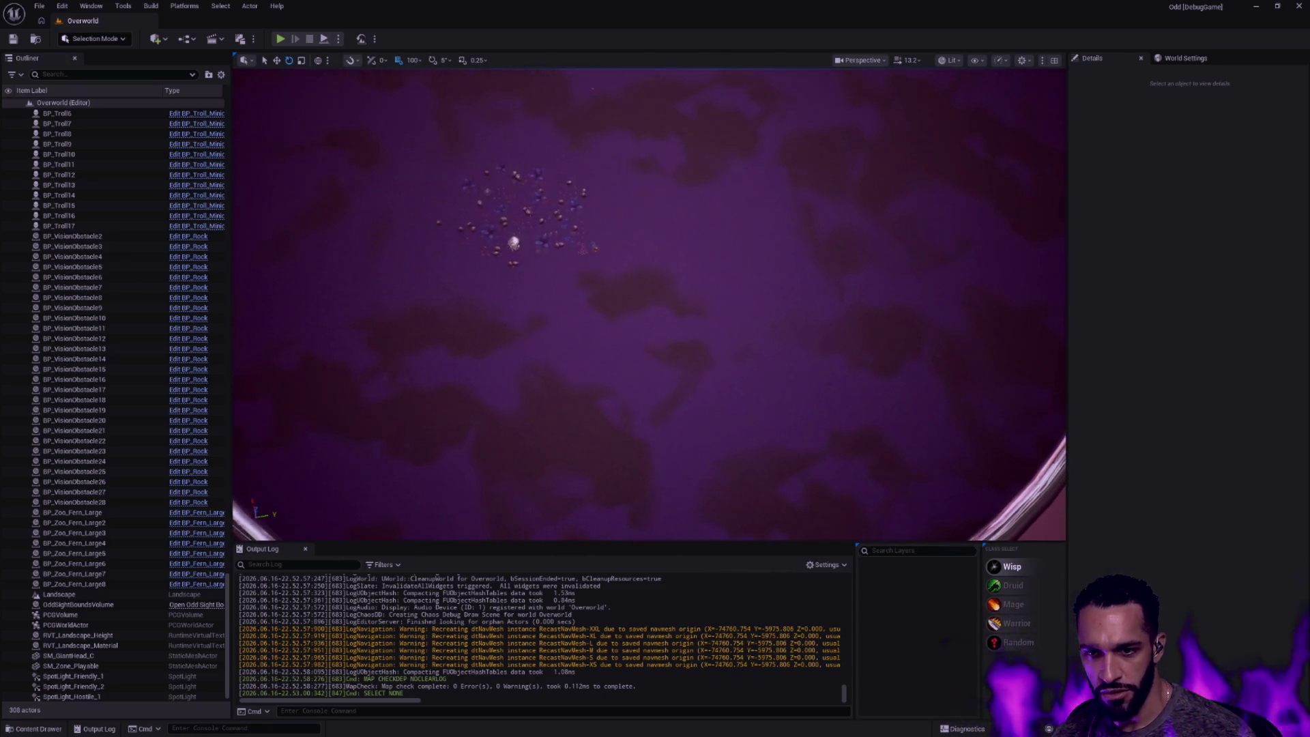
scroll(784, 339, "down", 3)
scroll(784, 340, "down", 2)
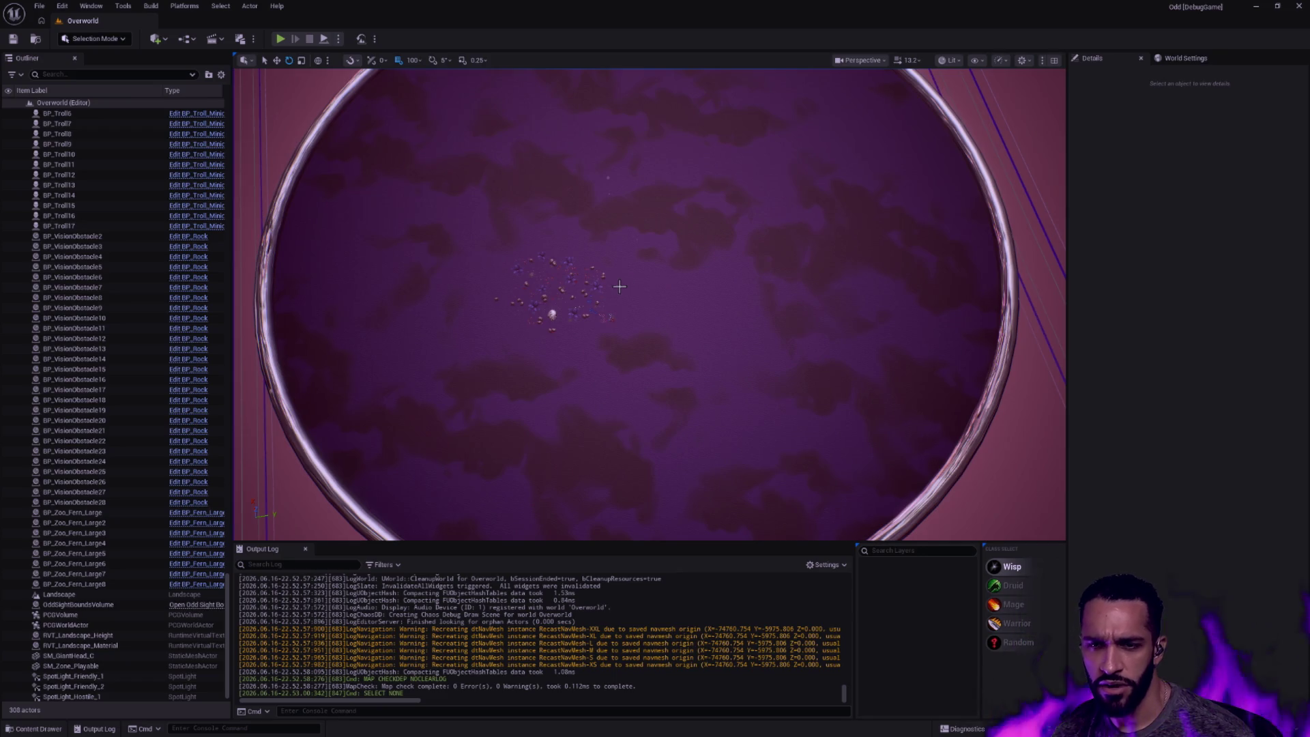
scroll(620, 287, "up", 4)
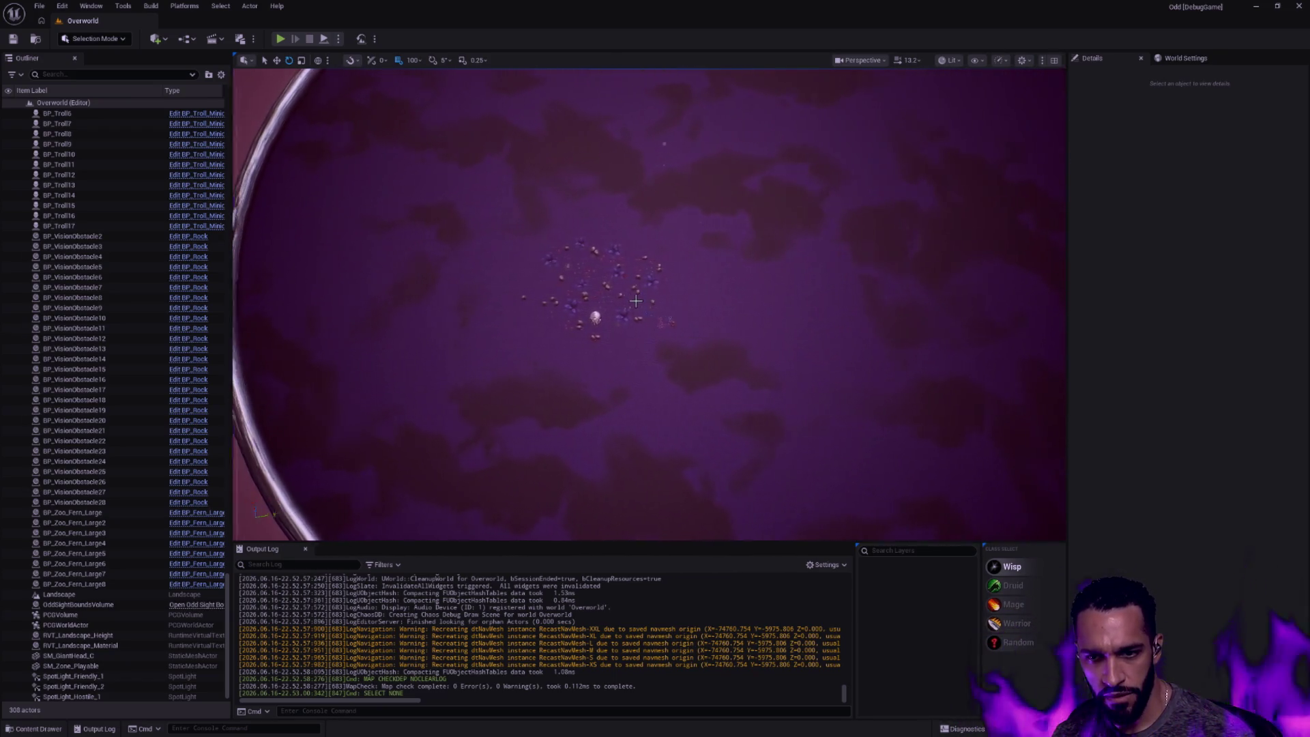
mouse_move(636, 299)
left_mouse_down()
mouse_move(649, 287)
mouse_move(655, 307)
mouse_move(635, 327)
left_mouse_up()
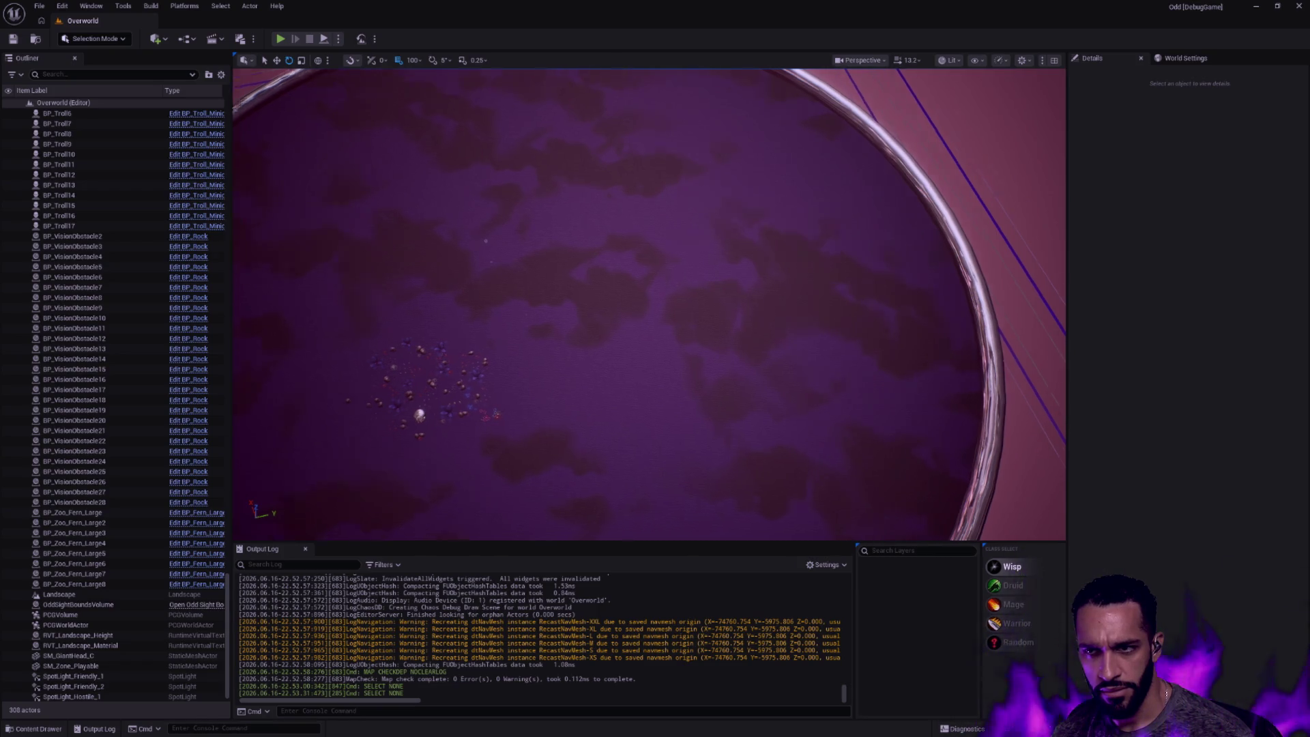
left_click_drag(634, 328, 573, 369)
scroll(553, 327, "up", 3)
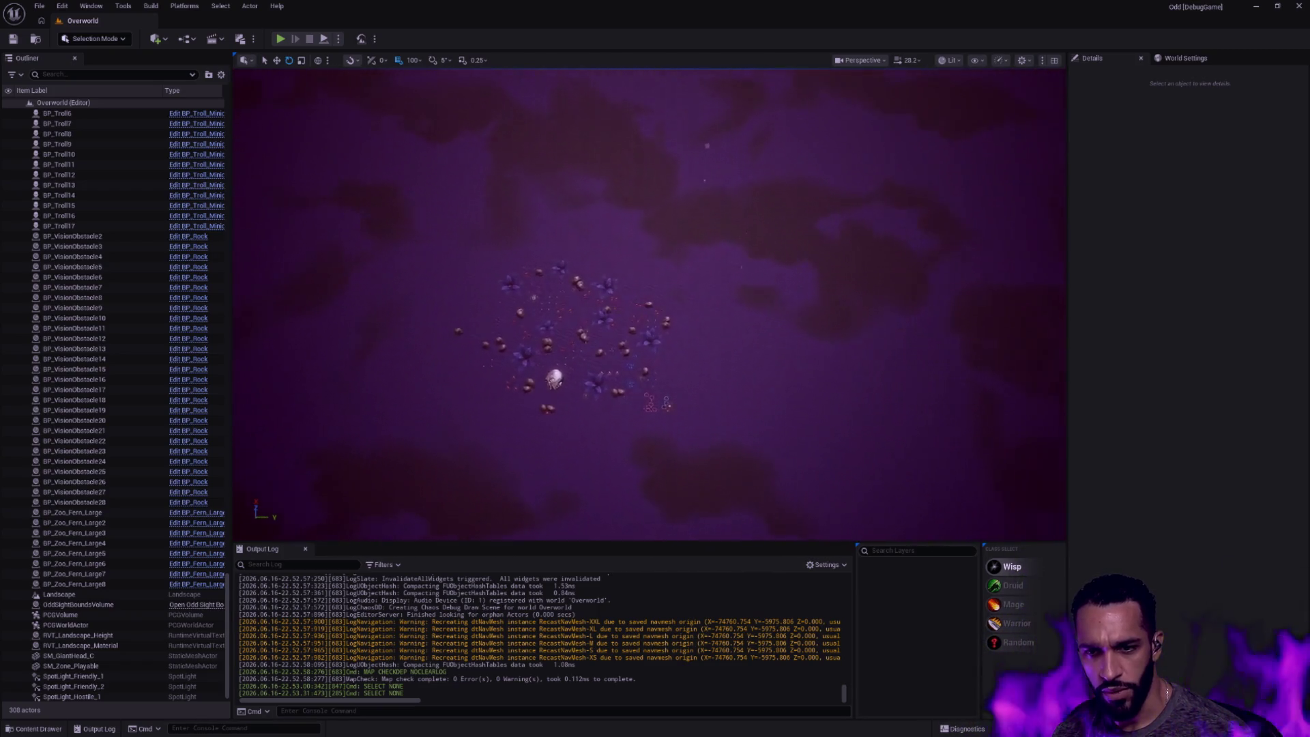
scroll(553, 328, "up", 3)
scroll(553, 328, "up", 3)
scroll(552, 328, "up", 3)
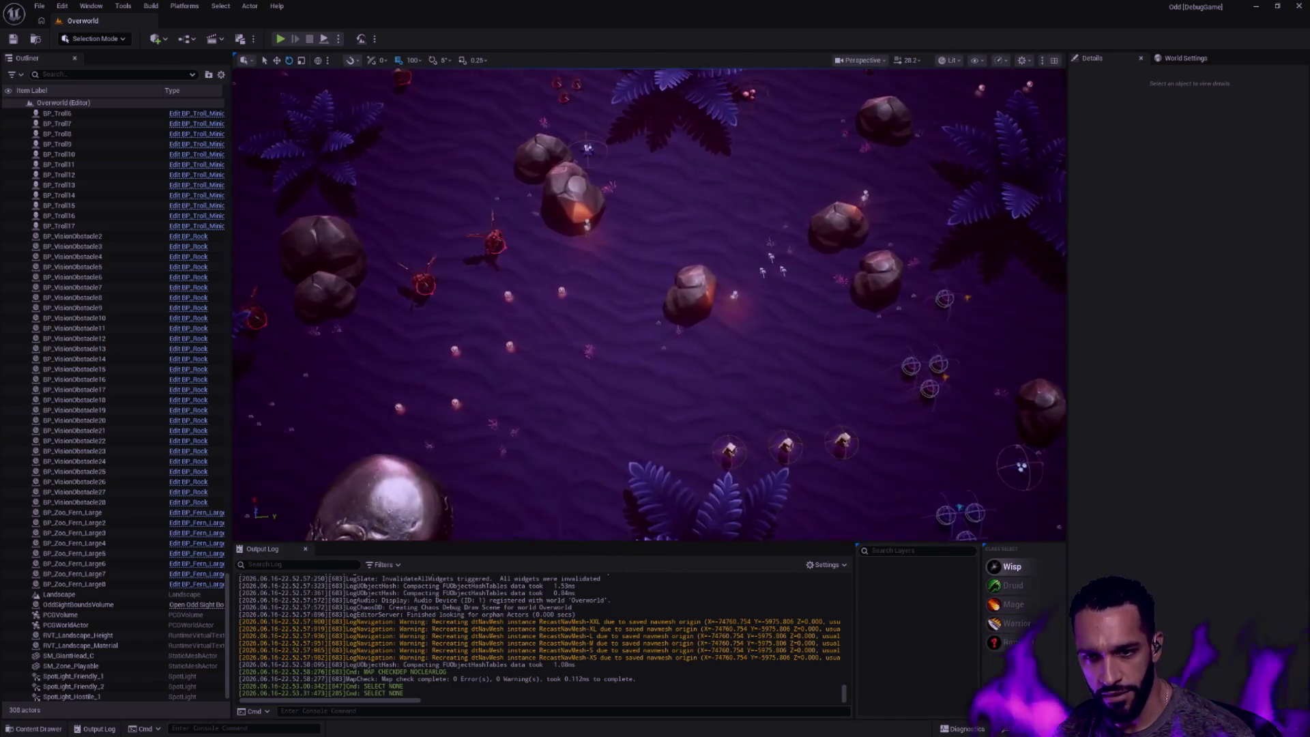
left_click_drag(656, 308, 511, 205)
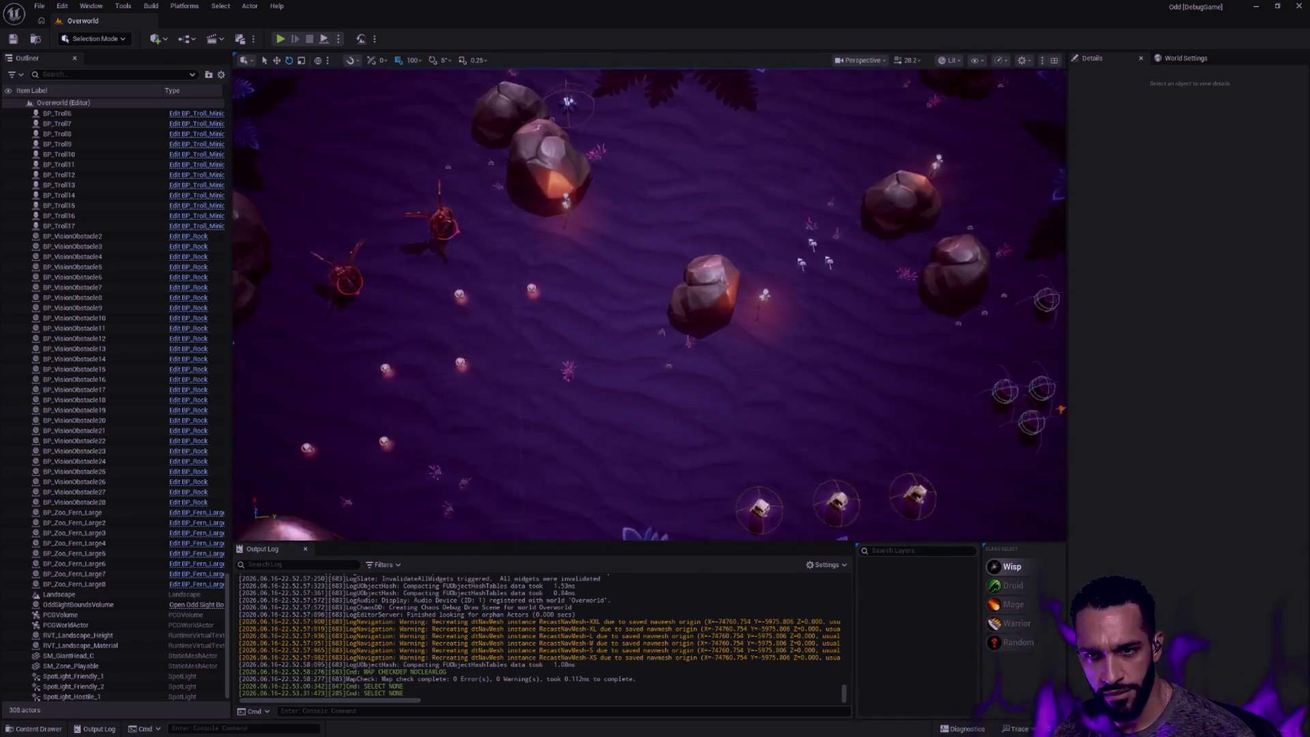
mouse_move(655, 307)
left_mouse_down()
mouse_move(512, 410)
mouse_move(512, 256)
mouse_move(532, 287)
left_mouse_up()
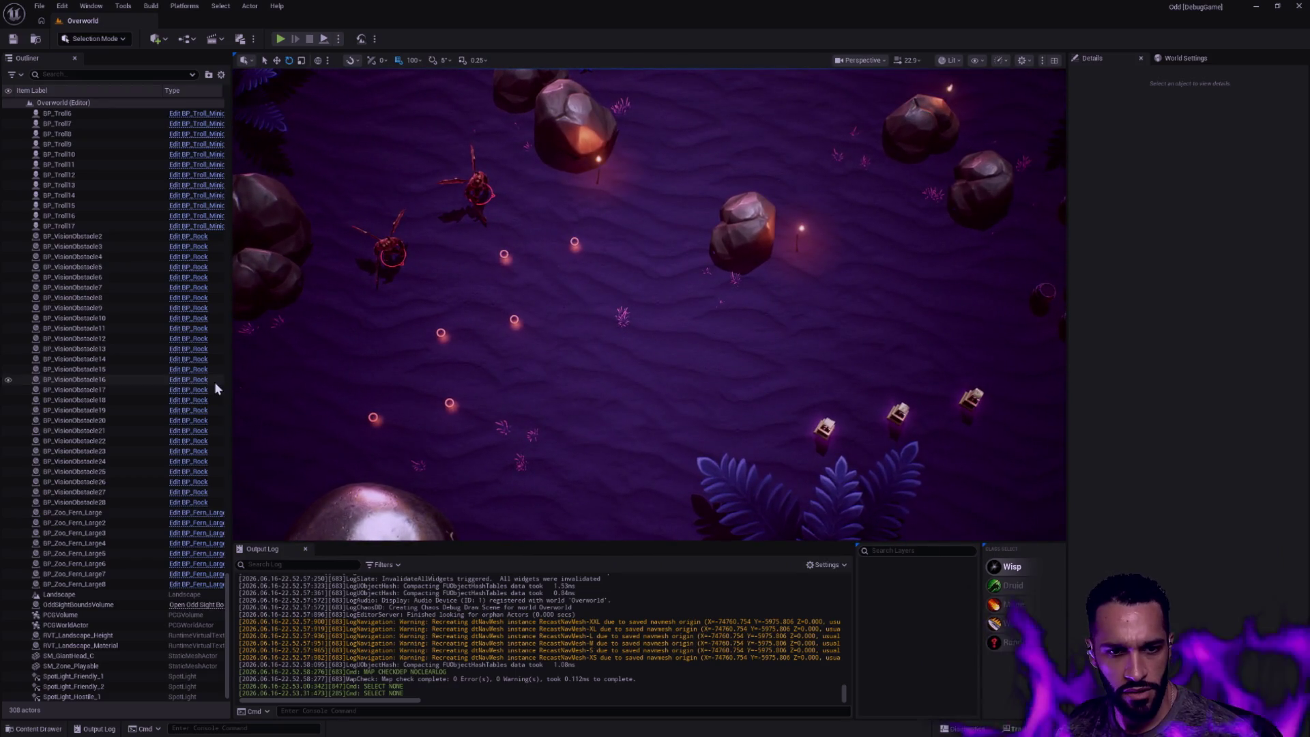
key("ctrl+space")
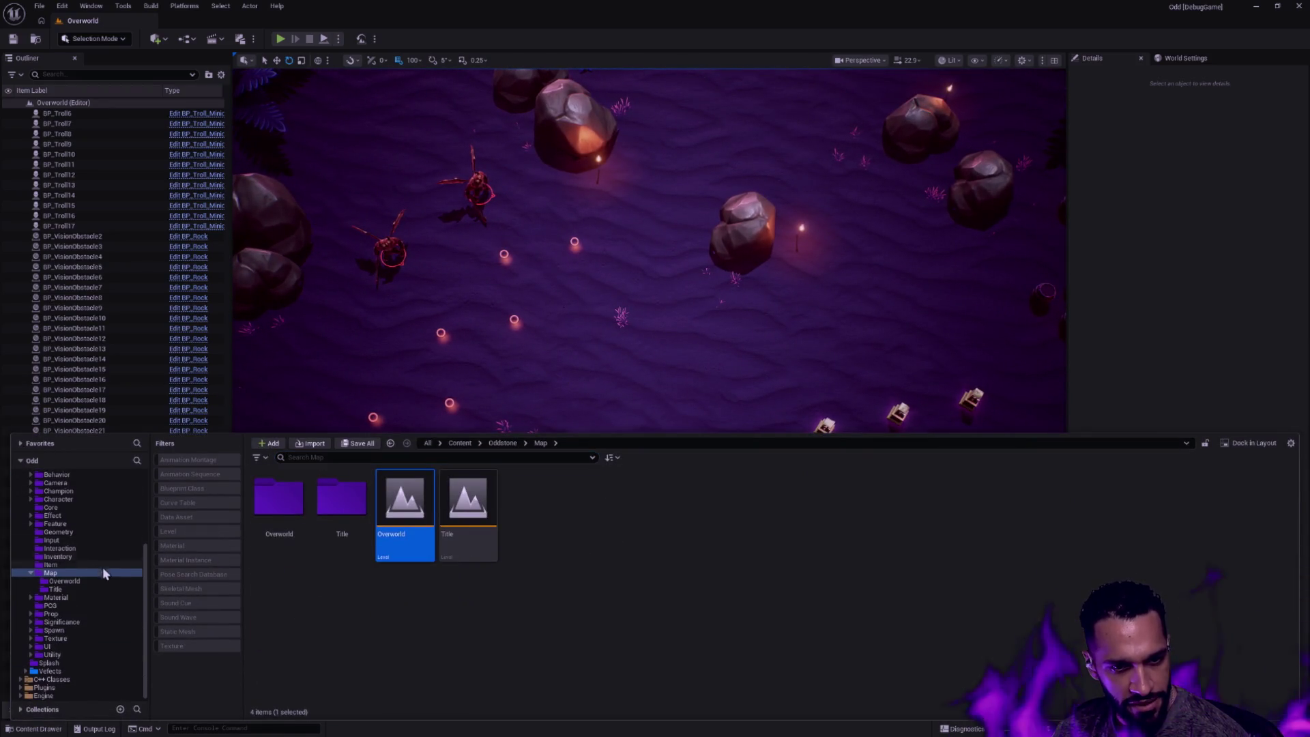
scroll(102, 567, "up", 3)
scroll(85, 559, "down", 3)
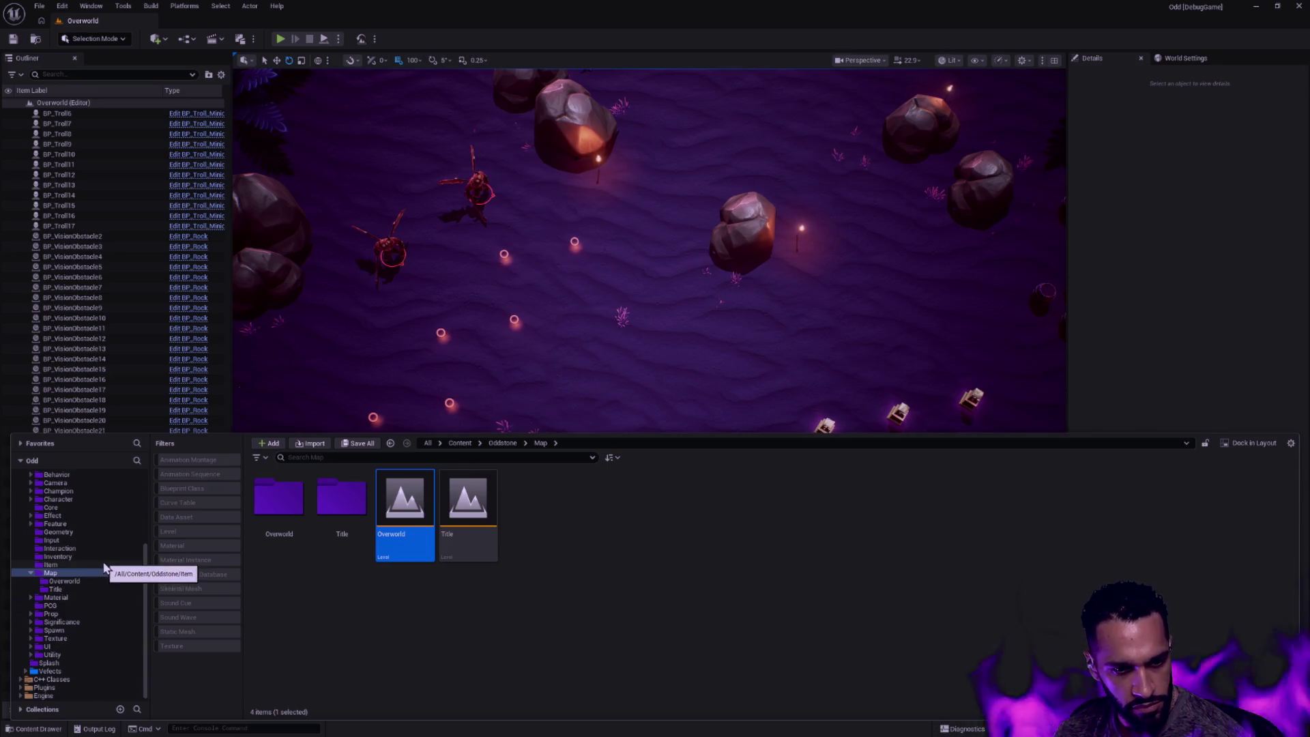